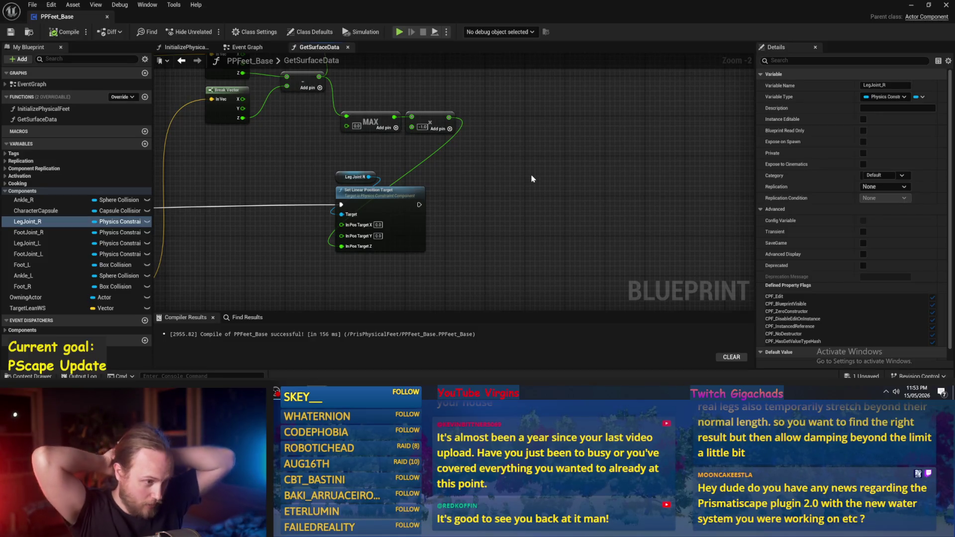
Step: Nudge the Set Linear Position Target node slightly down in the PPFeet_Base graph
{"action": "scroll", "coordinate": [558, 232], "scroll_direction": "down", "scroll_amount": 1}
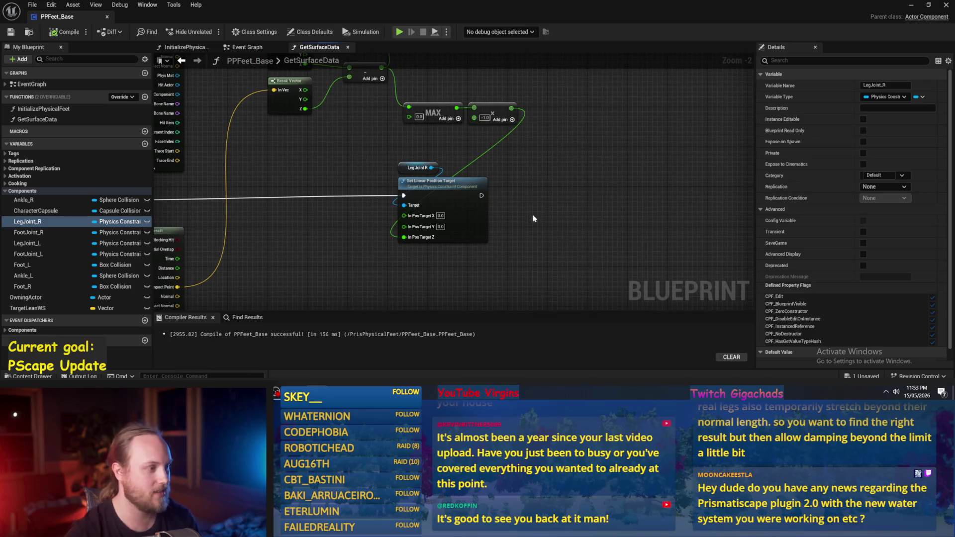
{"action": "left_click_drag", "start_coordinate": [558, 232], "coordinate": [697, 219]}
{"action": "left_click", "coordinate": [491, 183]}
{"action": "left_click_drag", "start_coordinate": [491, 183], "coordinate": [491, 187]}
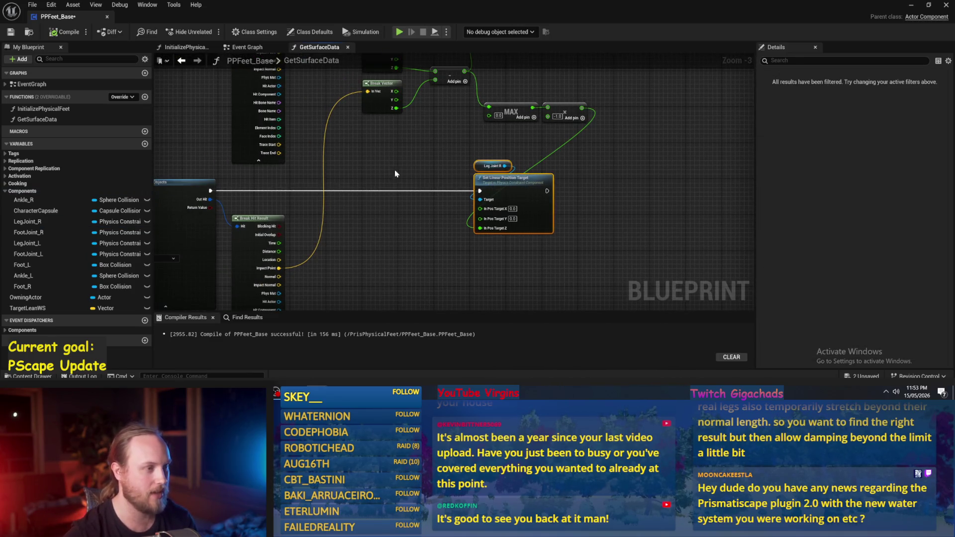
{"action": "left_click", "coordinate": [399, 175]}
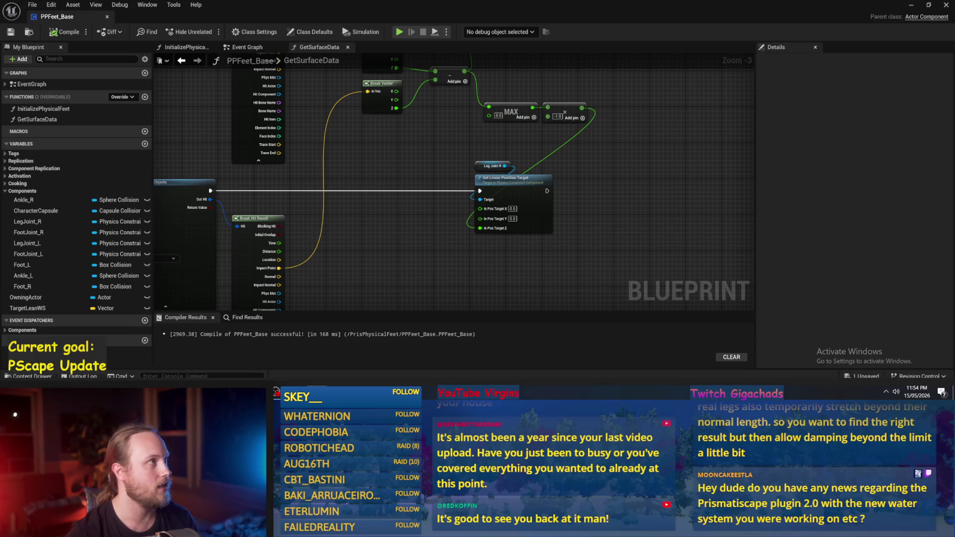
{"action": "left_click_drag", "start_coordinate": [627, 184], "coordinate": [642, 198]}
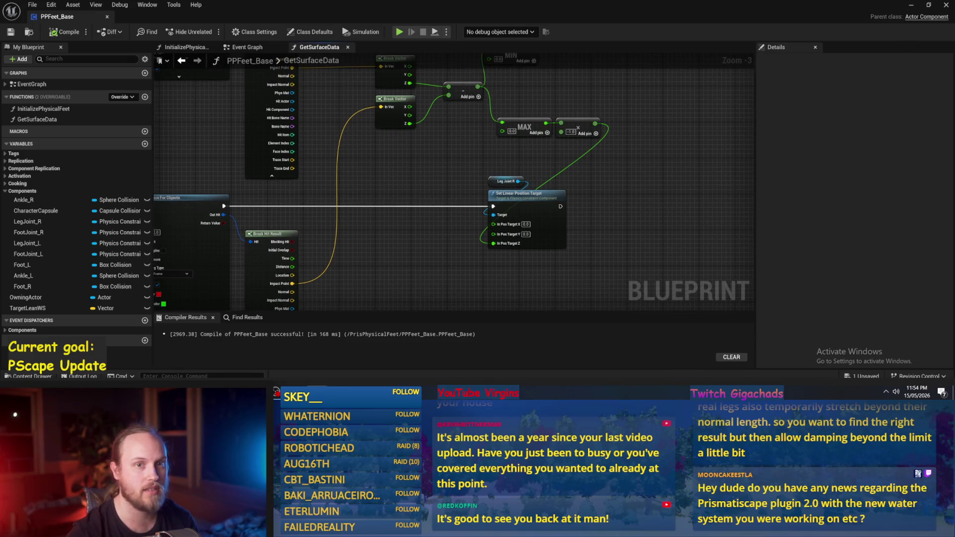
Step: Minimize the Blueprint, focus the test character, and run and stop a simulation
{"action": "left_click", "coordinate": [911, 5]}
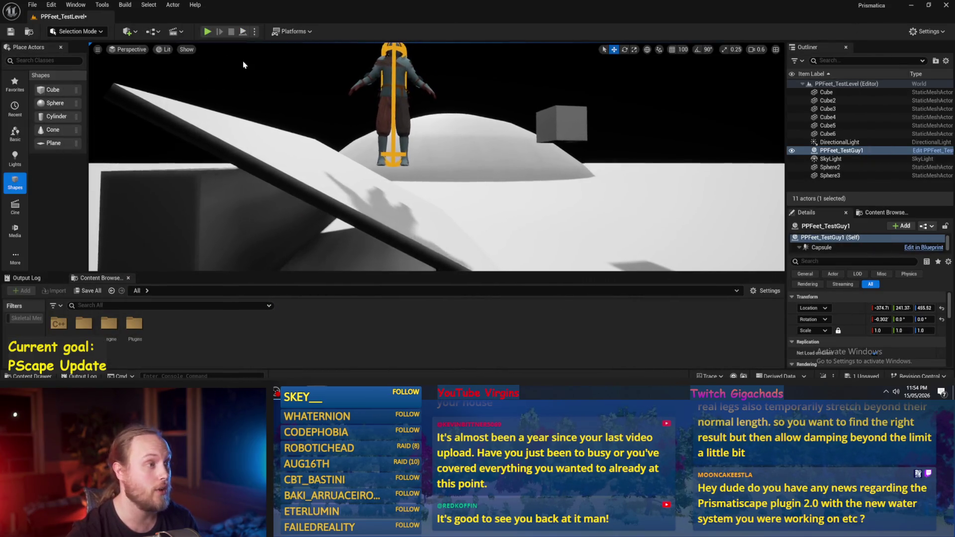
{"action": "key", "text": "f"}
{"action": "left_click", "coordinate": [244, 32]}
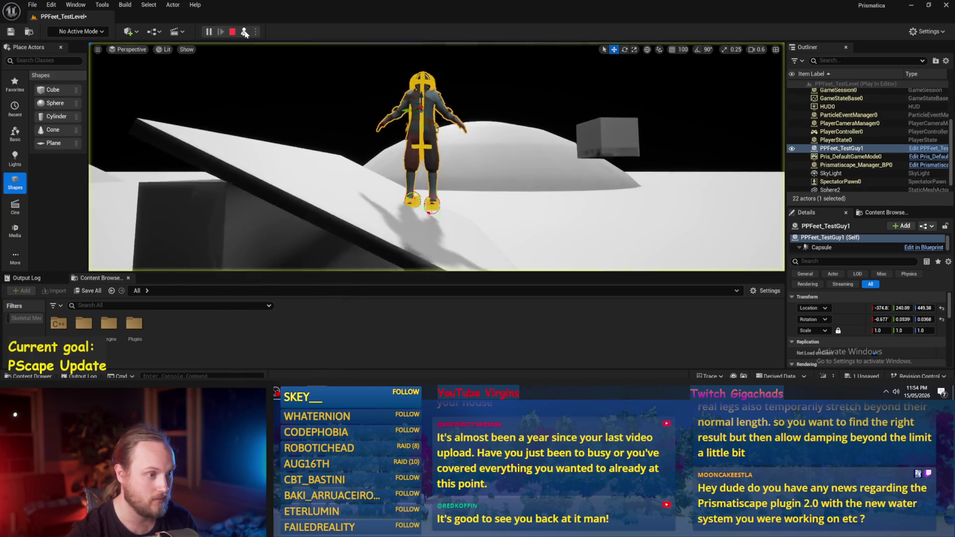
{"action": "key", "text": "Escape"}
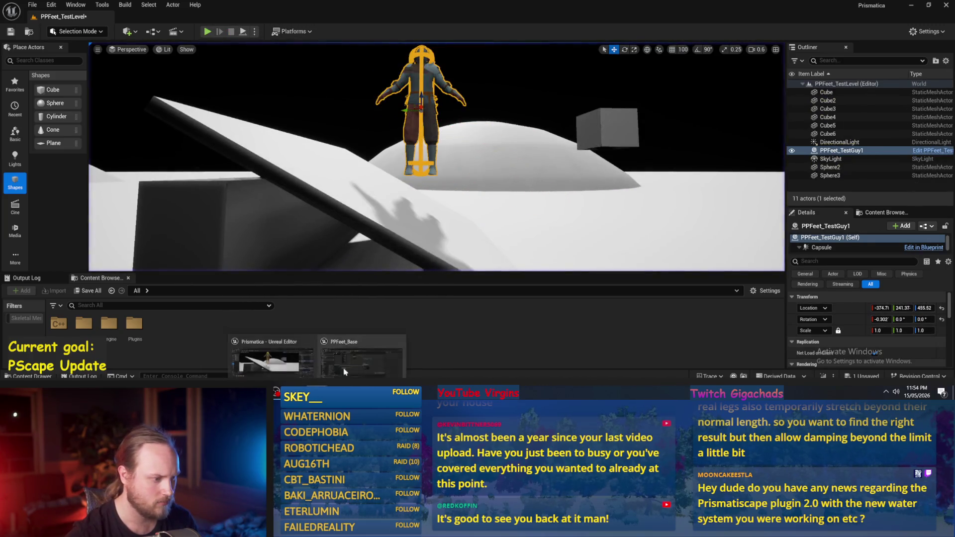
Step: Recompile PPFeet_Base after reviewing the Sphere Trace area, then simulate the level again
{"action": "key", "text": "alt+Tab"}
{"action": "mouse_move", "coordinate": [470, 169]}
{"action": "left_mouse_down"}
{"action": "mouse_move", "coordinate": [432, 226]}
{"action": "mouse_move", "coordinate": [463, 189]}
{"action": "mouse_move", "coordinate": [504, 164]}
{"action": "left_mouse_up"}
{"action": "left_click_drag", "start_coordinate": [447, 254], "coordinate": [487, 197]}
{"action": "scroll", "coordinate": [567, 201], "scroll_direction": "up", "scroll_amount": 2}
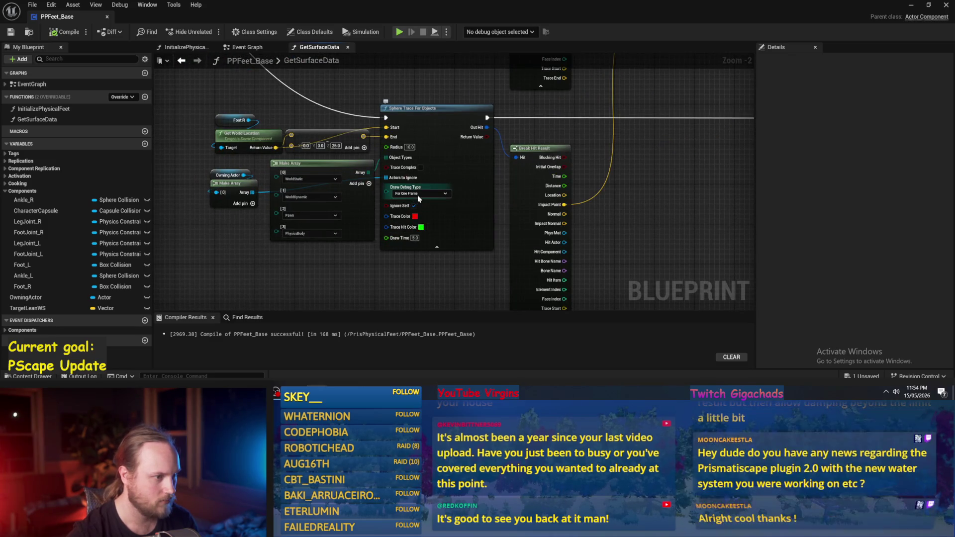
{"action": "left_click_drag", "start_coordinate": [352, 111], "coordinate": [323, 176]}
{"action": "mouse_move", "coordinate": [238, 182]}
{"action": "left_mouse_down"}
{"action": "mouse_move", "coordinate": [367, 151]}
{"action": "mouse_move", "coordinate": [366, 132]}
{"action": "mouse_move", "coordinate": [367, 219]}
{"action": "mouse_move", "coordinate": [116, 53]}
{"action": "left_mouse_up"}
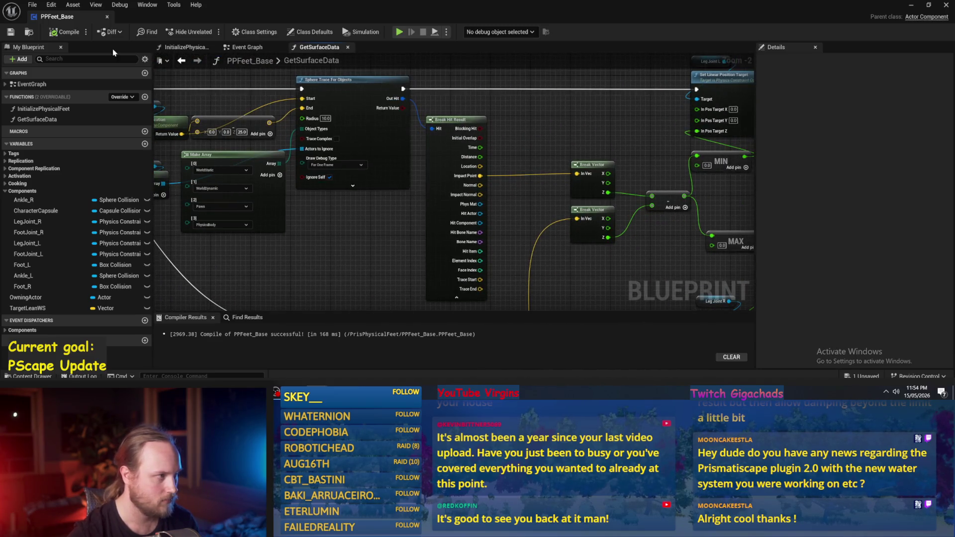
{"action": "left_click", "coordinate": [60, 32]}
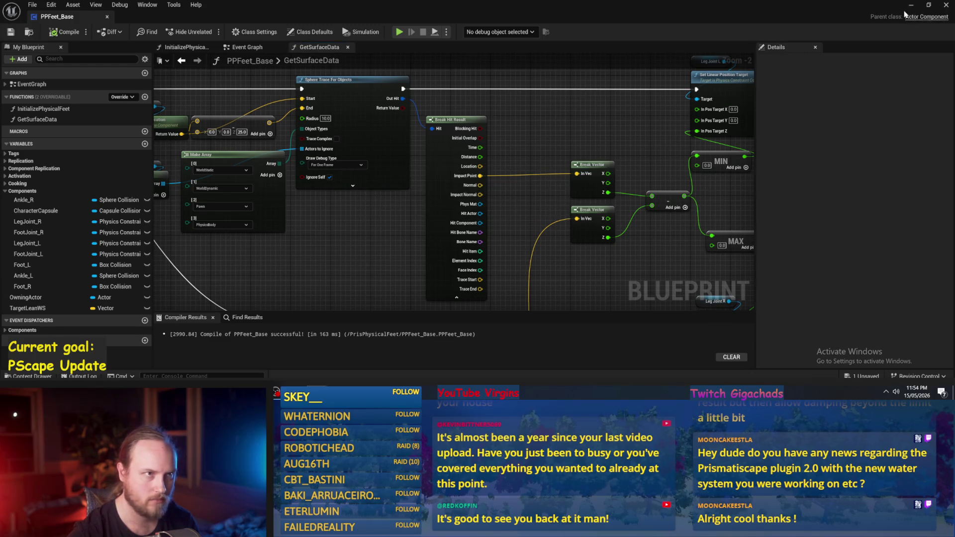
{"action": "left_click", "coordinate": [911, 6]}
{"action": "left_click", "coordinate": [245, 31]}
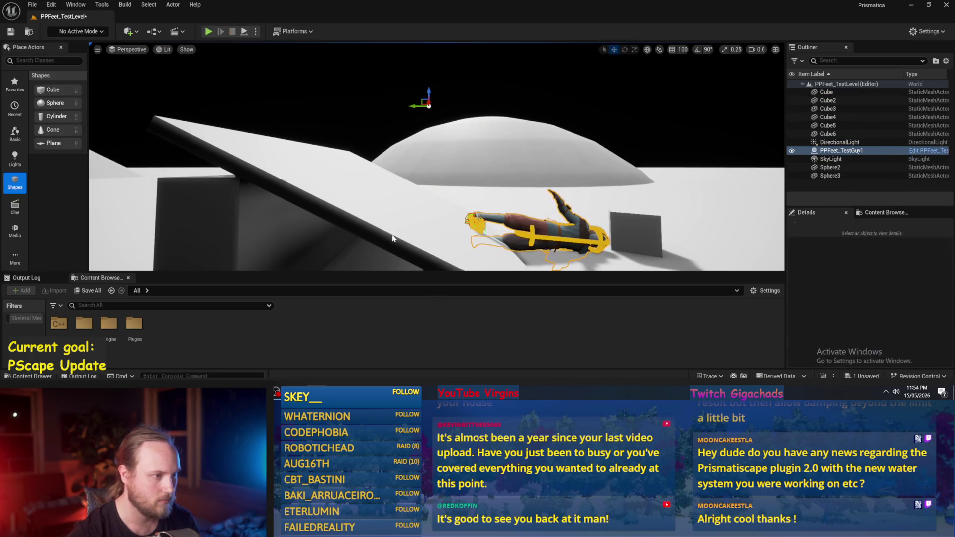
Step: Delete Cube5, level the Cube6 slab, and drop it with the character using End
{"action": "key", "text": "Escape"}
{"action": "left_click", "coordinate": [312, 200]}
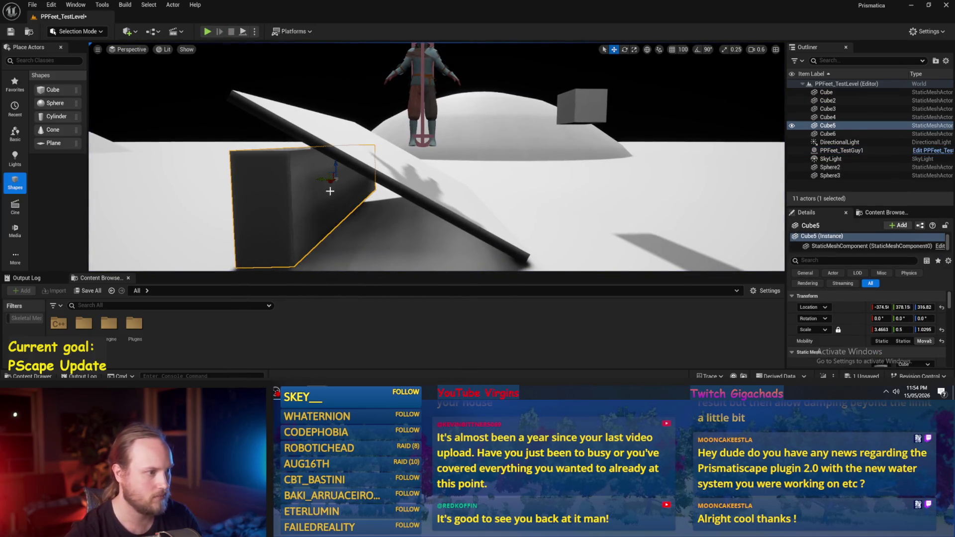
{"action": "key", "text": "Delete"}
{"action": "left_click", "coordinate": [387, 162]}
{"action": "mouse_move", "coordinate": [399, 161]}
{"action": "left_mouse_down"}
{"action": "mouse_move", "coordinate": [381, 168]}
{"action": "mouse_move", "coordinate": [395, 177]}
{"action": "left_mouse_up"}
{"action": "left_click", "coordinate": [415, 98], "text": "ctrl"}
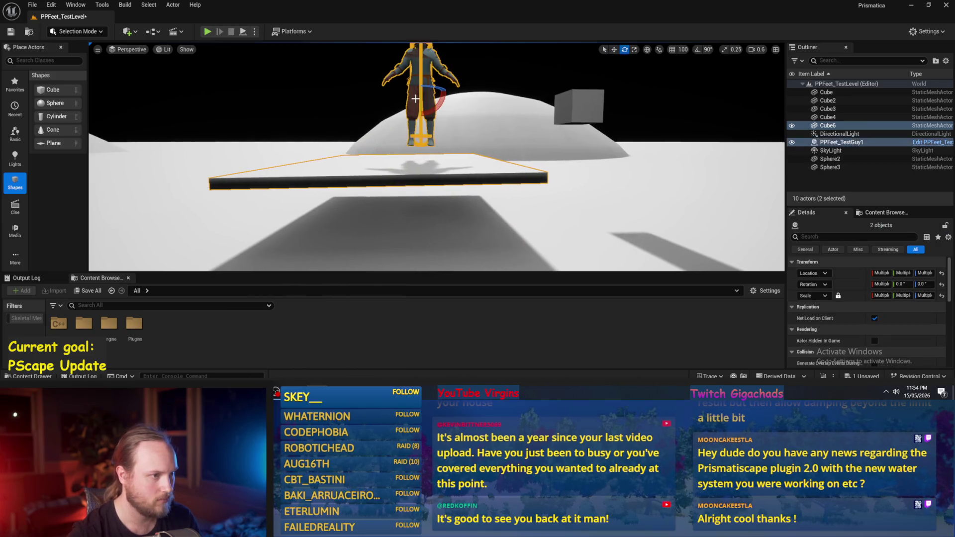
{"action": "key", "text": "End"}
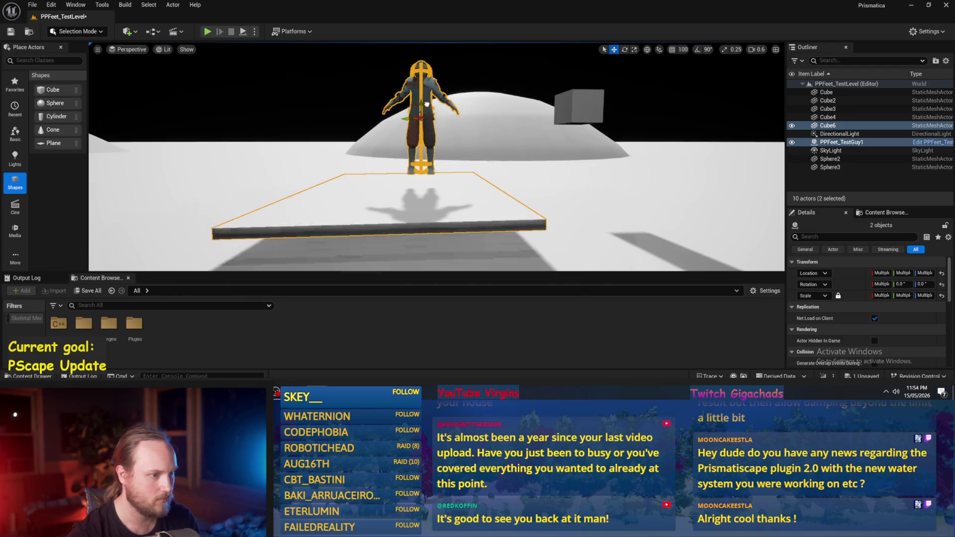
Step: Play-test twice, tilting Cube6 a few degrees during play, then return to the Blueprint graph
{"action": "key", "text": "alt+p"}
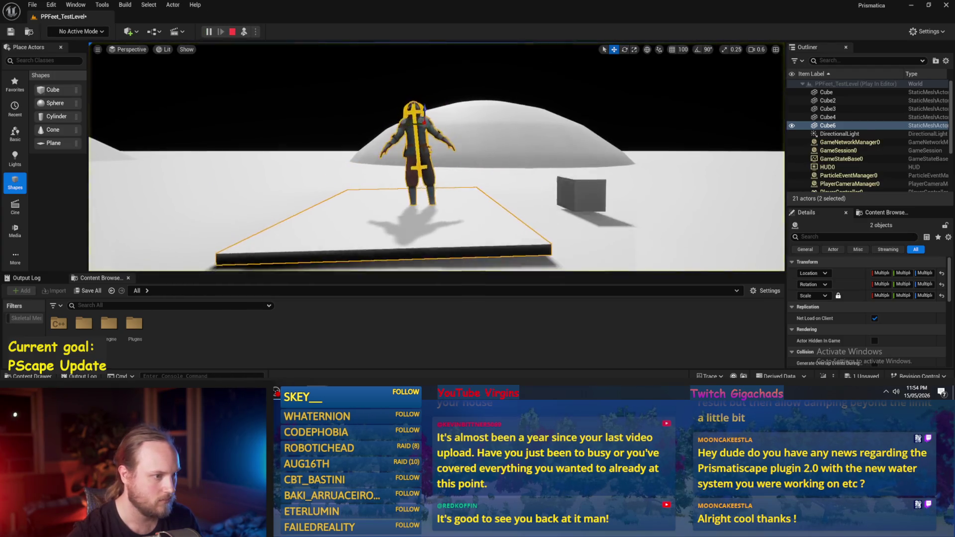
{"action": "key", "text": "Escape"}
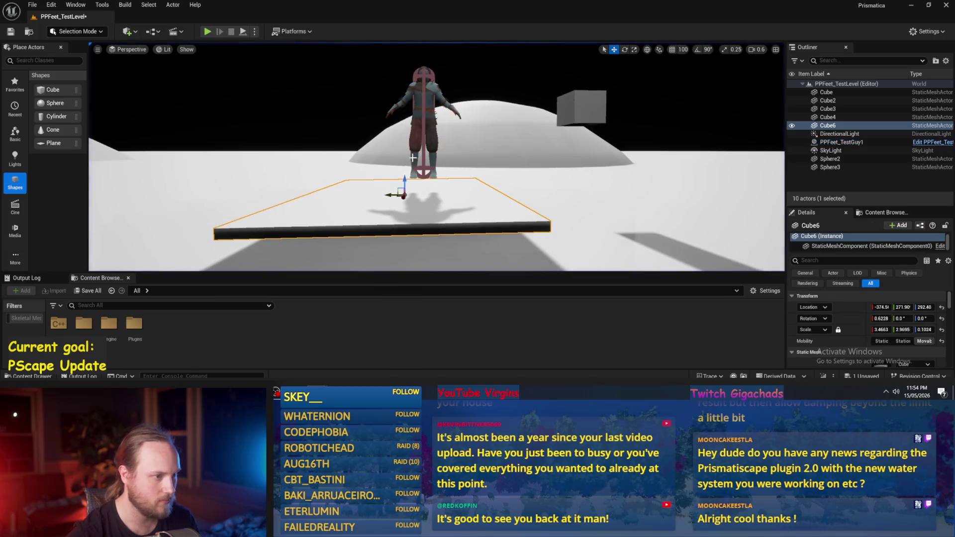
{"action": "key", "text": "alt+p"}
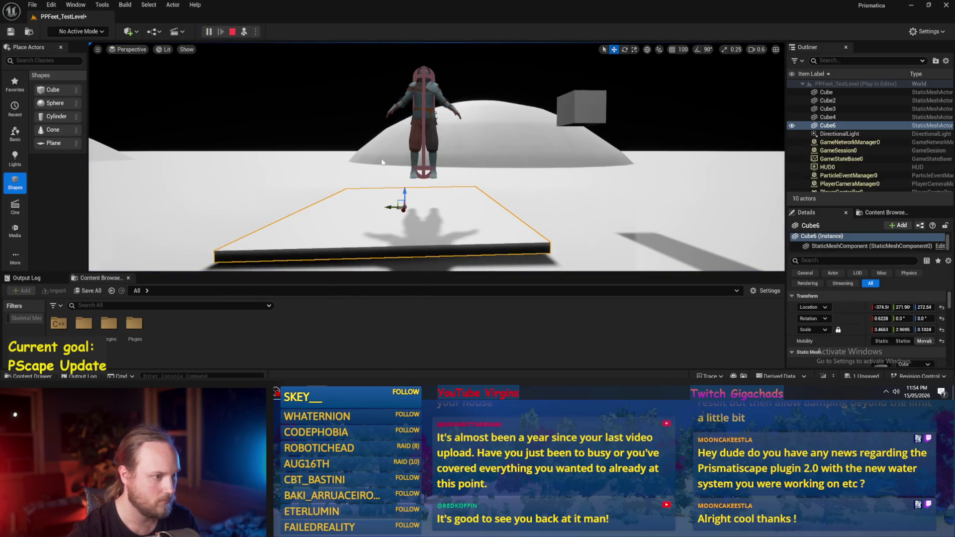
{"action": "key", "text": "e"}
{"action": "left_click_drag", "start_coordinate": [407, 154], "coordinate": [415, 155]}
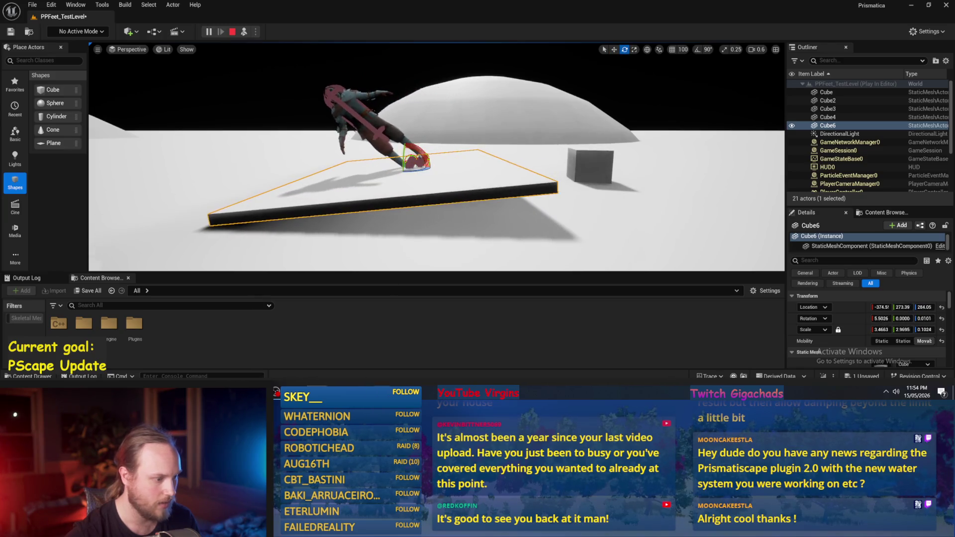
{"action": "key", "text": "Escape"}
{"action": "key", "text": "alt+Tab"}
{"action": "scroll", "coordinate": [438, 194], "scroll_direction": "up", "scroll_amount": 5}
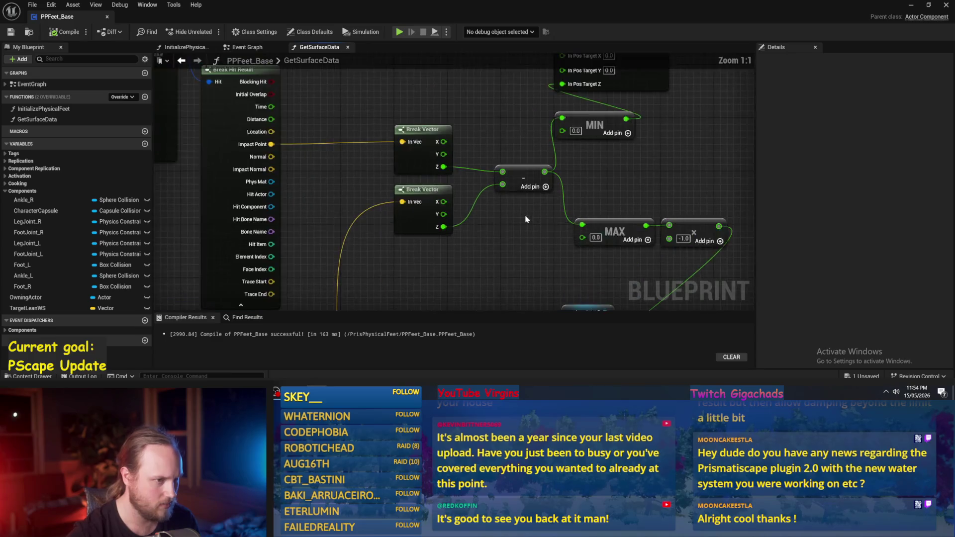
Step: Swap the subtract node's two Z inputs, then simulate the character in the level
{"action": "left_click_drag", "start_coordinate": [431, 193], "coordinate": [430, 180]}
{"action": "left_click_drag", "start_coordinate": [372, 175], "coordinate": [431, 193]}
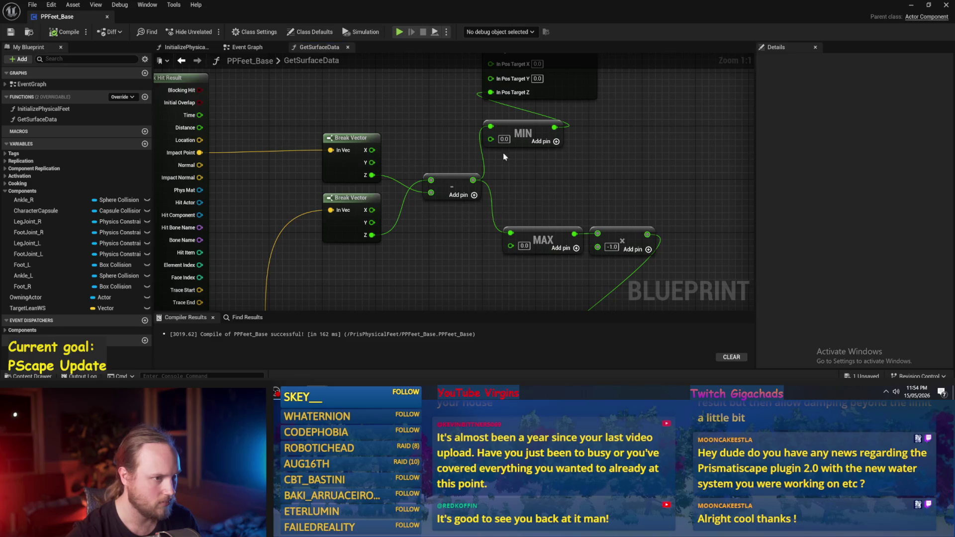
{"action": "key", "text": "alt+Tab"}
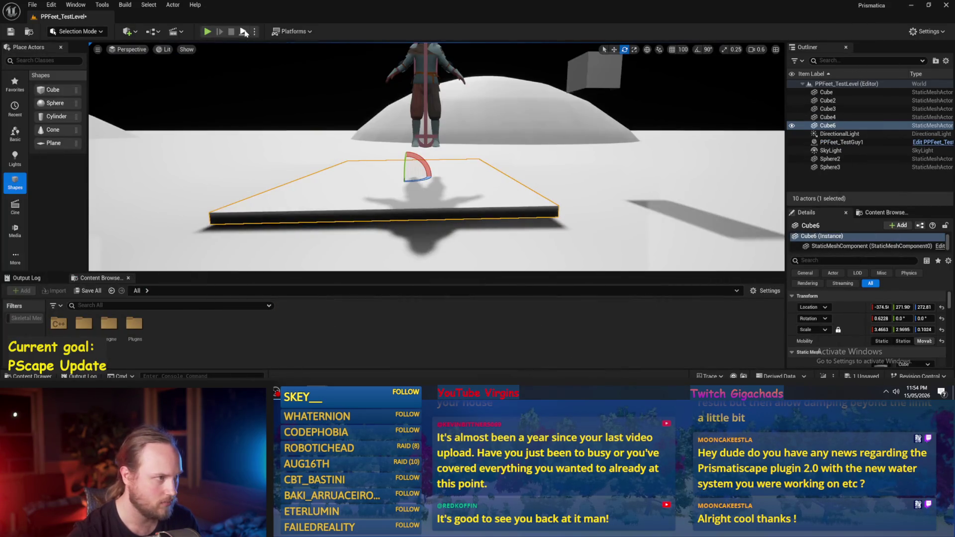
{"action": "left_click", "coordinate": [243, 31]}
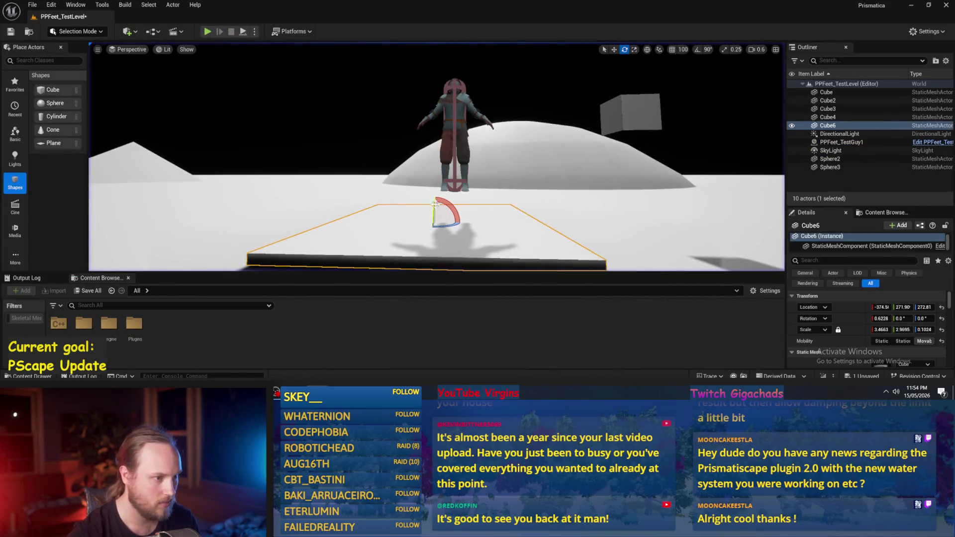
{"action": "key", "text": "w"}
{"action": "left_click", "coordinate": [454, 144]}
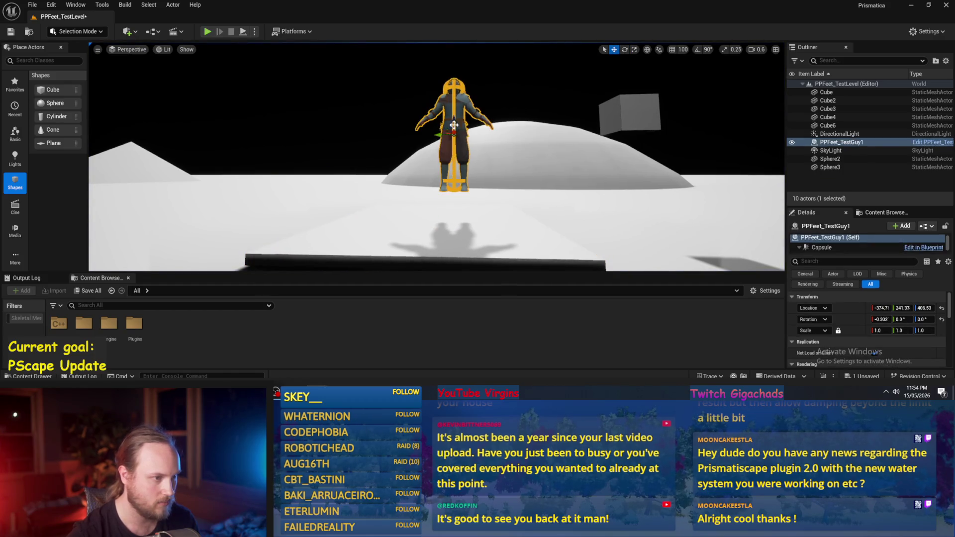
{"action": "left_click", "coordinate": [244, 31]}
{"action": "key", "text": "Escape"}
Step: Rewire the subtract node's A and B inputs and move the MIN node down-right
{"action": "key", "text": "alt+Tab"}
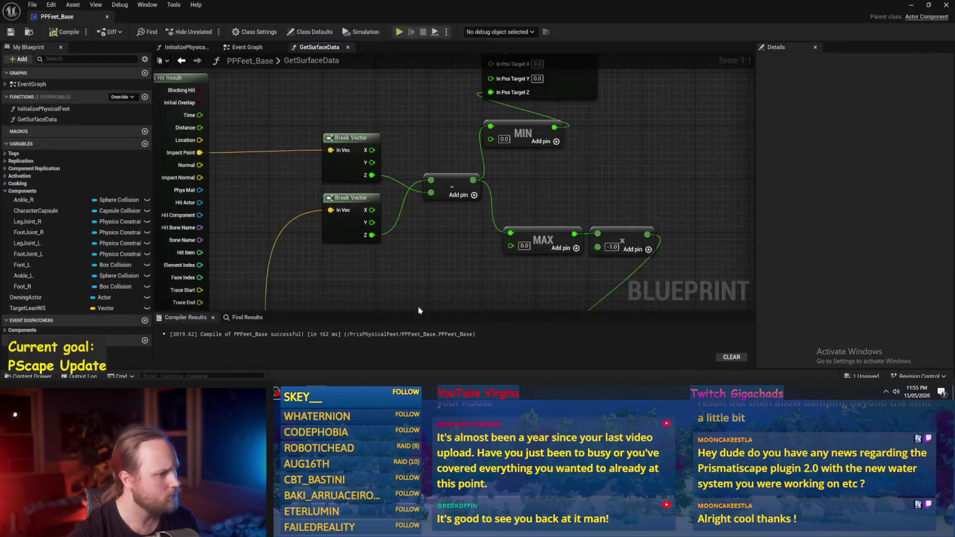
{"action": "scroll", "coordinate": [416, 219], "scroll_direction": "down", "scroll_amount": 2}
{"action": "scroll", "coordinate": [416, 219], "scroll_direction": "up", "scroll_amount": 2}
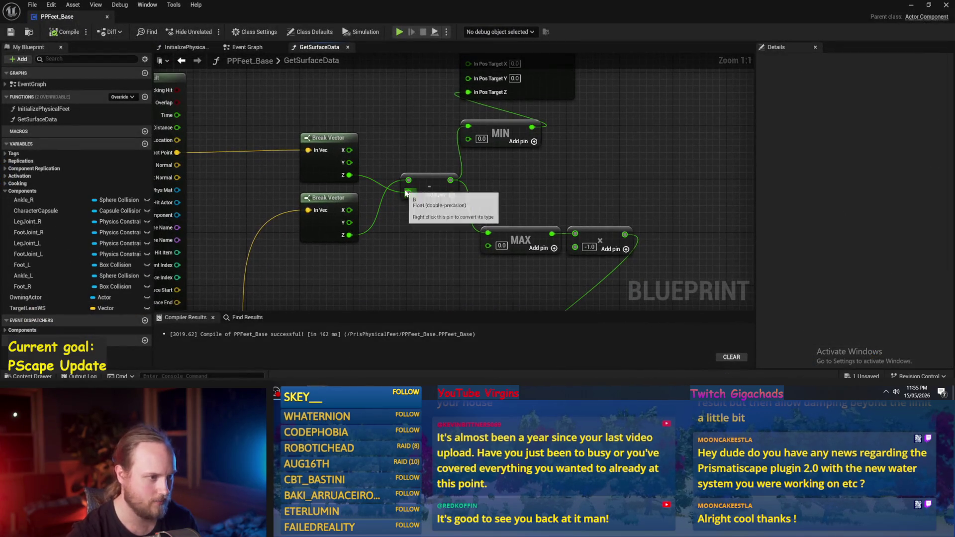
{"action": "left_click_drag", "start_coordinate": [350, 175], "coordinate": [408, 180]}
{"action": "left_click_drag", "start_coordinate": [350, 235], "coordinate": [408, 193]}
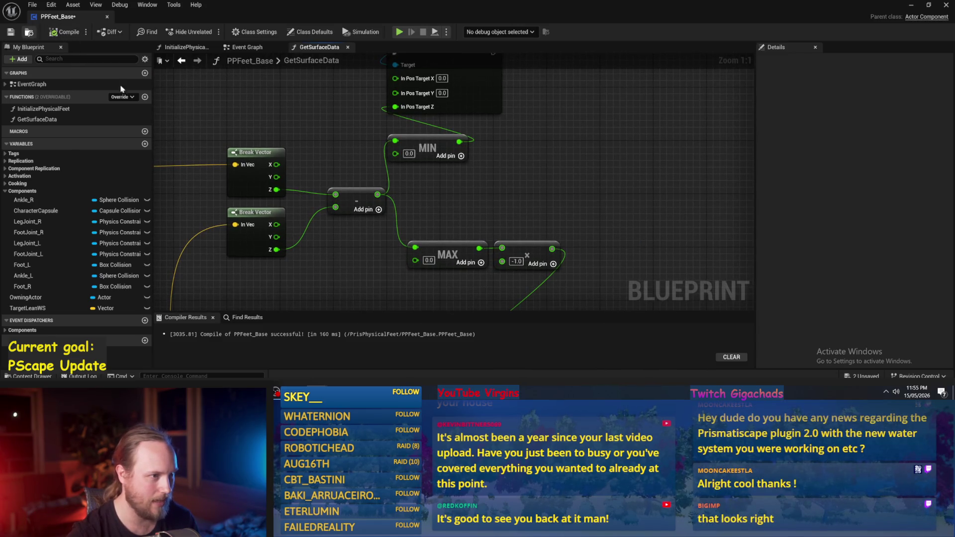
{"action": "scroll", "coordinate": [475, 183], "scroll_direction": "down", "scroll_amount": 1}
{"action": "mouse_move", "coordinate": [411, 172]}
{"action": "left_mouse_down"}
{"action": "mouse_move", "coordinate": [428, 182]}
{"action": "mouse_move", "coordinate": [432, 217]}
{"action": "left_mouse_up"}
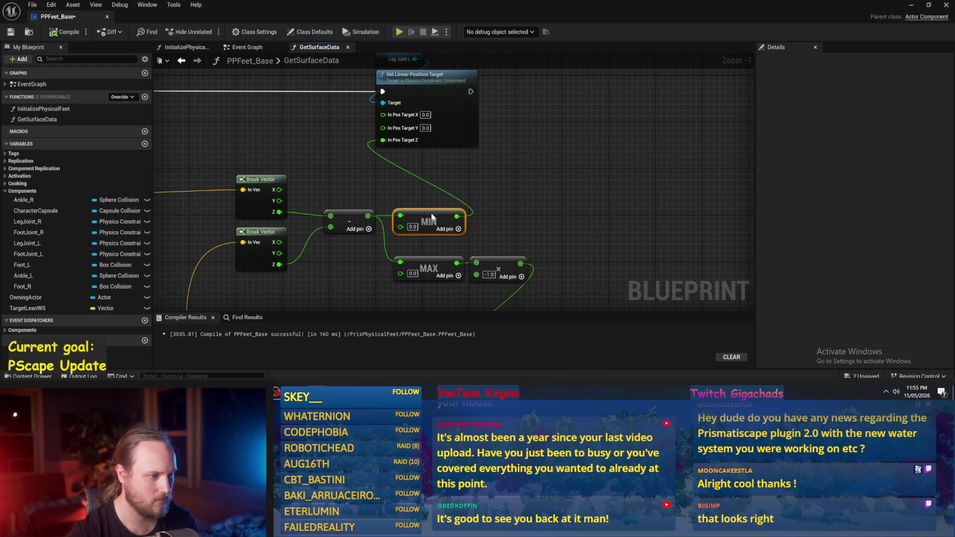
{"action": "mouse_move", "coordinate": [374, 193]}
{"action": "left_mouse_down"}
{"action": "mouse_move", "coordinate": [469, 167]}
{"action": "mouse_move", "coordinate": [427, 196]}
{"action": "mouse_move", "coordinate": [363, 170]}
{"action": "mouse_move", "coordinate": [499, 223]}
{"action": "mouse_move", "coordinate": [511, 273]}
{"action": "mouse_move", "coordinate": [555, 182]}
{"action": "mouse_move", "coordinate": [551, 235]}
{"action": "mouse_move", "coordinate": [552, 204]}
{"action": "left_mouse_up"}
Step: Set Leg Joint L's In Pos Target Z to 50 and return to the test level
{"action": "left_click_drag", "start_coordinate": [422, 157], "coordinate": [428, 324]}
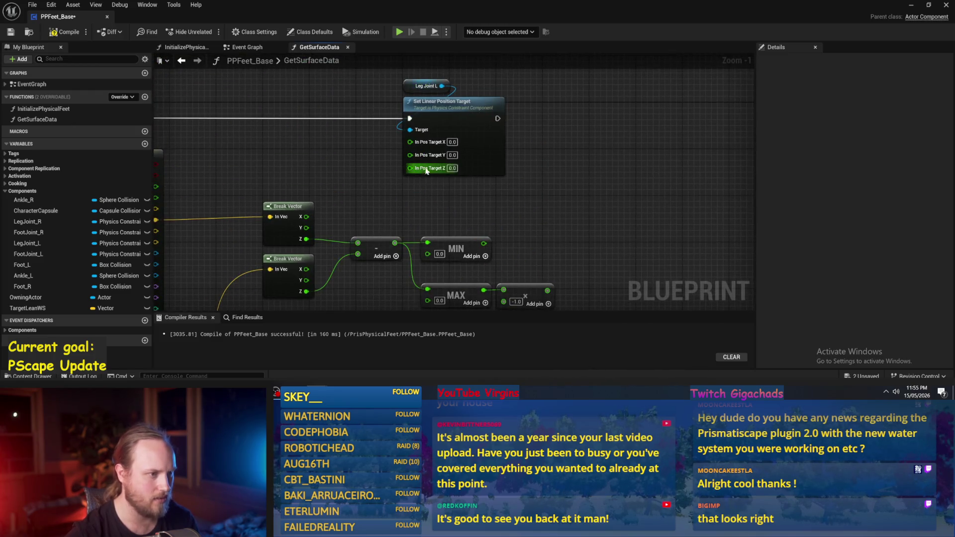
{"action": "left_click", "coordinate": [451, 169]}
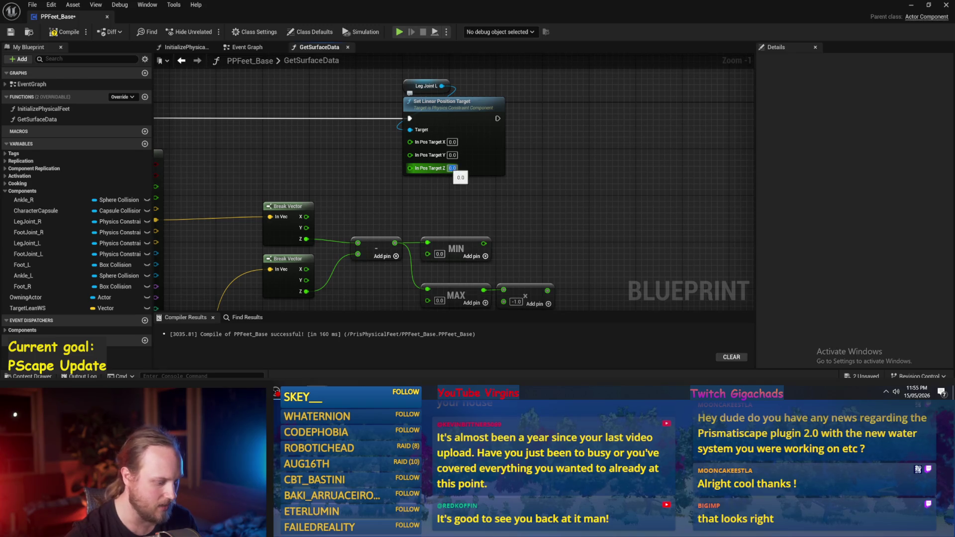
{"action": "type", "text": "50"}
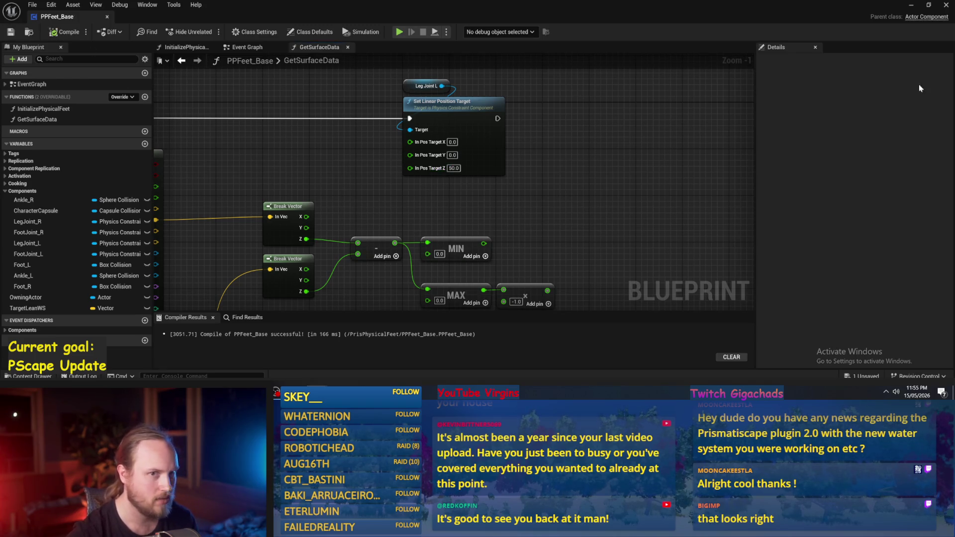
{"action": "left_click", "coordinate": [912, 6]}
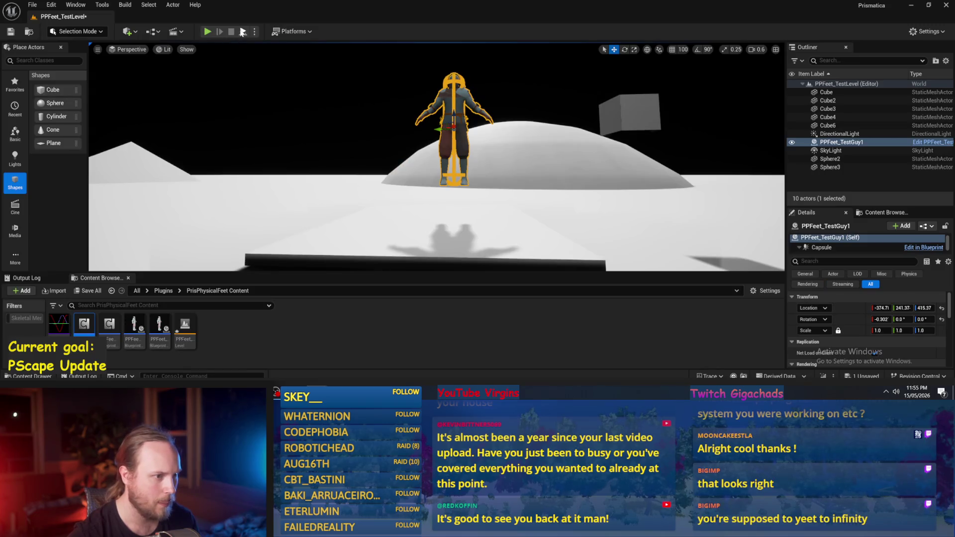
Step: Run a quick test of the level, then reopen the PPFeet_Base Blueprint
{"action": "left_click", "coordinate": [243, 32]}
{"action": "key", "text": "Escape"}
{"action": "double_click", "coordinate": [84, 324]}
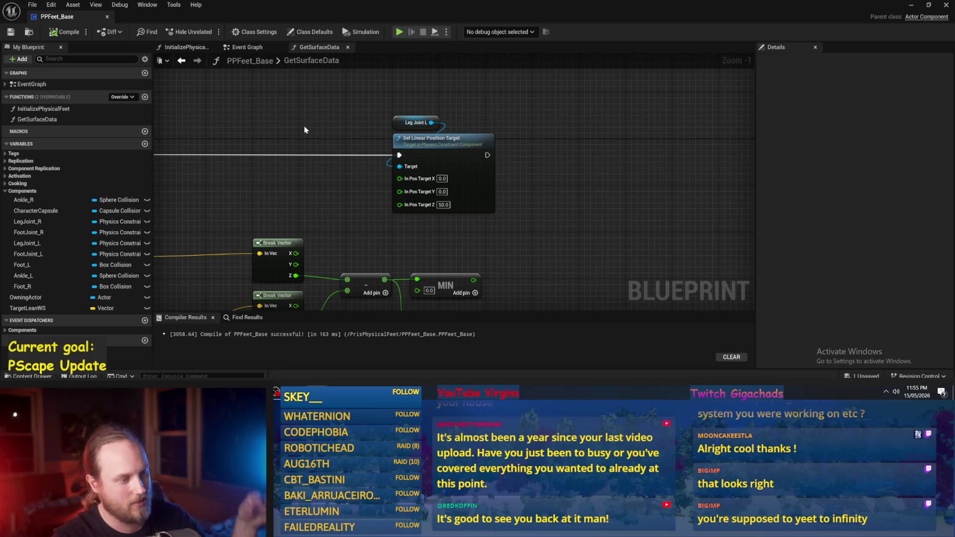
Step: Wire MAX into Leg Joint R's In Pos Target Z and the ×-1 result into Leg Joint L's, then compile and save
{"action": "mouse_move", "coordinate": [475, 332]}
{"action": "left_mouse_down"}
{"action": "mouse_move", "coordinate": [492, 274]}
{"action": "mouse_move", "coordinate": [454, 169]}
{"action": "mouse_move", "coordinate": [403, 279]}
{"action": "mouse_move", "coordinate": [394, 253]}
{"action": "left_mouse_up"}
{"action": "scroll", "coordinate": [438, 224], "scroll_direction": "down", "scroll_amount": 1}
{"action": "mouse_move", "coordinate": [498, 54]}
{"action": "left_mouse_down"}
{"action": "mouse_move", "coordinate": [495, 131]}
{"action": "mouse_move", "coordinate": [527, 171]}
{"action": "left_mouse_up"}
{"action": "mouse_move", "coordinate": [526, 228]}
{"action": "left_mouse_down"}
{"action": "mouse_move", "coordinate": [526, 183]}
{"action": "mouse_move", "coordinate": [507, 196]}
{"action": "mouse_move", "coordinate": [420, 131]}
{"action": "left_mouse_up"}
{"action": "left_click_drag", "start_coordinate": [433, 175], "coordinate": [438, 122]}
{"action": "left_click", "coordinate": [10, 32]}
Step: Play-test by tilting Cube6 about 21 degrees, then return to the PPFeet_Base graph
{"action": "left_click", "coordinate": [912, 7]}
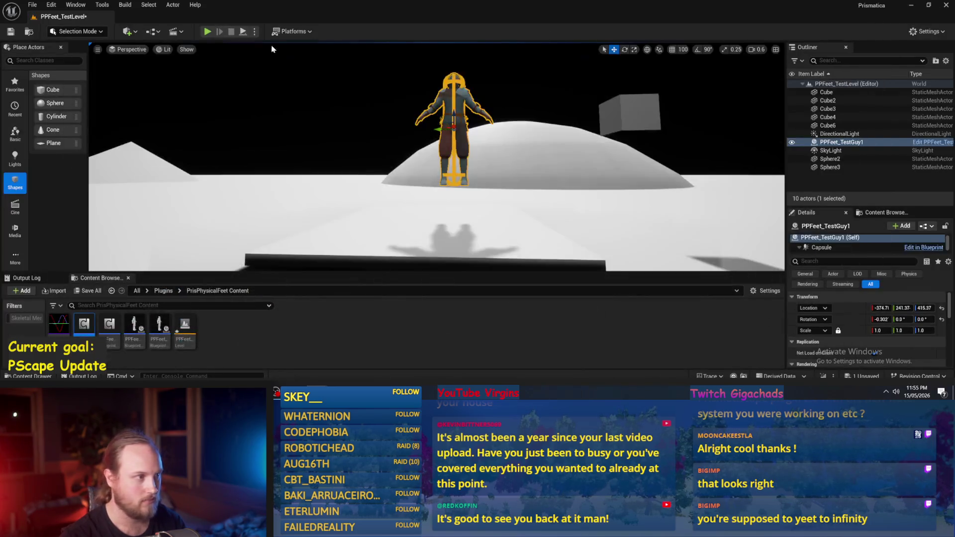
{"action": "left_click", "coordinate": [248, 34]}
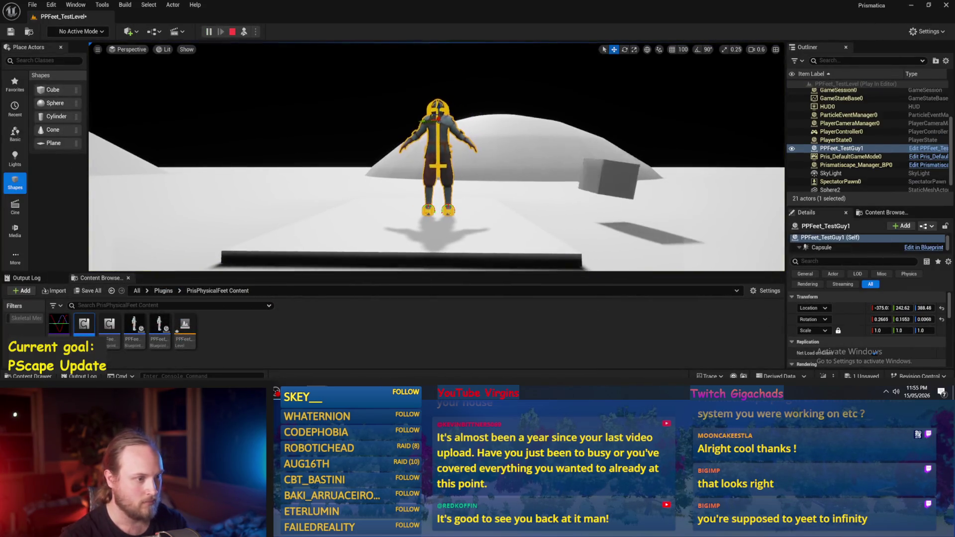
{"action": "key", "text": "e"}
{"action": "left_click_drag", "start_coordinate": [396, 187], "coordinate": [421, 184]}
{"action": "key", "text": "Escape"}
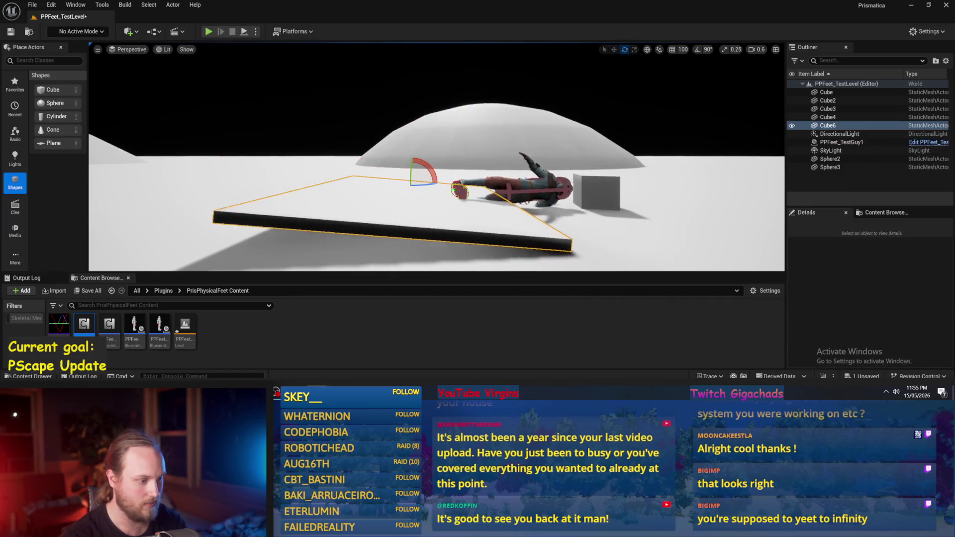
{"action": "left_click", "coordinate": [359, 363]}
{"action": "mouse_move", "coordinate": [374, 215]}
{"action": "left_mouse_down"}
{"action": "mouse_move", "coordinate": [420, 213]}
{"action": "mouse_move", "coordinate": [425, 183]}
{"action": "mouse_move", "coordinate": [463, 135]}
{"action": "left_mouse_up"}
{"action": "left_click_drag", "start_coordinate": [299, 189], "coordinate": [365, 152]}
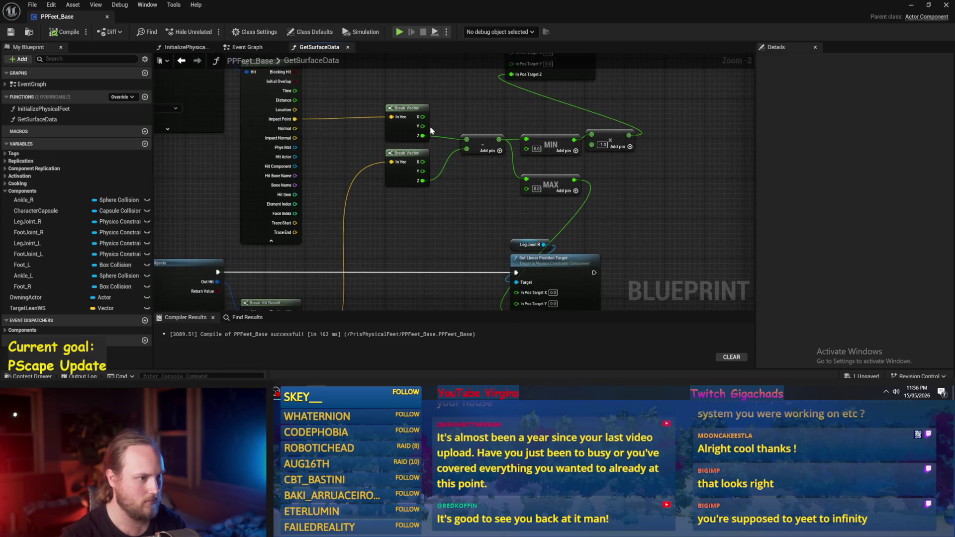
Step: Add a new function named SetFeetRotation to PPFeet_Base
{"action": "left_click_drag", "start_coordinate": [433, 129], "coordinate": [457, 136]}
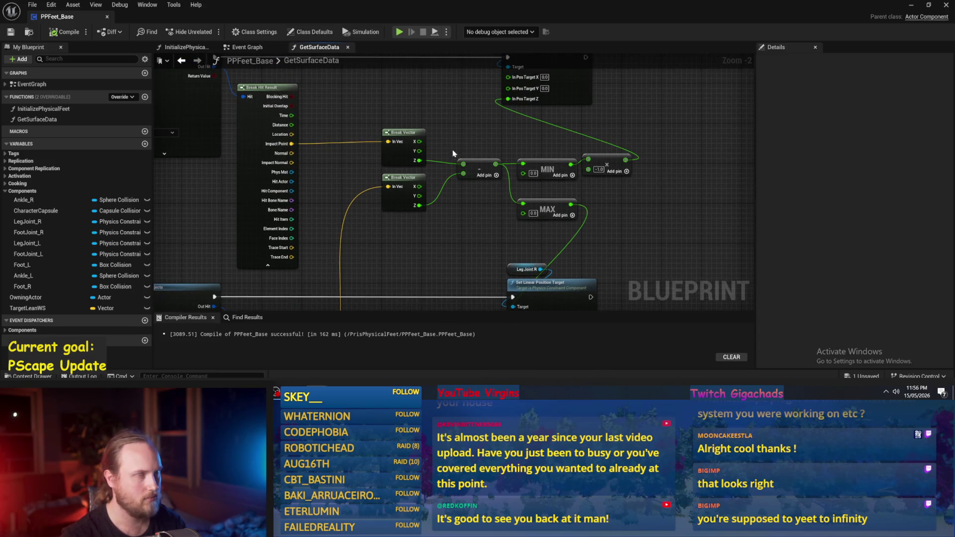
{"action": "scroll", "coordinate": [450, 195], "scroll_direction": "down", "scroll_amount": 1}
{"action": "left_click_drag", "start_coordinate": [450, 195], "coordinate": [470, 142]}
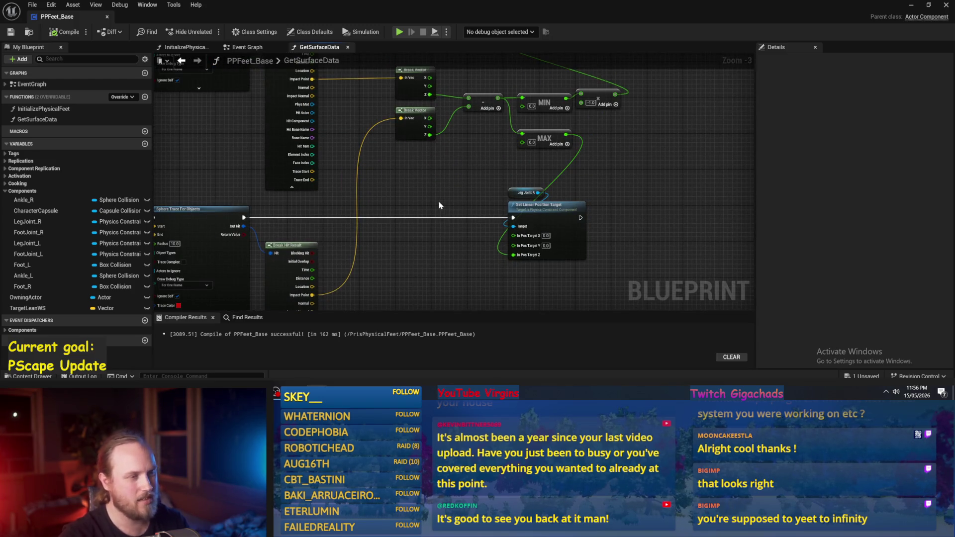
{"action": "mouse_move", "coordinate": [439, 205]}
{"action": "left_mouse_down"}
{"action": "mouse_move", "coordinate": [418, 277]}
{"action": "mouse_move", "coordinate": [388, 226]}
{"action": "mouse_move", "coordinate": [559, 228]}
{"action": "mouse_move", "coordinate": [441, 192]}
{"action": "mouse_move", "coordinate": [552, 199]}
{"action": "left_mouse_up"}
{"action": "mouse_move", "coordinate": [133, 79]}
{"action": "left_mouse_down"}
{"action": "mouse_move", "coordinate": [159, 105]}
{"action": "mouse_move", "coordinate": [208, 124]}
{"action": "left_mouse_up"}
{"action": "left_click", "coordinate": [144, 98]}
{"action": "type", "text": "SetA"}
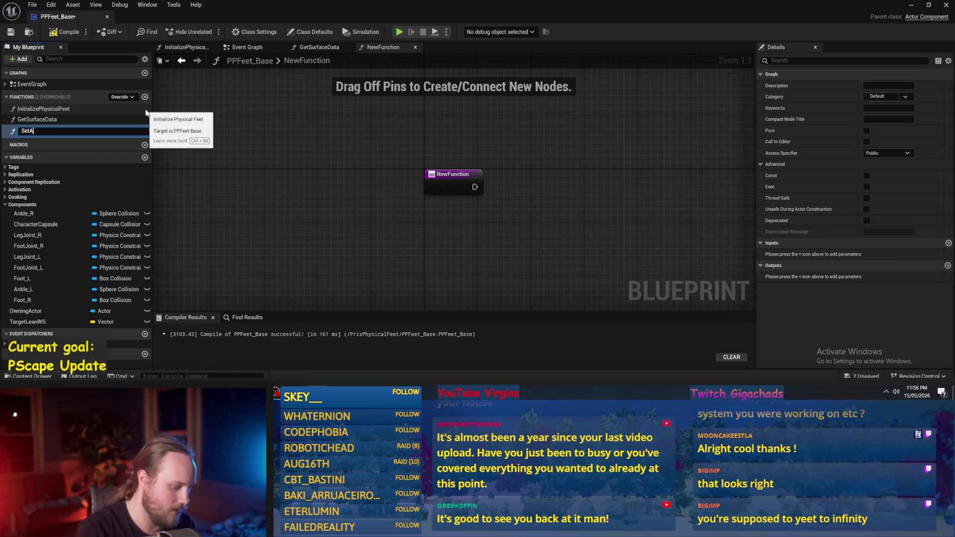
{"action": "type", "text": "nkl"}
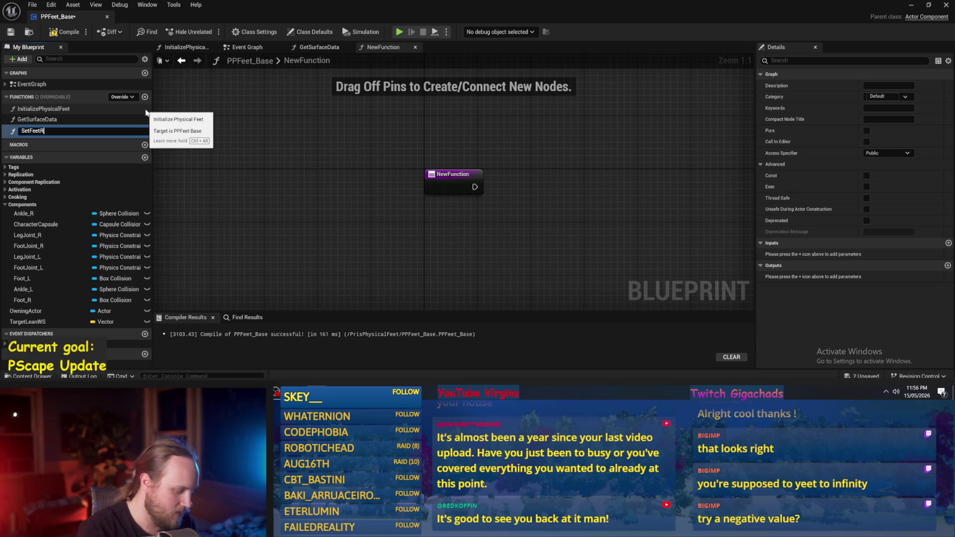
{"action": "key", "text": "Return"}
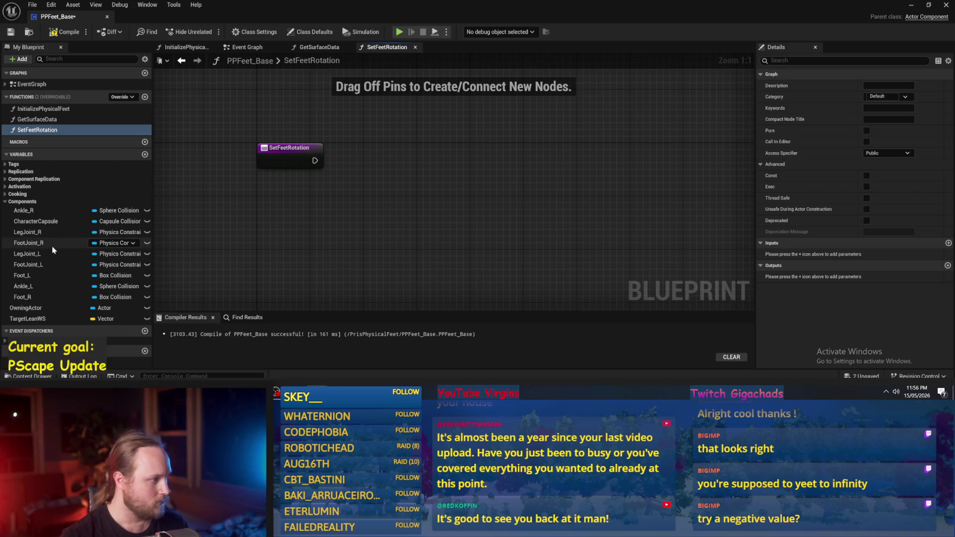
Step: Drop Leg Joint R, Foot Joint R and Foot Joint L references into SetFeetRotation, then delete them
{"action": "left_click_drag", "start_coordinate": [27, 232], "coordinate": [485, 134]}
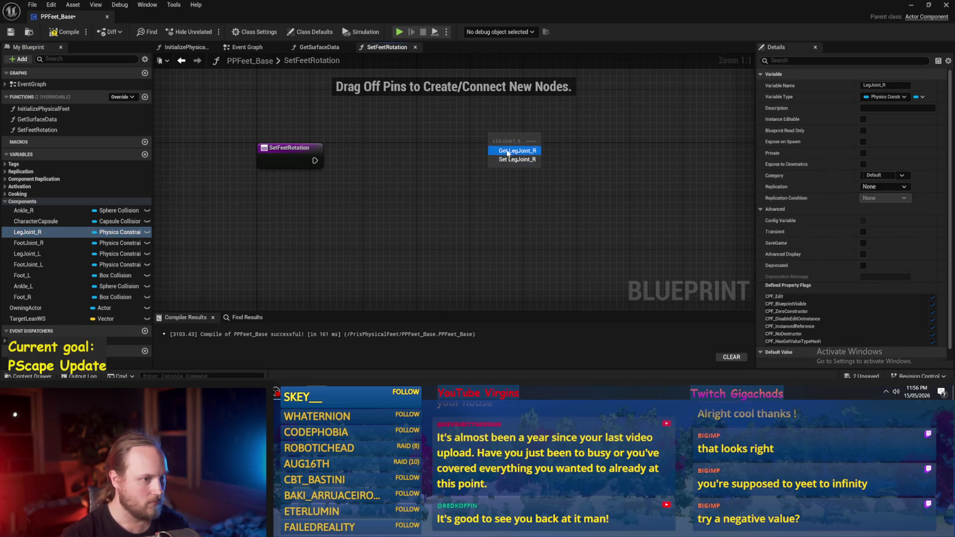
{"action": "key", "text": "Delete"}
{"action": "left_click_drag", "start_coordinate": [55, 238], "coordinate": [441, 114]}
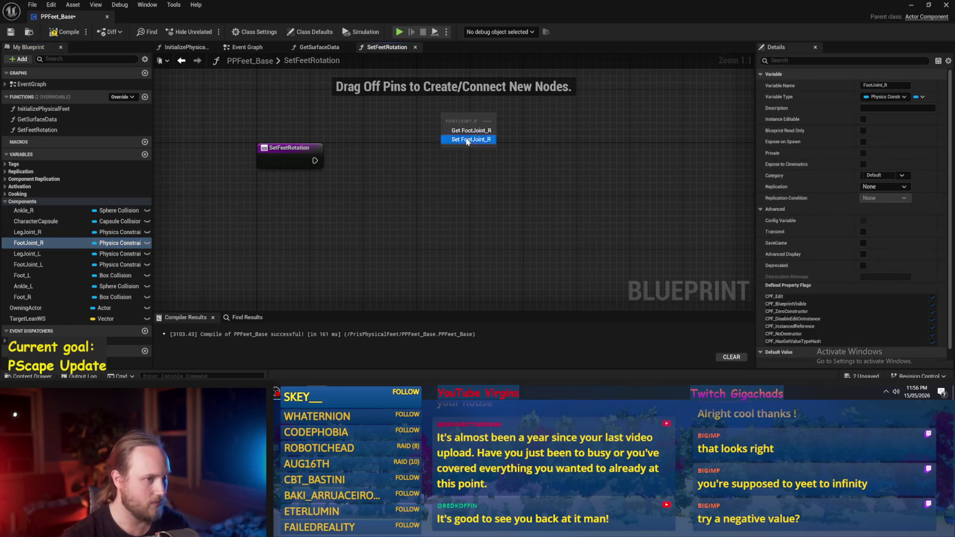
{"action": "left_click", "coordinate": [406, 208]}
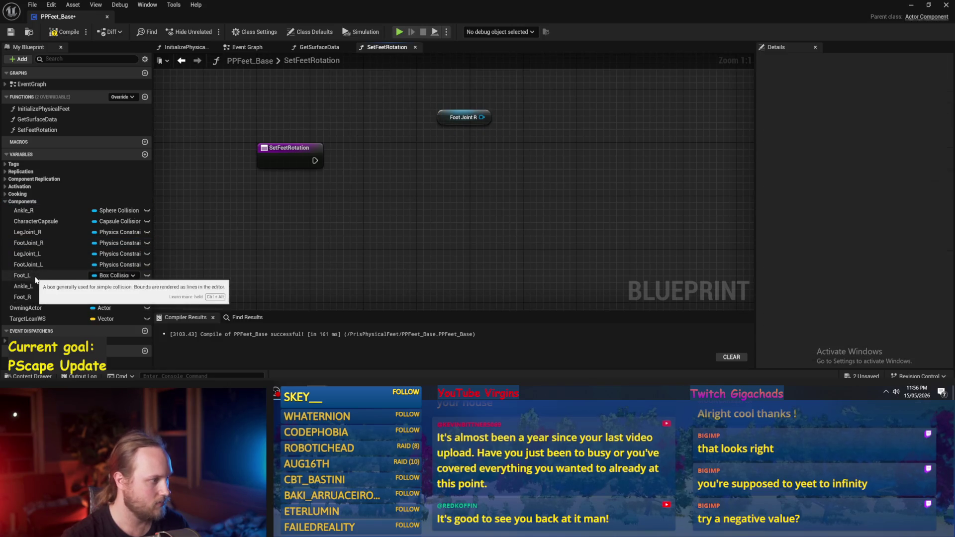
{"action": "left_click_drag", "start_coordinate": [27, 243], "coordinate": [434, 168]}
{"action": "left_click_drag", "start_coordinate": [372, 224], "coordinate": [530, 170]}
{"action": "mouse_move", "coordinate": [27, 265]}
{"action": "left_mouse_down"}
{"action": "mouse_move", "coordinate": [224, 249]}
{"action": "mouse_move", "coordinate": [393, 199]}
{"action": "left_mouse_up"}
{"action": "left_click", "coordinate": [393, 208]}
{"action": "left_click_drag", "start_coordinate": [562, 103], "coordinate": [393, 209]}
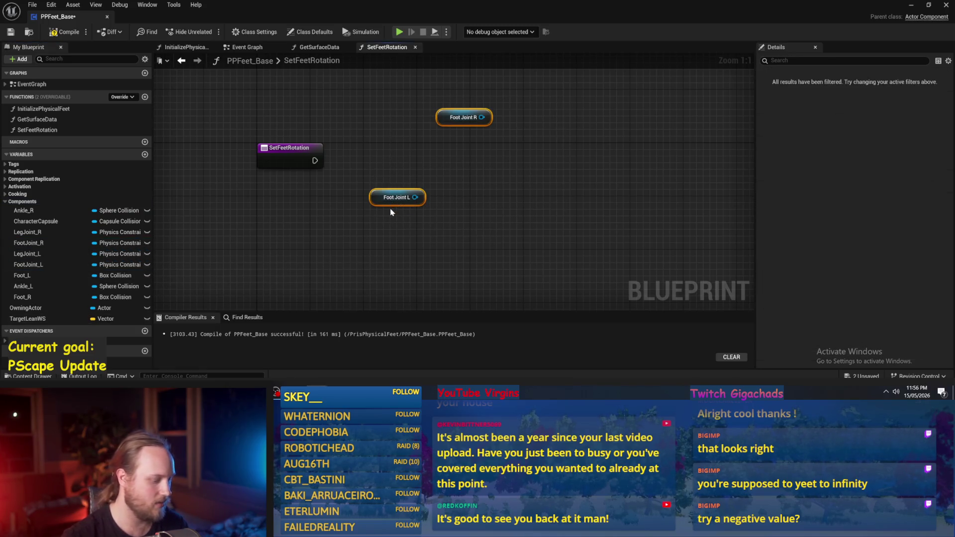
{"action": "key", "text": "Delete"}
Step: Open the GetSurfaceData function graph
{"action": "left_click", "coordinate": [40, 120]}
{"action": "double_click", "coordinate": [41, 123]}
{"action": "scroll", "coordinate": [448, 206], "scroll_direction": "up", "scroll_amount": 5}
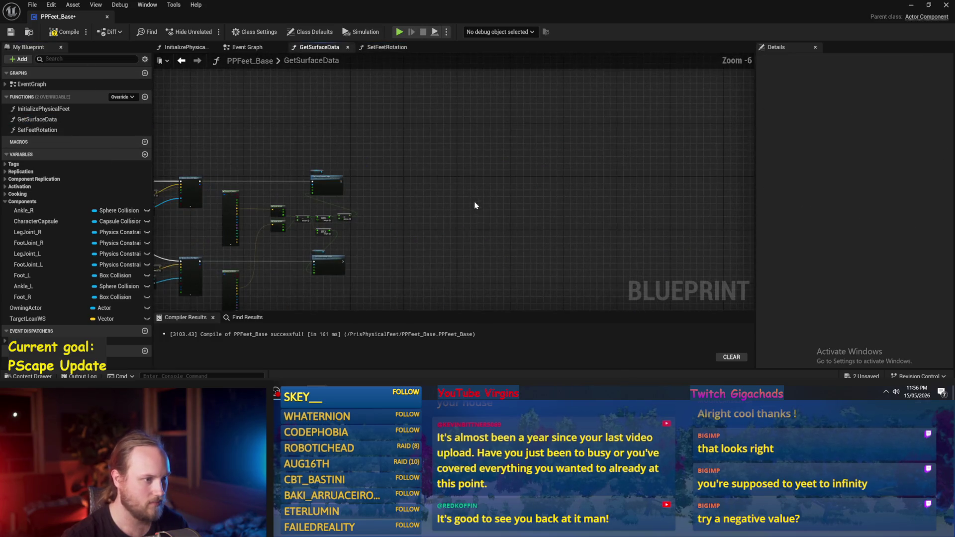
Step: Add Foot Joint L and Foot Joint R getter nodes to GetSurfaceData and arrange them
{"action": "right_click", "coordinate": [370, 183]}
{"action": "left_click_drag", "start_coordinate": [50, 264], "coordinate": [354, 166]}
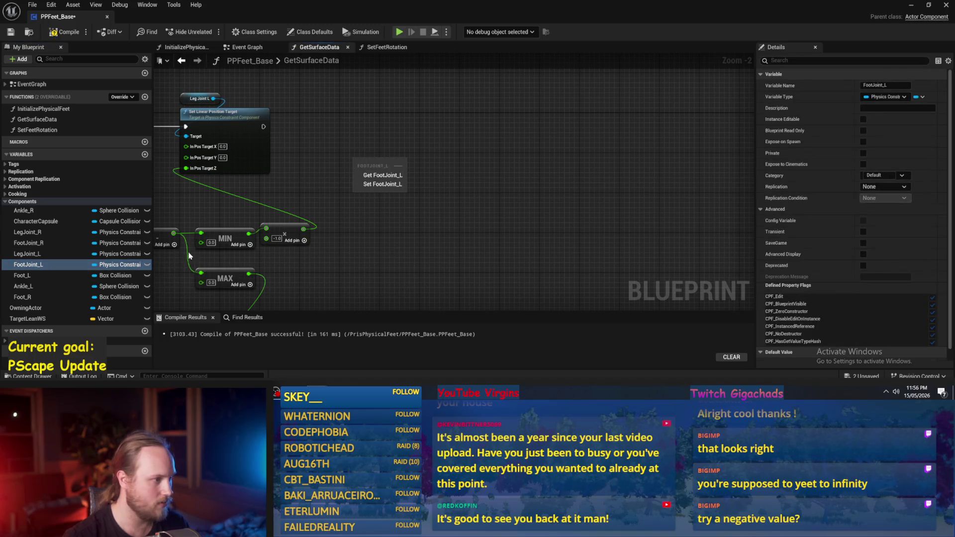
{"action": "left_click", "coordinate": [379, 175]}
{"action": "left_click_drag", "start_coordinate": [44, 246], "coordinate": [399, 169]}
{"action": "left_click", "coordinate": [423, 178]}
{"action": "scroll", "coordinate": [561, 249], "scroll_direction": "down", "scroll_amount": 2}
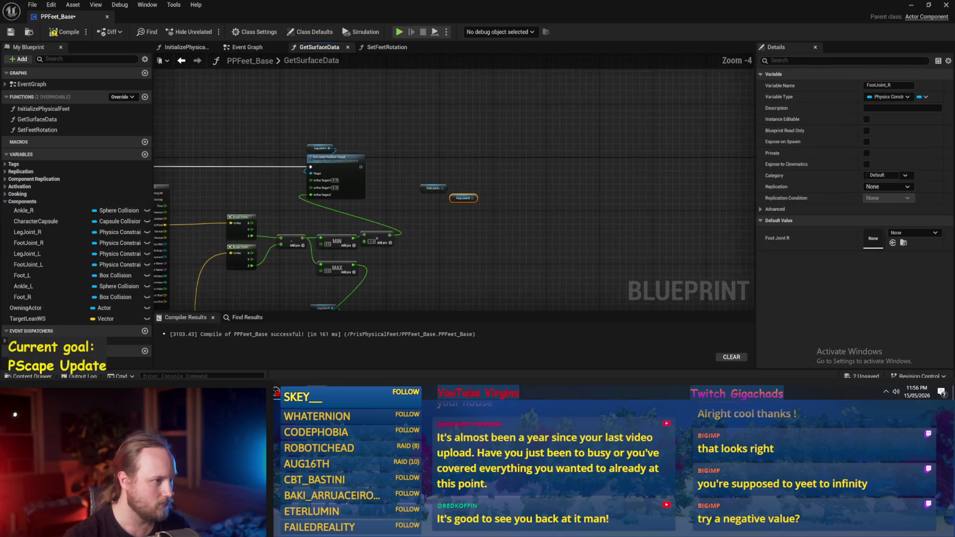
{"action": "scroll", "coordinate": [539, 197], "scroll_direction": "up", "scroll_amount": 1}
{"action": "mouse_move", "coordinate": [539, 196]}
{"action": "left_mouse_down"}
{"action": "mouse_move", "coordinate": [484, 189]}
{"action": "mouse_move", "coordinate": [500, 160]}
{"action": "left_mouse_up"}
{"action": "mouse_move", "coordinate": [542, 201]}
{"action": "left_mouse_down"}
{"action": "mouse_move", "coordinate": [509, 195]}
{"action": "mouse_move", "coordinate": [509, 203]}
{"action": "mouse_move", "coordinate": [528, 167]}
{"action": "mouse_move", "coordinate": [583, 161]}
{"action": "mouse_move", "coordinate": [548, 186]}
{"action": "mouse_move", "coordinate": [480, 194]}
{"action": "mouse_move", "coordinate": [514, 194]}
{"action": "left_mouse_up"}
{"action": "left_click", "coordinate": [505, 215]}
Step: Start a 'tran' search from the hit result's Normal output, then cancel the wire
{"action": "scroll", "coordinate": [520, 215], "scroll_direction": "up", "scroll_amount": 2}
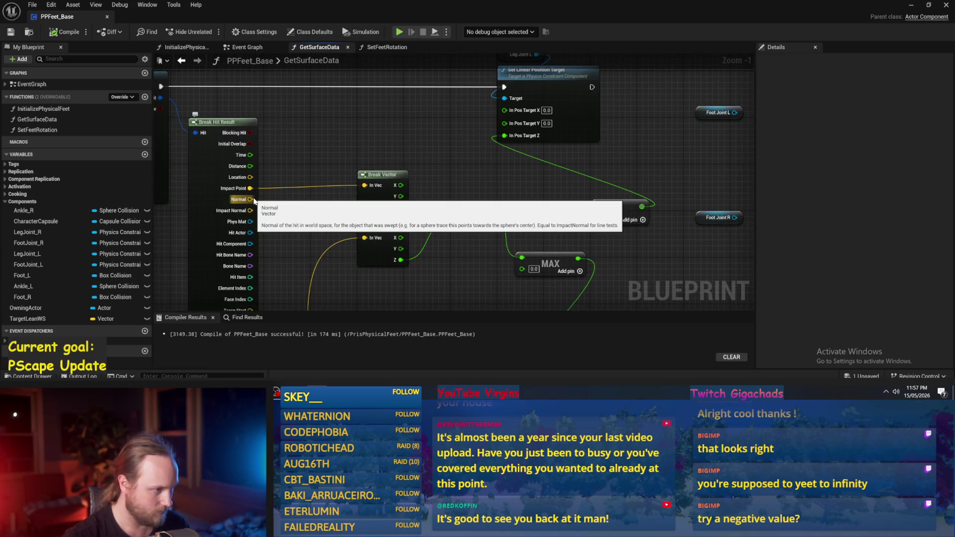
{"action": "mouse_move", "coordinate": [252, 198]}
{"action": "left_mouse_down"}
{"action": "mouse_move", "coordinate": [624, 195]}
{"action": "mouse_move", "coordinate": [486, 174]}
{"action": "mouse_move", "coordinate": [503, 170]}
{"action": "left_mouse_up"}
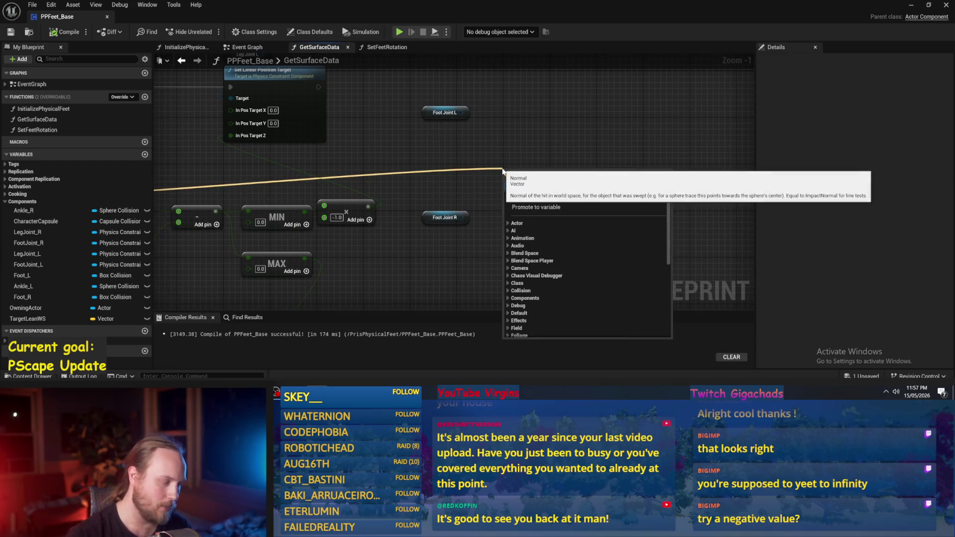
{"action": "type", "text": "transofmr"}
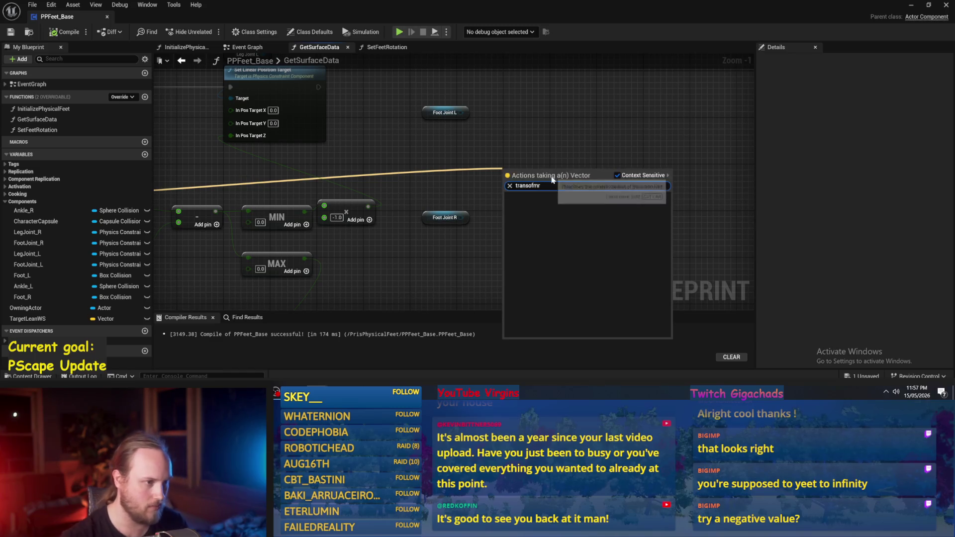
{"action": "left_click", "coordinate": [494, 149]}
Step: Add a Get World Transform node wired from Foot Joint L
{"action": "mouse_move", "coordinate": [418, 117]}
{"action": "left_mouse_down"}
{"action": "mouse_move", "coordinate": [422, 177]}
{"action": "mouse_move", "coordinate": [424, 169]}
{"action": "mouse_move", "coordinate": [551, 169]}
{"action": "left_mouse_up"}
{"action": "left_click", "coordinate": [432, 158]}
{"action": "key", "text": "Escape"}
{"action": "left_click_drag", "start_coordinate": [441, 158], "coordinate": [471, 163]}
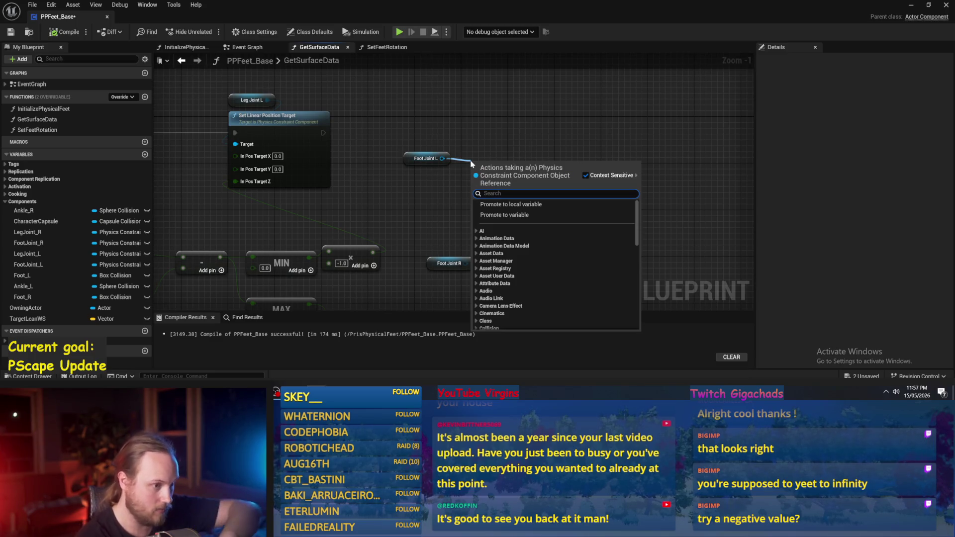
{"action": "type", "text": "trans"}
{"action": "key", "text": "BackSpace"}
{"action": "key", "text": "BackSpace"}
{"action": "key", "text": "BackSpace"}
{"action": "type", "text": "get transfo"}
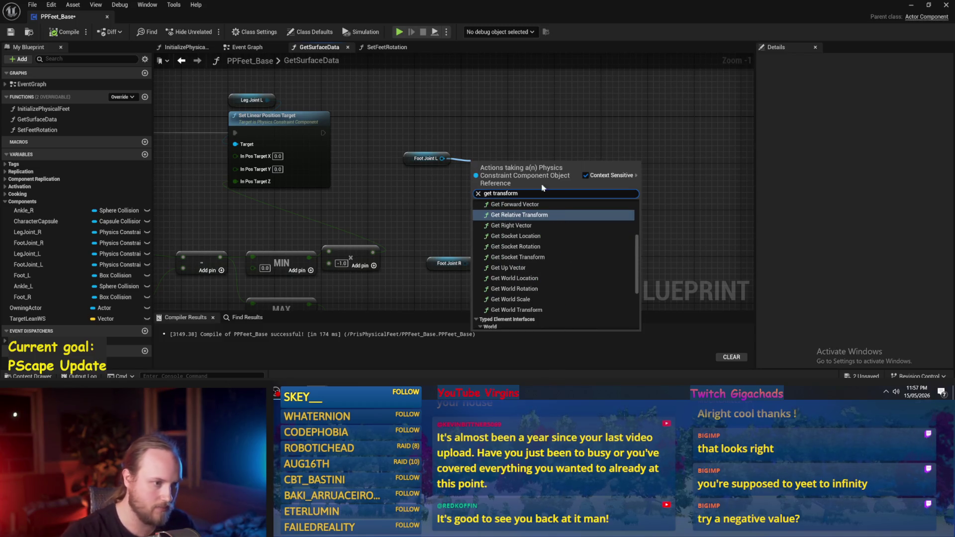
{"action": "left_click", "coordinate": [526, 311]}
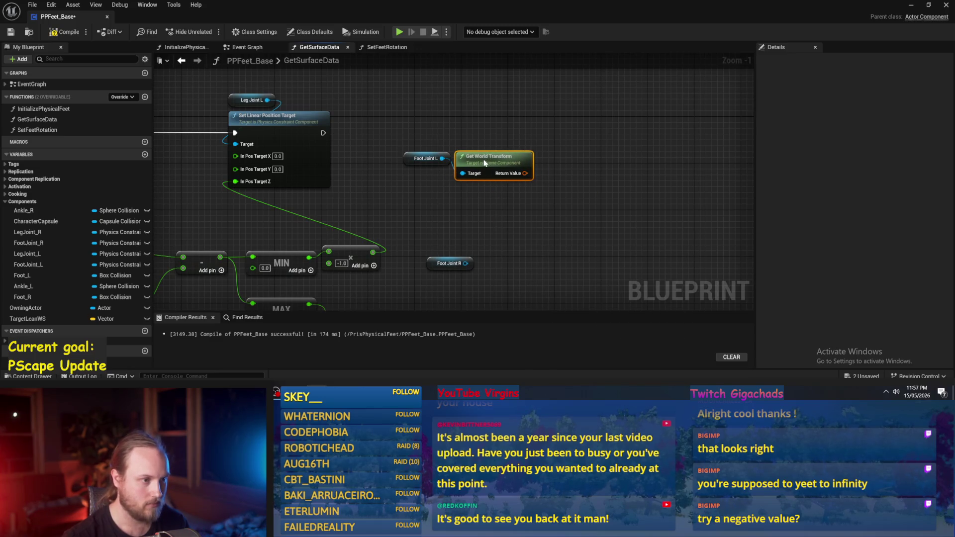
Step: Paste a second Get World Transform node for Foot Joint R and bring both into view
{"action": "key", "text": "ctrl+v"}
{"action": "left_click_drag", "start_coordinate": [464, 230], "coordinate": [501, 240]}
{"action": "scroll", "coordinate": [552, 172], "scroll_direction": "down", "scroll_amount": 2}
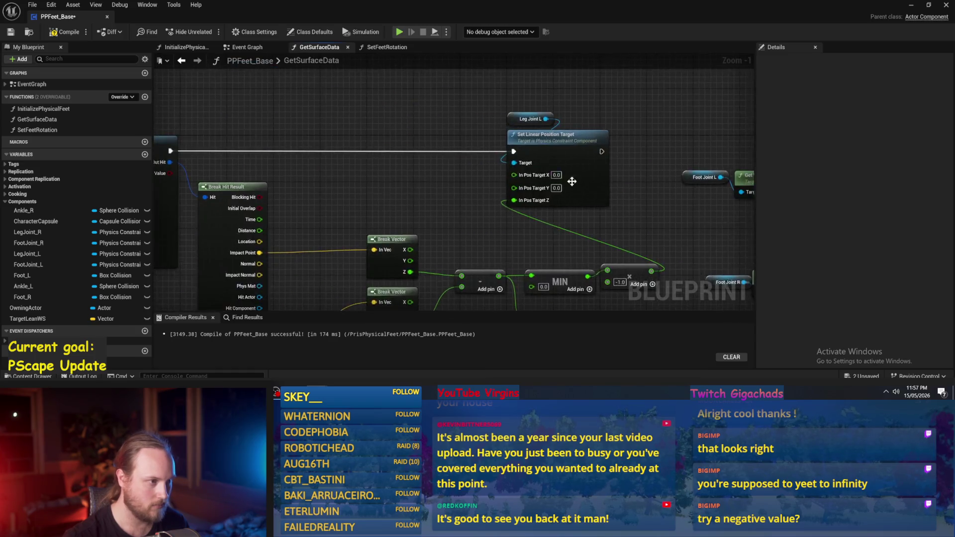
{"action": "scroll", "coordinate": [551, 172], "scroll_direction": "up", "scroll_amount": 2}
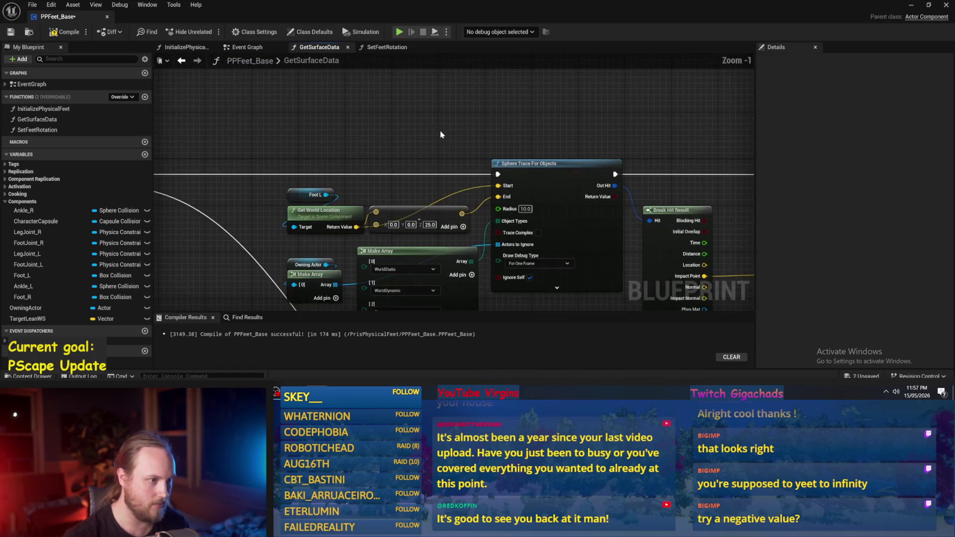
{"action": "mouse_move", "coordinate": [335, 123]}
{"action": "left_mouse_down"}
{"action": "mouse_move", "coordinate": [530, 173]}
{"action": "mouse_move", "coordinate": [560, 172]}
{"action": "left_mouse_up"}
Step: Add a Transform Direction node fed by Foot Joint L's world transform and position it
{"action": "type", "text": "trandofmr"}
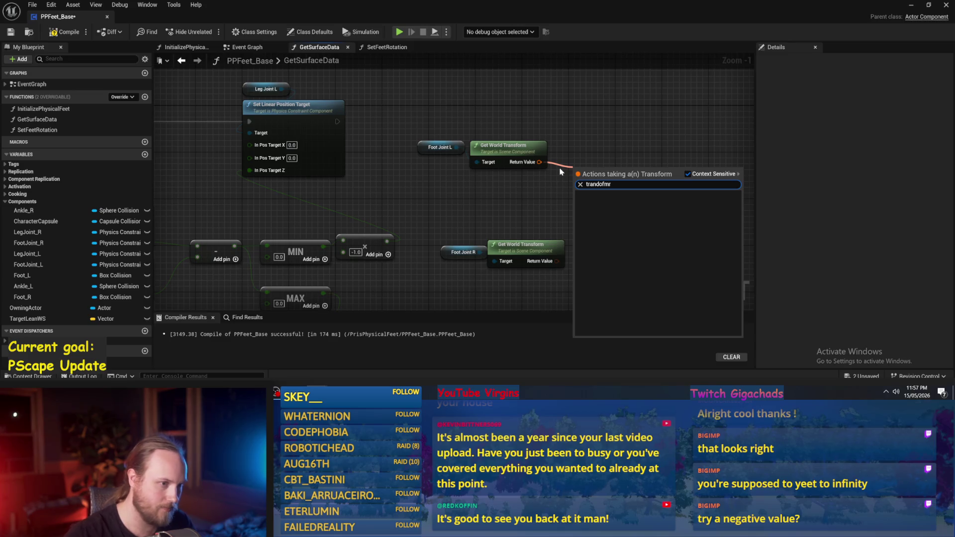
{"action": "key", "text": "Escape"}
{"action": "right_click", "coordinate": [555, 181]}
{"action": "type", "text": "transform vector"}
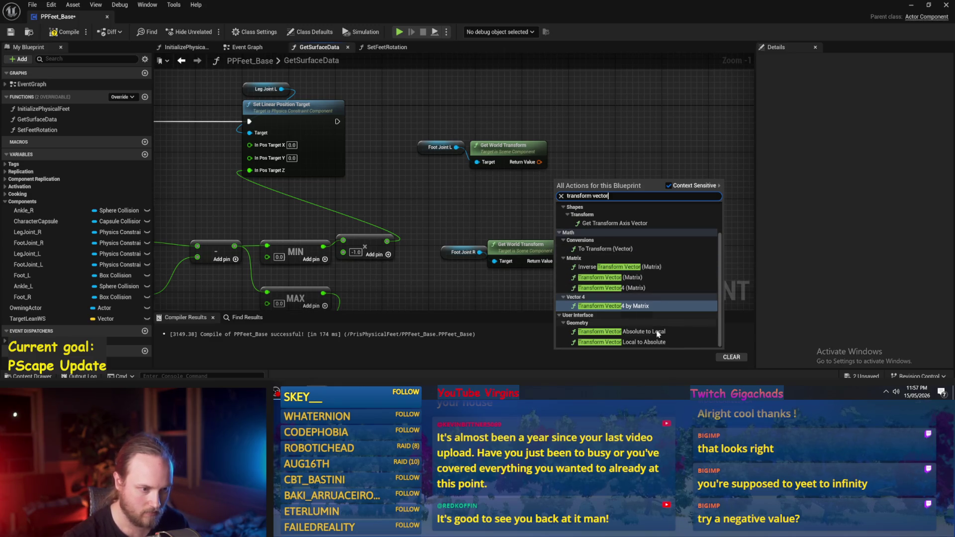
{"action": "left_click_drag", "start_coordinate": [518, 210], "coordinate": [474, 228]}
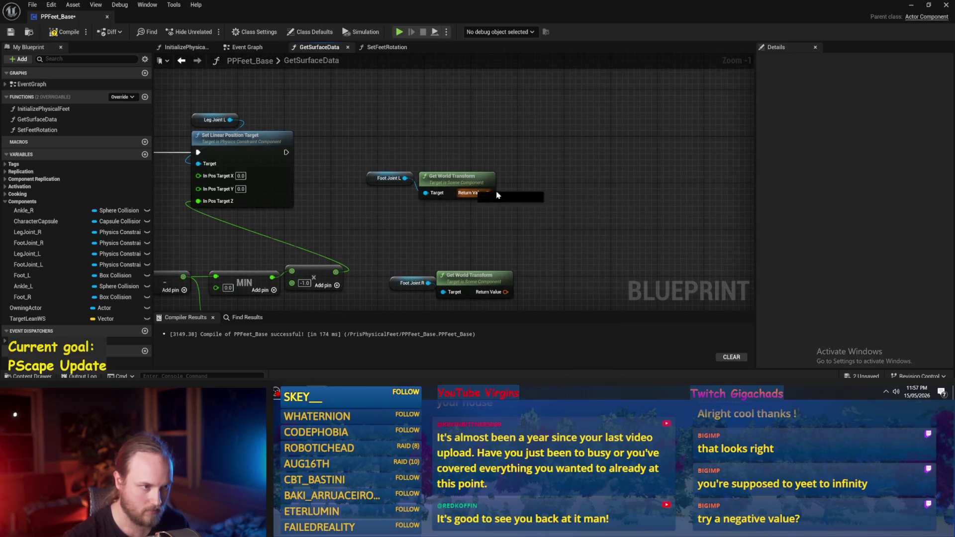
{"action": "left_click_drag", "start_coordinate": [490, 194], "coordinate": [568, 188]}
{"action": "type", "text": "transform vec"}
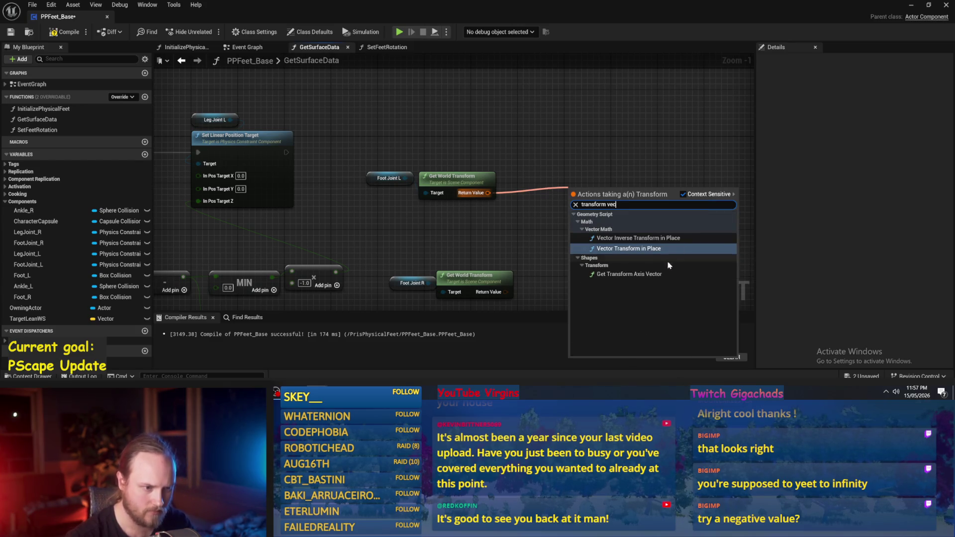
{"action": "key", "text": "BackSpace"}
{"action": "key", "text": "BackSpace"}
{"action": "key", "text": "BackSpace"}
{"action": "scroll", "coordinate": [654, 277], "scroll_direction": "down", "scroll_amount": 5}
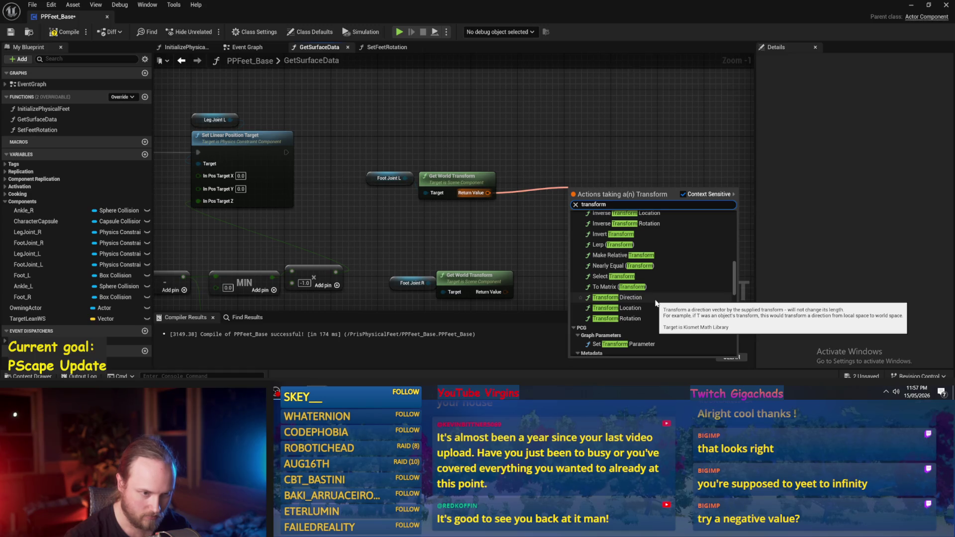
{"action": "left_click", "coordinate": [656, 301]}
{"action": "left_click_drag", "start_coordinate": [572, 194], "coordinate": [508, 174]}
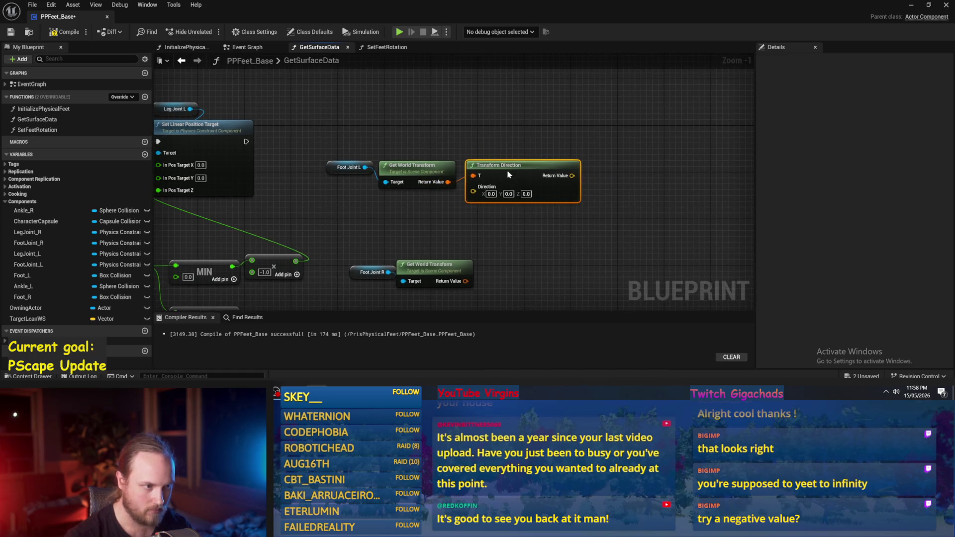
Step: Wire Break Hit Result's Impact Normal into Transform Direction's Direction and move the Foot Joint L nodes up
{"action": "scroll", "coordinate": [532, 126], "scroll_direction": "down", "scroll_amount": 1}
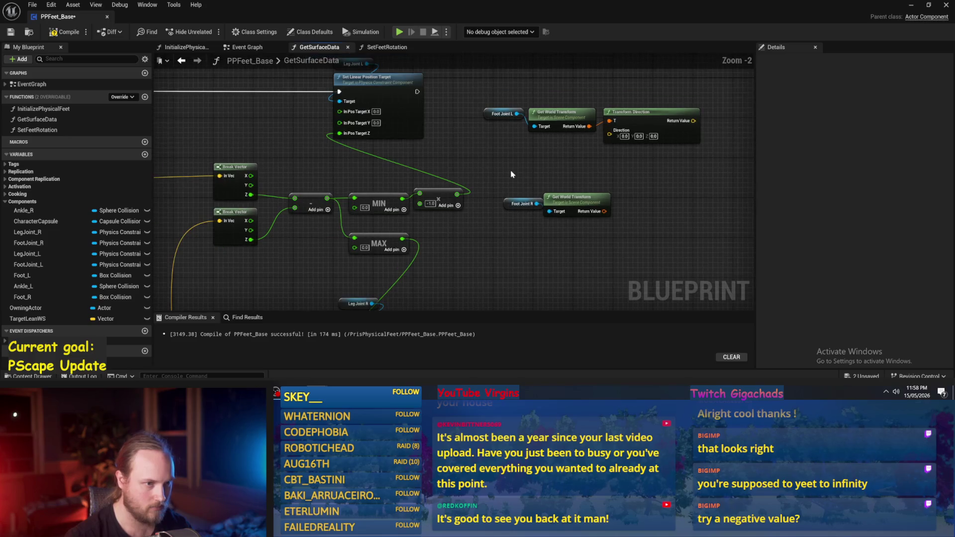
{"action": "left_click_drag", "start_coordinate": [511, 174], "coordinate": [571, 182]}
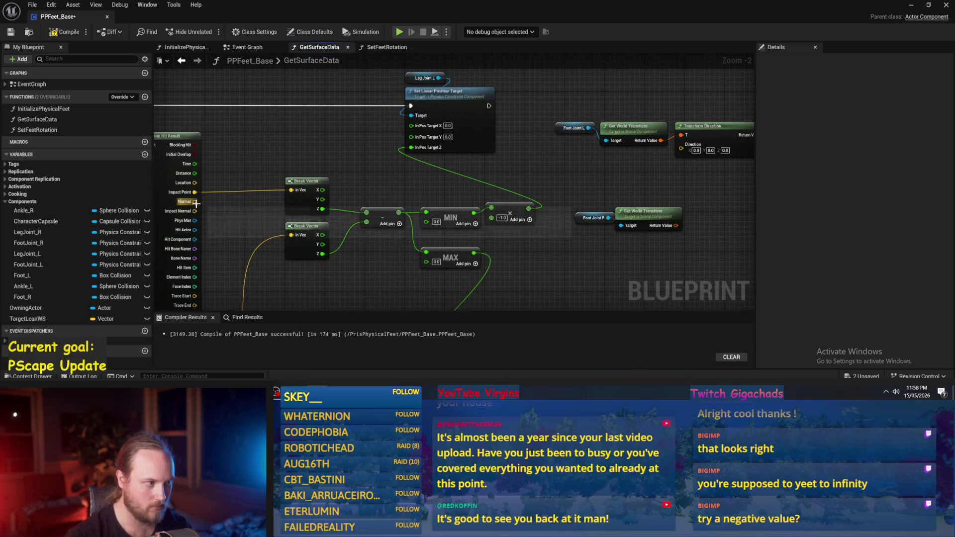
{"action": "mouse_move", "coordinate": [195, 211]}
{"action": "left_mouse_down"}
{"action": "mouse_move", "coordinate": [682, 161]}
{"action": "mouse_move", "coordinate": [681, 148]}
{"action": "mouse_move", "coordinate": [514, 183]}
{"action": "mouse_move", "coordinate": [484, 147]}
{"action": "left_mouse_up"}
{"action": "left_click", "coordinate": [479, 162]}
{"action": "left_click_drag", "start_coordinate": [491, 210], "coordinate": [432, 219]}
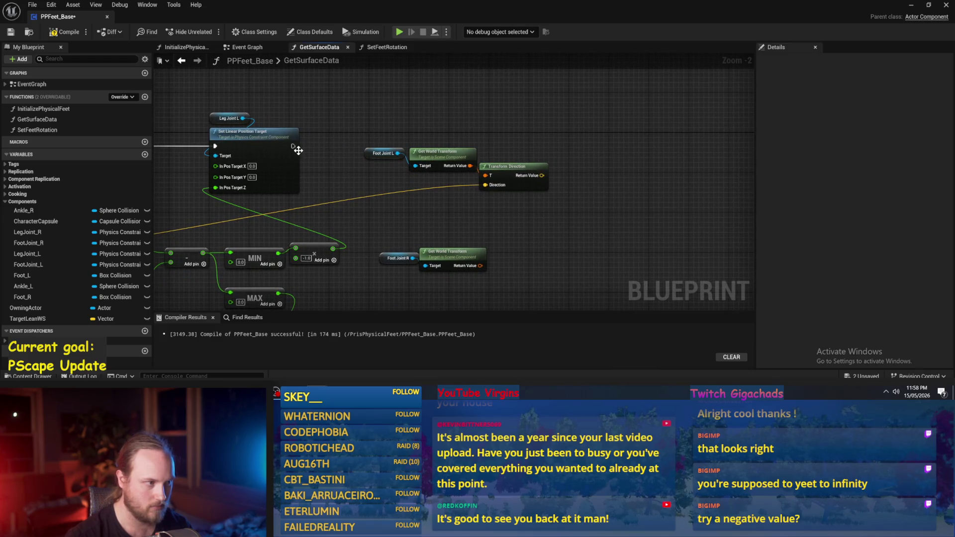
{"action": "mouse_move", "coordinate": [383, 152]}
{"action": "left_mouse_down"}
{"action": "mouse_move", "coordinate": [382, 131]}
{"action": "mouse_move", "coordinate": [427, 139]}
{"action": "mouse_move", "coordinate": [588, 110]}
{"action": "left_mouse_up"}
Step: Add a Set Angular Orientation Target for Foot Joint L, then save and compile
{"action": "type", "text": "set"}
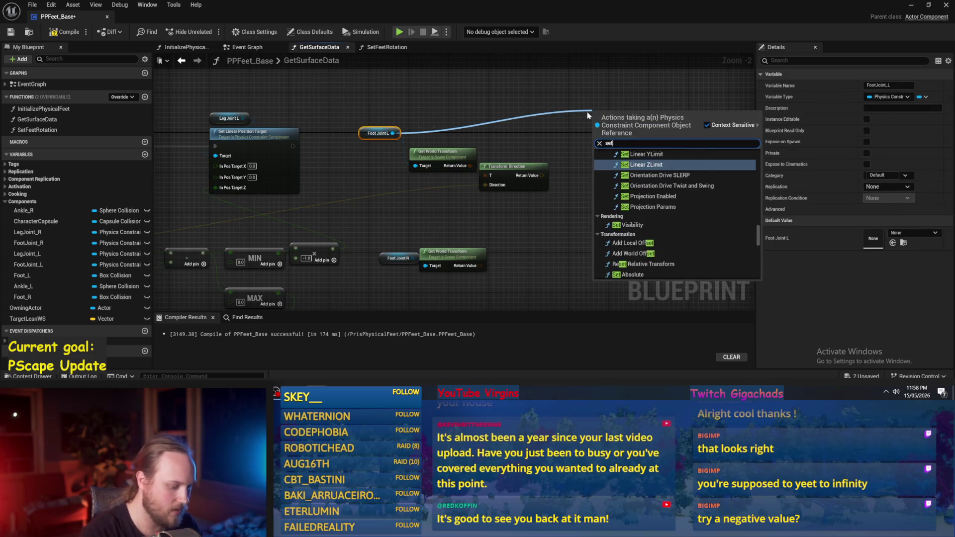
{"action": "type", "text": " angular"}
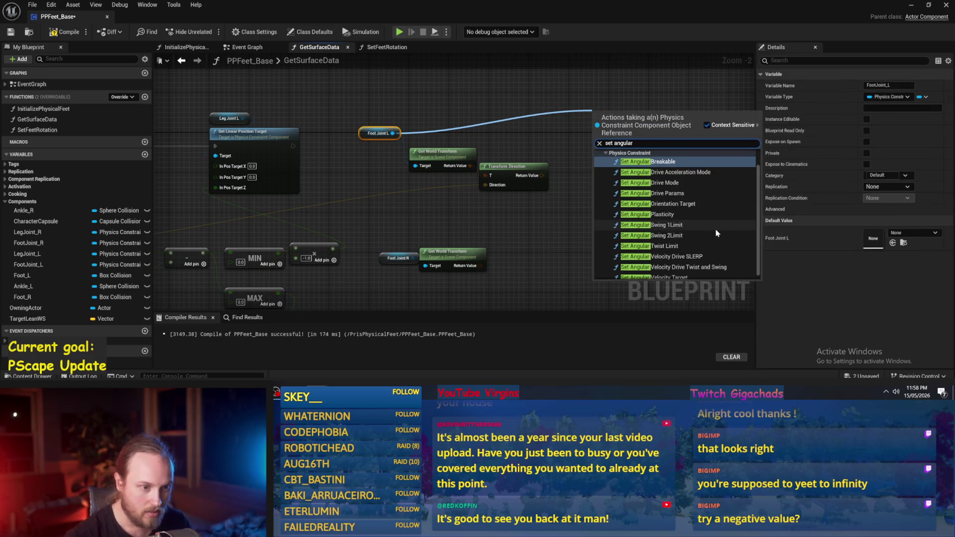
{"action": "type", "text": " pos"}
{"action": "key", "text": "BackSpace"}
{"action": "key", "text": "BackSpace"}
{"action": "key", "text": "BackSpace"}
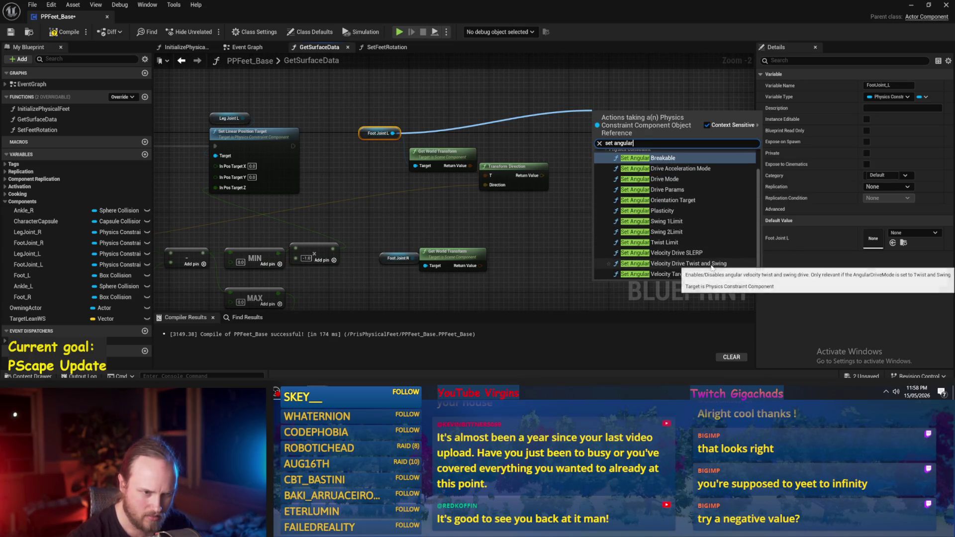
{"action": "left_click", "coordinate": [675, 200]}
{"action": "scroll", "coordinate": [610, 211], "scroll_direction": "up", "scroll_amount": 2}
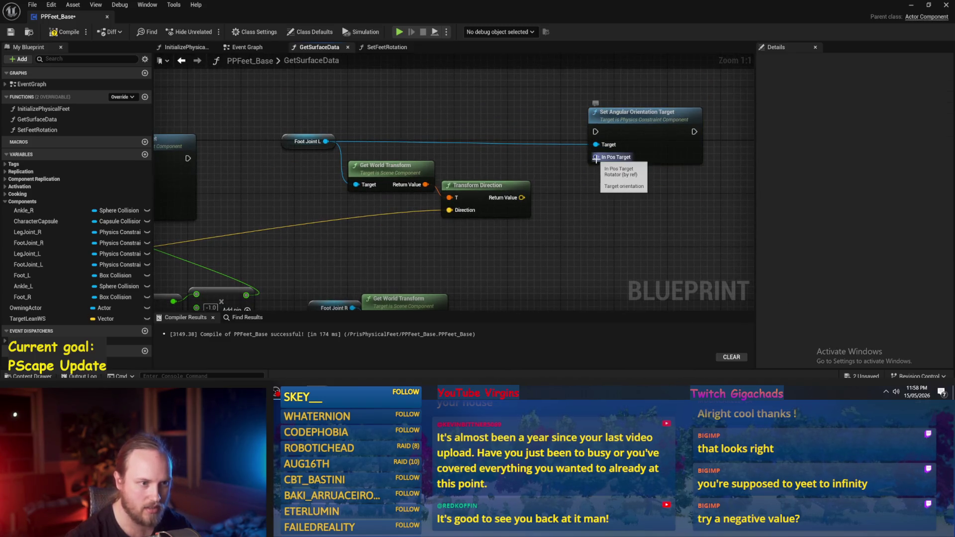
{"action": "left_click_drag", "start_coordinate": [625, 135], "coordinate": [651, 127]}
{"action": "scroll", "coordinate": [595, 211], "scroll_direction": "down", "scroll_amount": 2}
{"action": "left_click", "coordinate": [655, 198]}
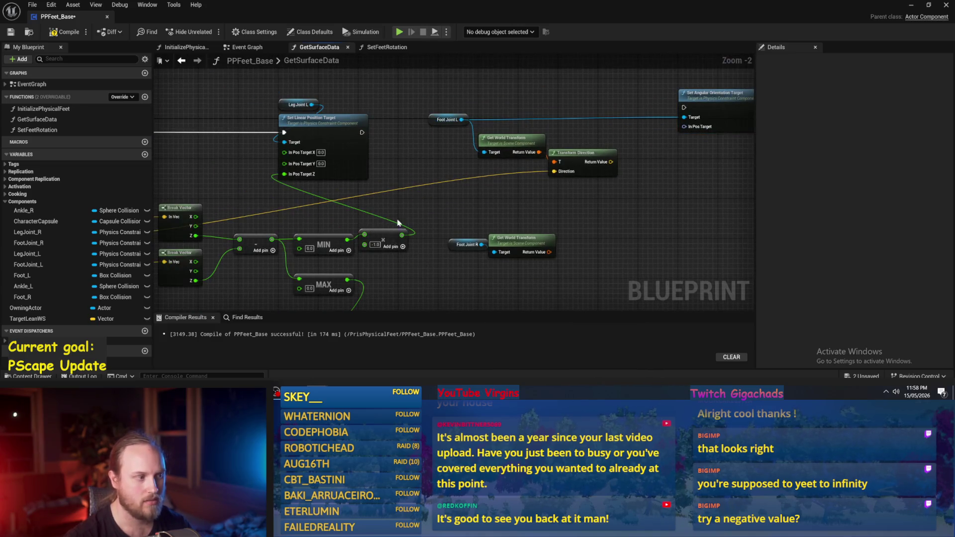
{"action": "left_click", "coordinate": [10, 32]}
Step: Add a Make Rot from X node fed by the transformed direction vector
{"action": "left_click_drag", "start_coordinate": [578, 232], "coordinate": [560, 208]}
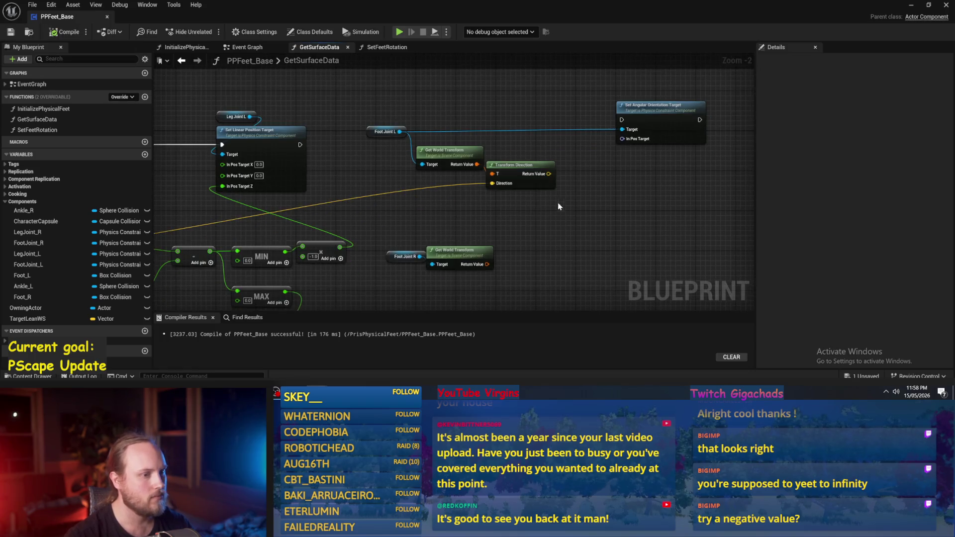
{"action": "mouse_move", "coordinate": [545, 176]}
{"action": "left_mouse_down"}
{"action": "mouse_move", "coordinate": [545, 196]}
{"action": "mouse_move", "coordinate": [579, 197]}
{"action": "left_mouse_up"}
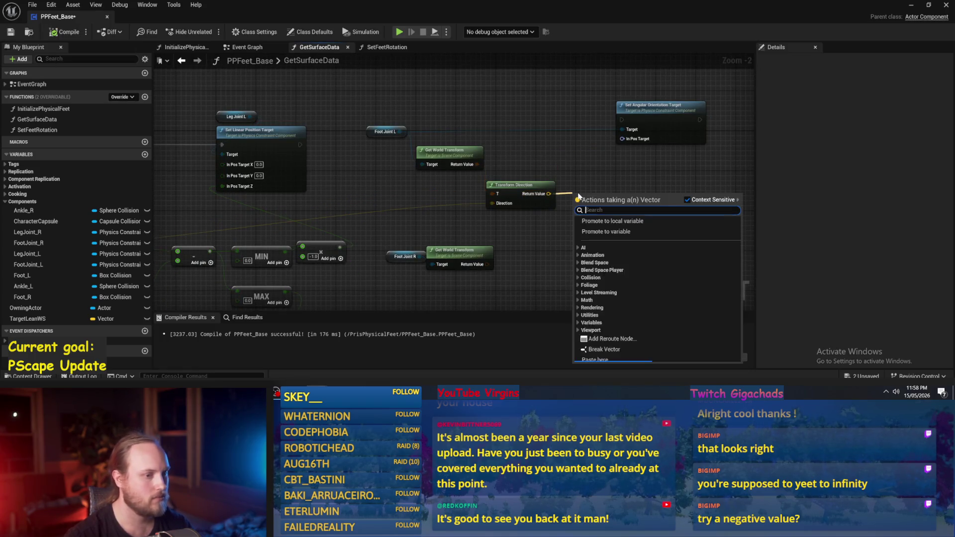
{"action": "type", "text": "to rot"}
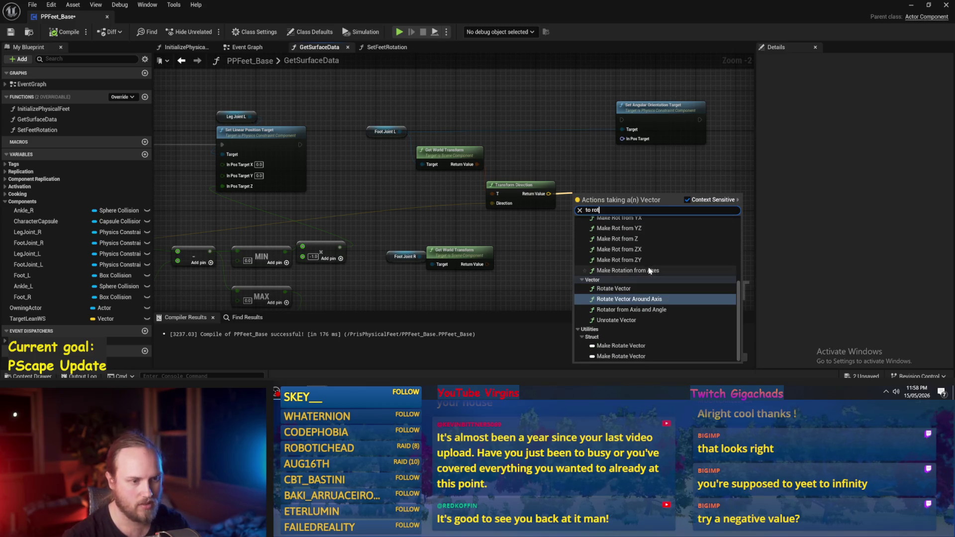
{"action": "scroll", "coordinate": [645, 291], "scroll_direction": "up", "scroll_amount": 3}
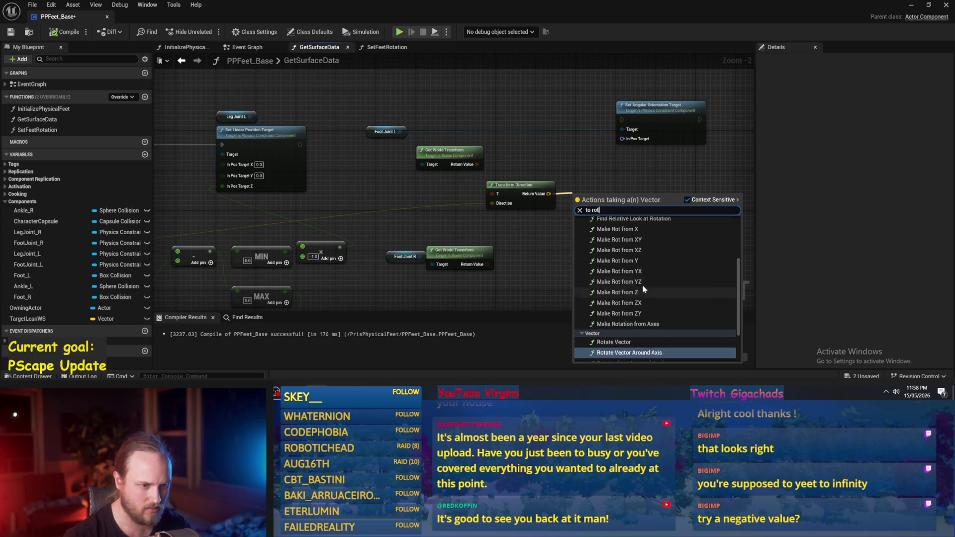
{"action": "left_click", "coordinate": [615, 230]}
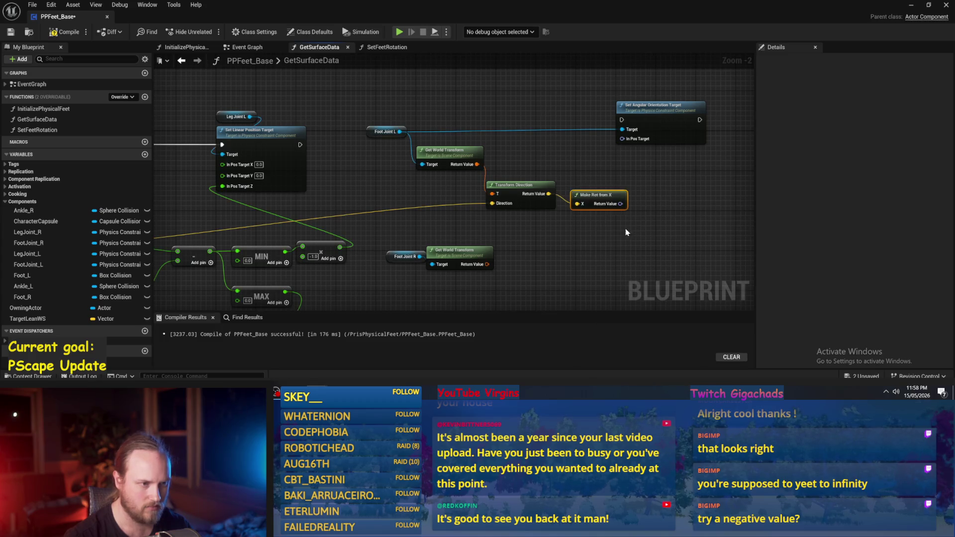
{"action": "mouse_move", "coordinate": [589, 196]}
{"action": "left_mouse_down"}
{"action": "mouse_move", "coordinate": [625, 160]}
{"action": "mouse_move", "coordinate": [622, 139]}
{"action": "left_mouse_up"}
Step: Run the orientation target after the linear target step, then start a play test
{"action": "mouse_move", "coordinate": [300, 145]}
{"action": "left_mouse_down"}
{"action": "mouse_move", "coordinate": [341, 133]}
{"action": "mouse_move", "coordinate": [617, 118]}
{"action": "left_mouse_up"}
{"action": "key", "text": "Escape"}
{"action": "mouse_move", "coordinate": [301, 145]}
{"action": "left_mouse_down"}
{"action": "mouse_move", "coordinate": [637, 117]}
{"action": "mouse_move", "coordinate": [622, 120]}
{"action": "left_mouse_up"}
{"action": "scroll", "coordinate": [622, 120], "scroll_direction": "down", "scroll_amount": 1}
{"action": "left_click_drag", "start_coordinate": [459, 173], "coordinate": [442, 178]}
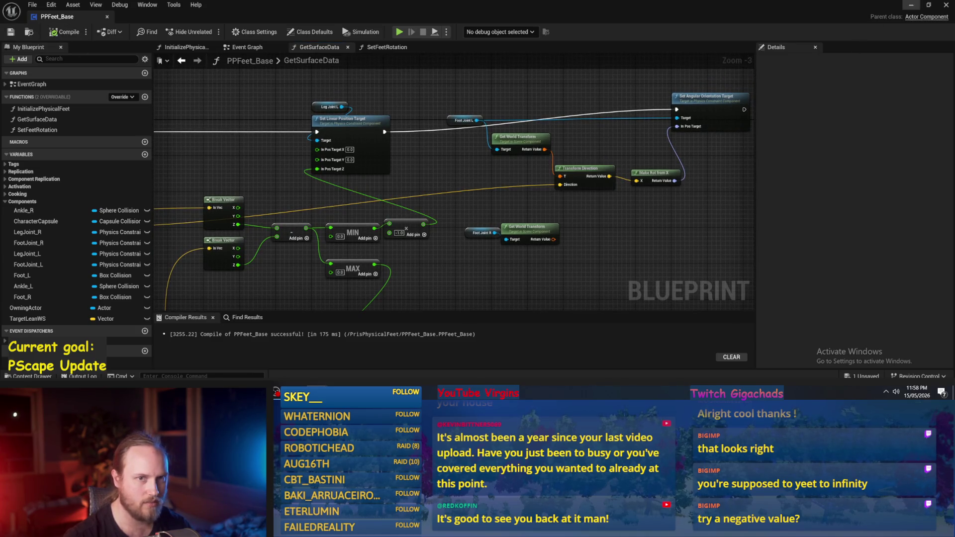
{"action": "left_click", "coordinate": [912, 6]}
{"action": "left_click", "coordinate": [244, 32]}
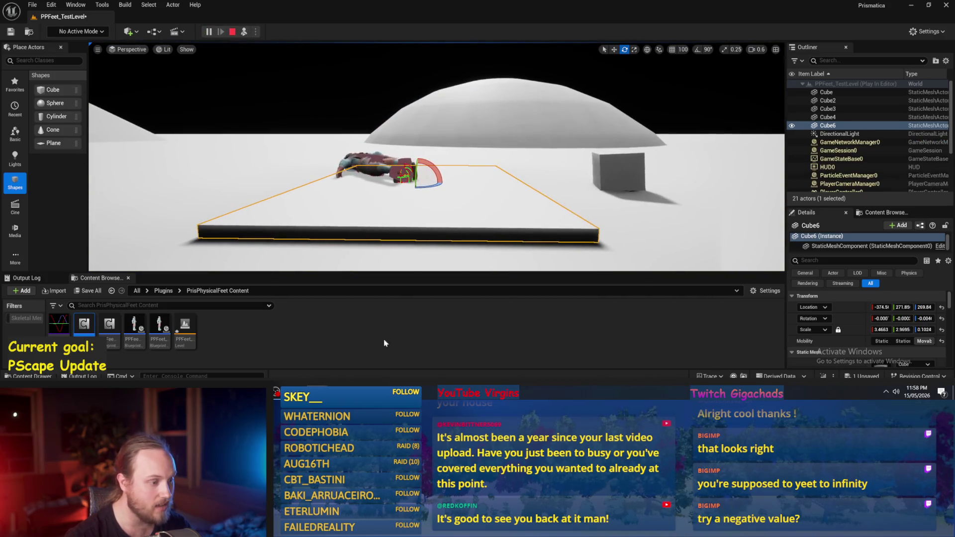
Step: Run the play test twice, then return to the orientation target node in the Blueprint graph
{"action": "left_click", "coordinate": [231, 32]}
{"action": "left_click", "coordinate": [243, 31]}
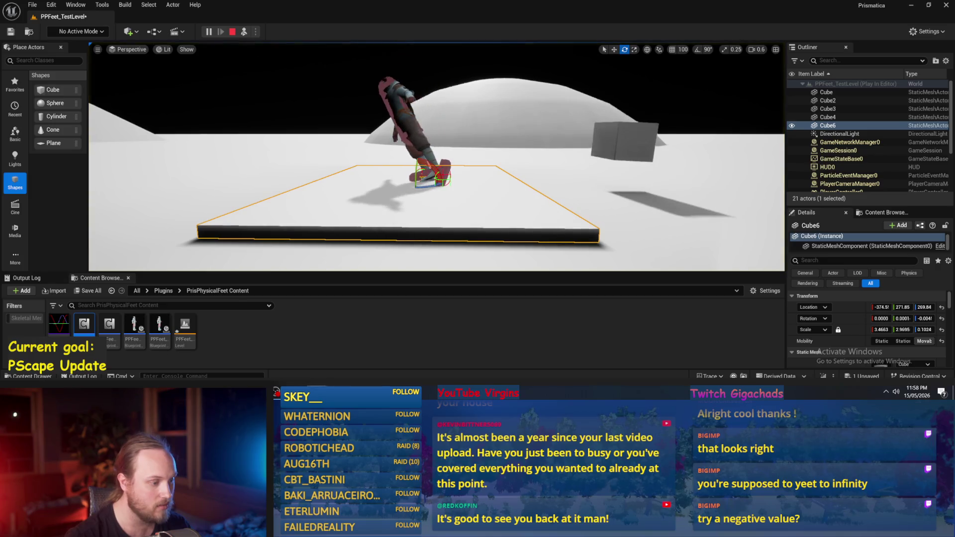
{"action": "left_click", "coordinate": [232, 32]}
{"action": "scroll", "coordinate": [537, 244], "scroll_direction": "up", "scroll_amount": 1}
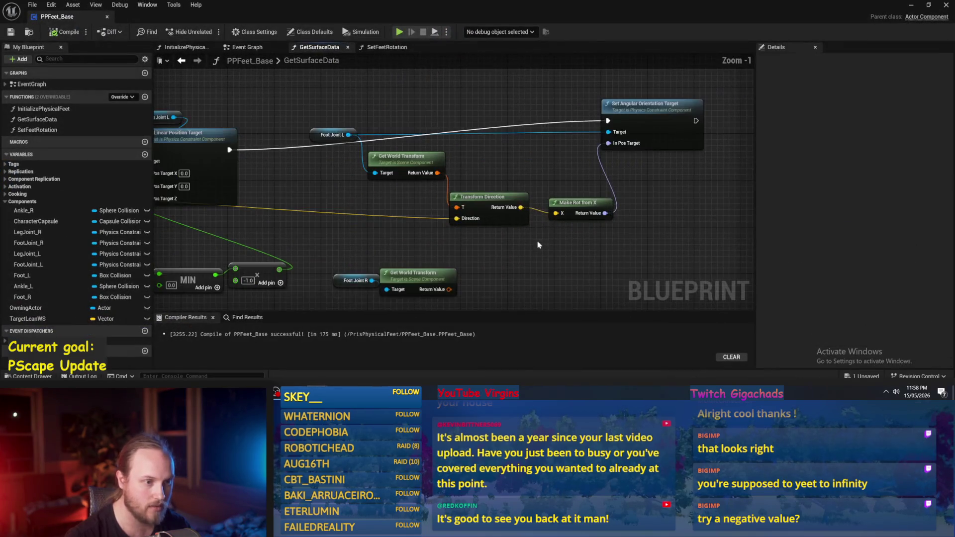
{"action": "mouse_move", "coordinate": [520, 208]}
{"action": "left_mouse_down"}
{"action": "mouse_move", "coordinate": [559, 168]}
{"action": "mouse_move", "coordinate": [592, 164]}
{"action": "left_mouse_up"}
{"action": "scroll", "coordinate": [553, 171], "scroll_direction": "down", "scroll_amount": 1}
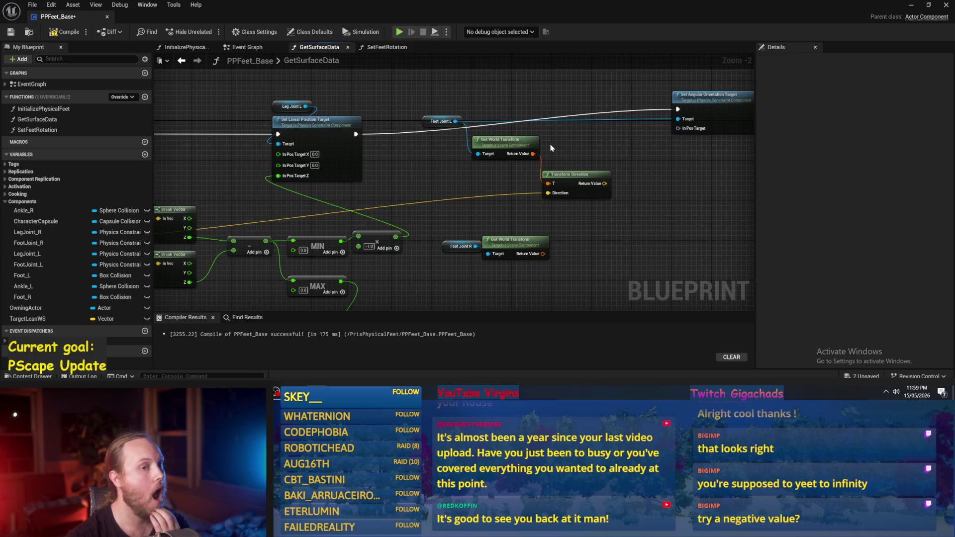
{"action": "left_click_drag", "start_coordinate": [551, 148], "coordinate": [567, 181]}
Step: Split In Pos Target into roll, pitch and yaw, set Pitch to 45, compile and save
{"action": "left_click", "coordinate": [639, 140]}
{"action": "scroll", "coordinate": [617, 169], "scroll_direction": "up", "scroll_amount": 2}
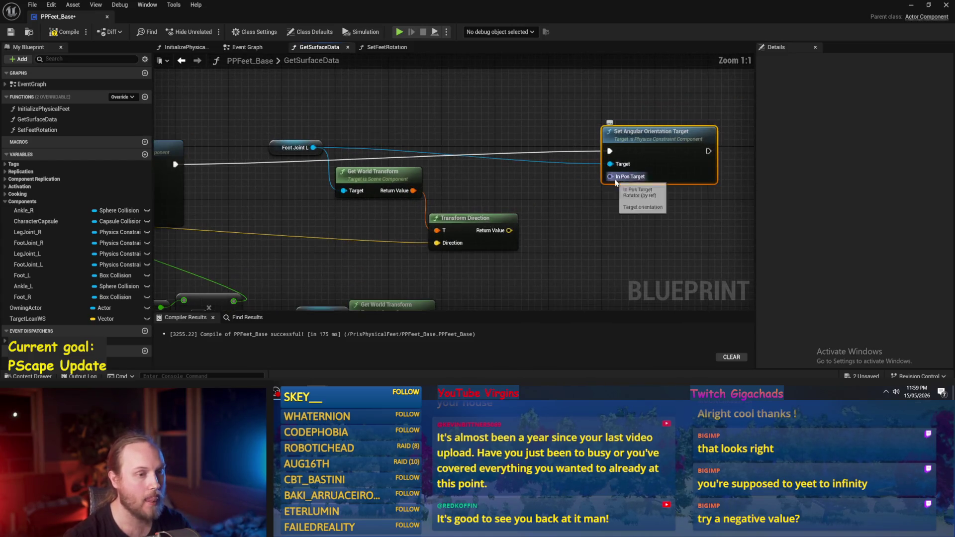
{"action": "right_click", "coordinate": [609, 176]}
{"action": "left_click", "coordinate": [640, 219]}
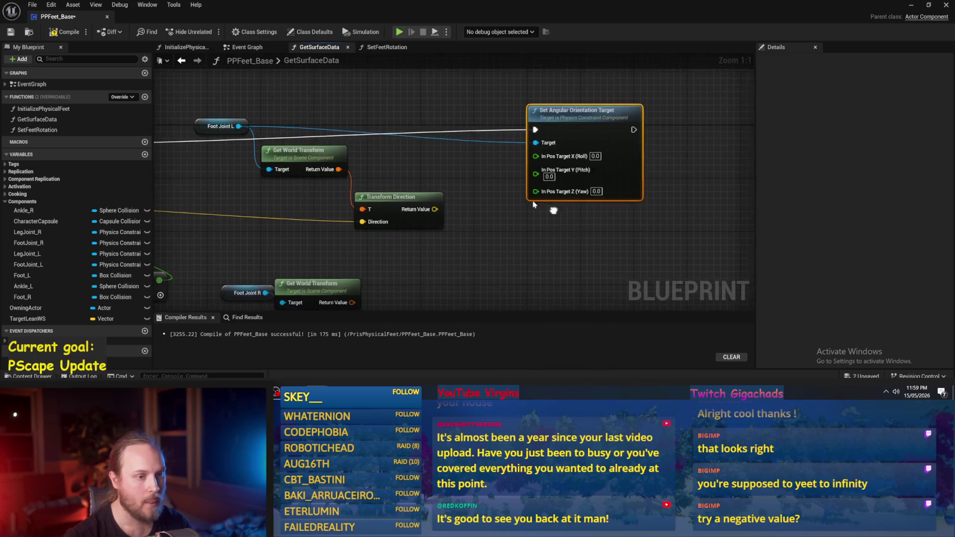
{"action": "left_click_drag", "start_coordinate": [614, 185], "coordinate": [632, 167]}
{"action": "left_click", "coordinate": [577, 171]}
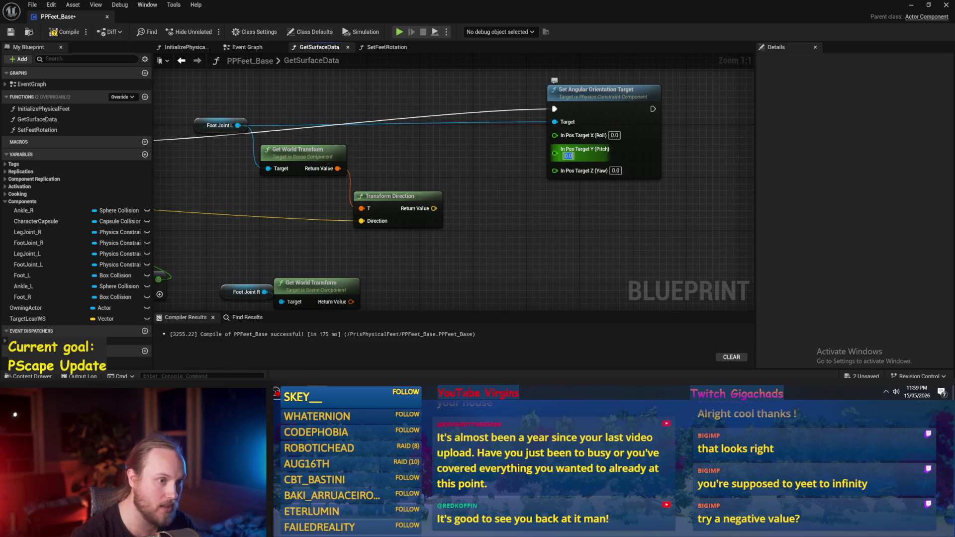
{"action": "type", "text": "45"}
{"action": "key", "text": "Return"}
{"action": "left_click", "coordinate": [65, 31]}
{"action": "left_click", "coordinate": [14, 34]}
Step: Check the 45 pitch in play, then set Pitch to -45, recompile and test again
{"action": "left_click", "coordinate": [912, 6]}
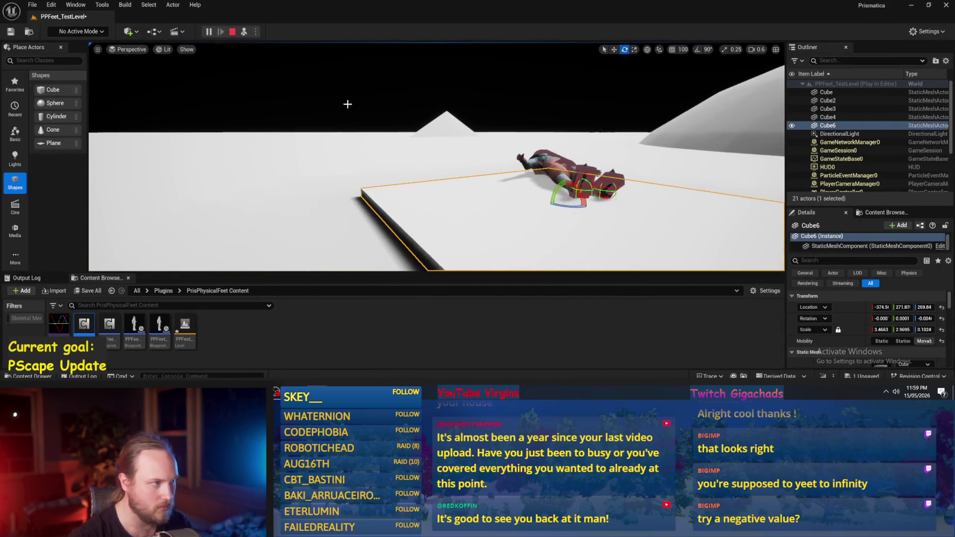
{"action": "left_click", "coordinate": [232, 31]}
{"action": "mouse_move", "coordinate": [398, 149]}
{"action": "left_mouse_down"}
{"action": "mouse_move", "coordinate": [418, 150]}
{"action": "mouse_move", "coordinate": [408, 149]}
{"action": "left_mouse_up"}
{"action": "mouse_move", "coordinate": [317, 393]}
{"action": "left_click", "coordinate": [348, 351]}
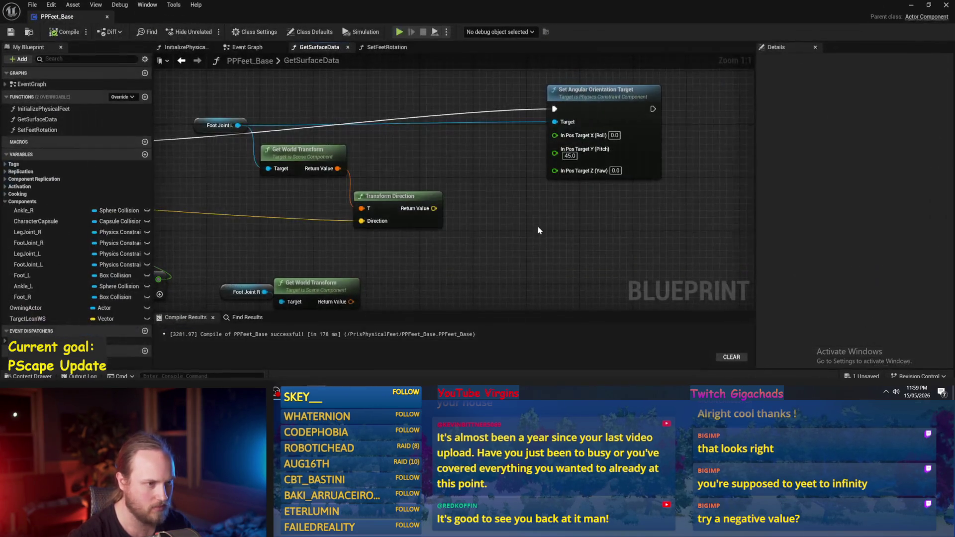
{"action": "key", "text": "Return"}
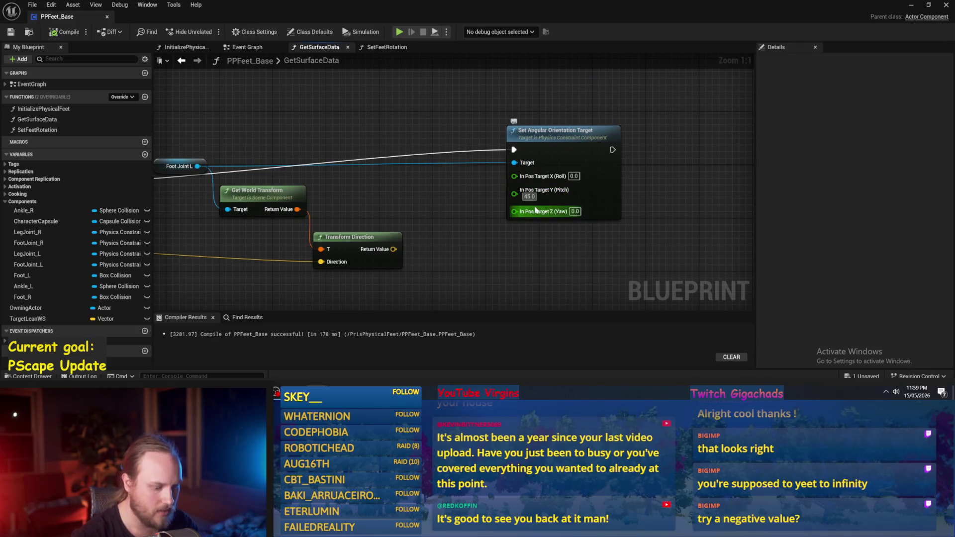
{"action": "left_click", "coordinate": [65, 32]}
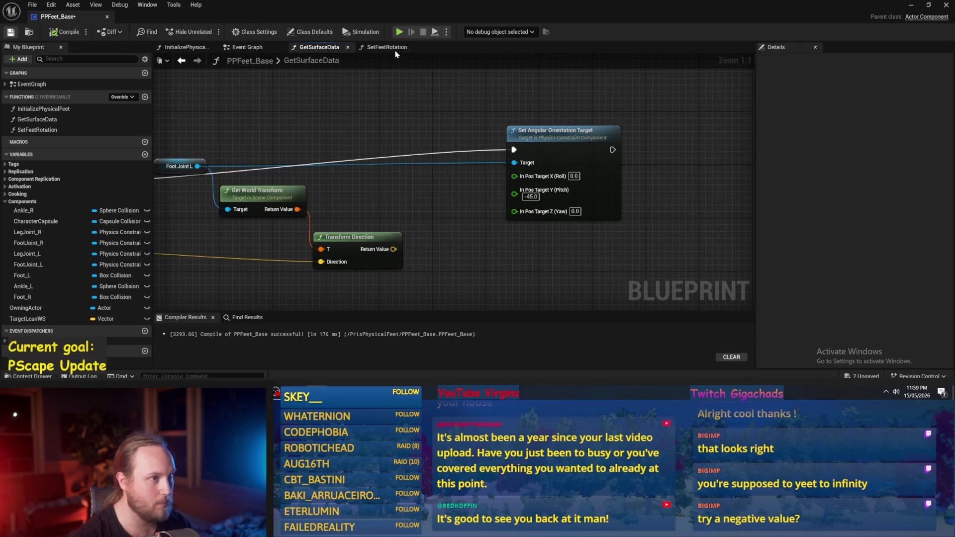
{"action": "left_click", "coordinate": [912, 7]}
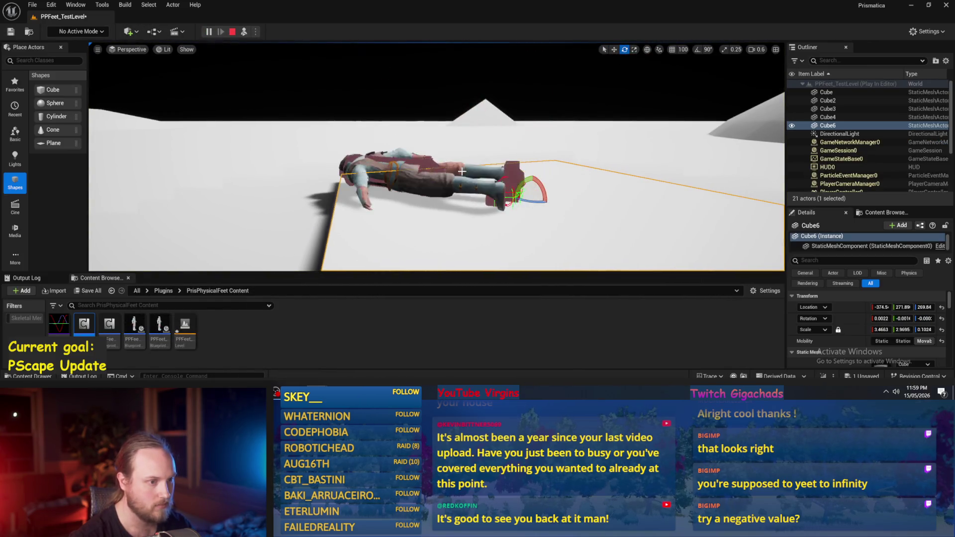
{"action": "key", "text": "Escape"}
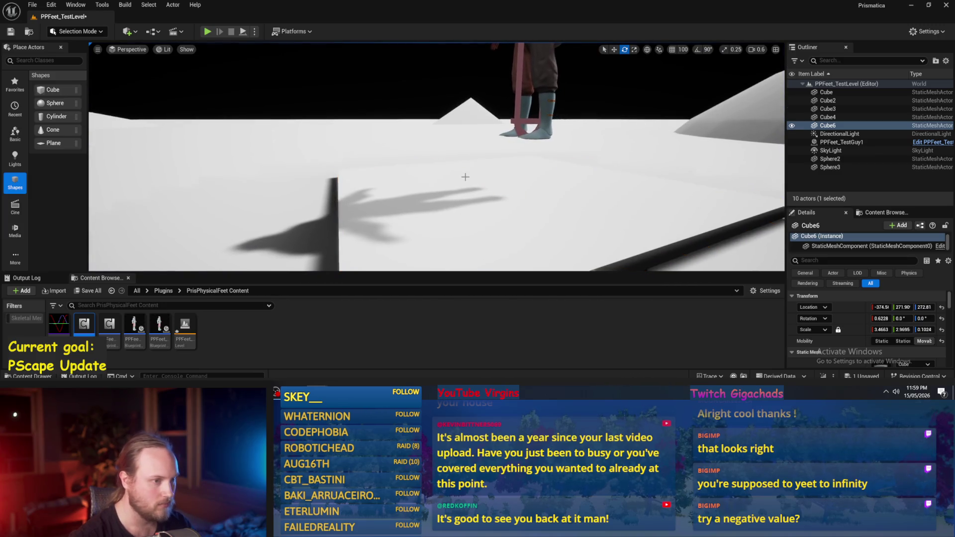
{"action": "left_click", "coordinate": [279, 393]}
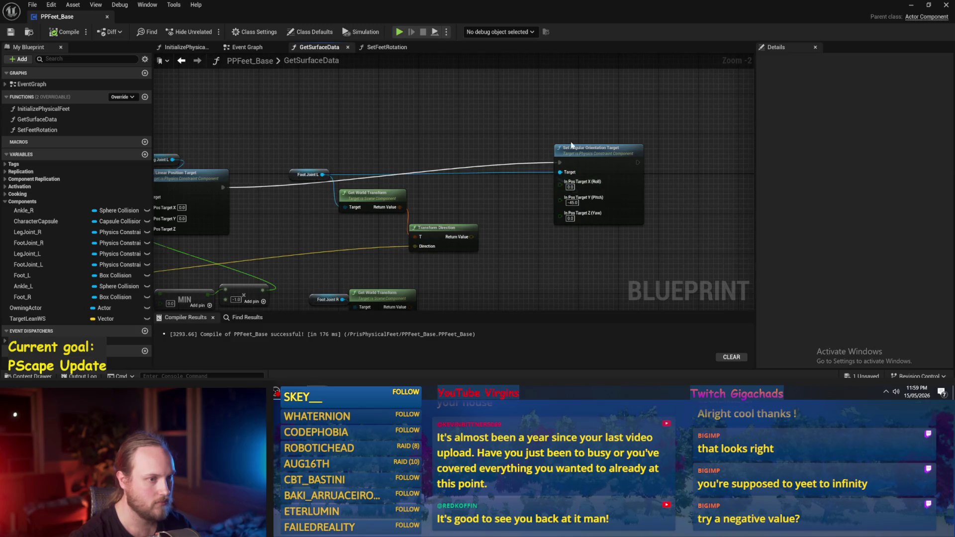
Step: Move Set Angular Orientation Target and Foot Joint L down, then compile and save PPFeet_Base
{"action": "left_click_drag", "start_coordinate": [567, 148], "coordinate": [567, 173]}
{"action": "left_click_drag", "start_coordinate": [306, 177], "coordinate": [308, 238]}
{"action": "left_click", "coordinate": [370, 164]}
{"action": "left_click", "coordinate": [65, 31]}
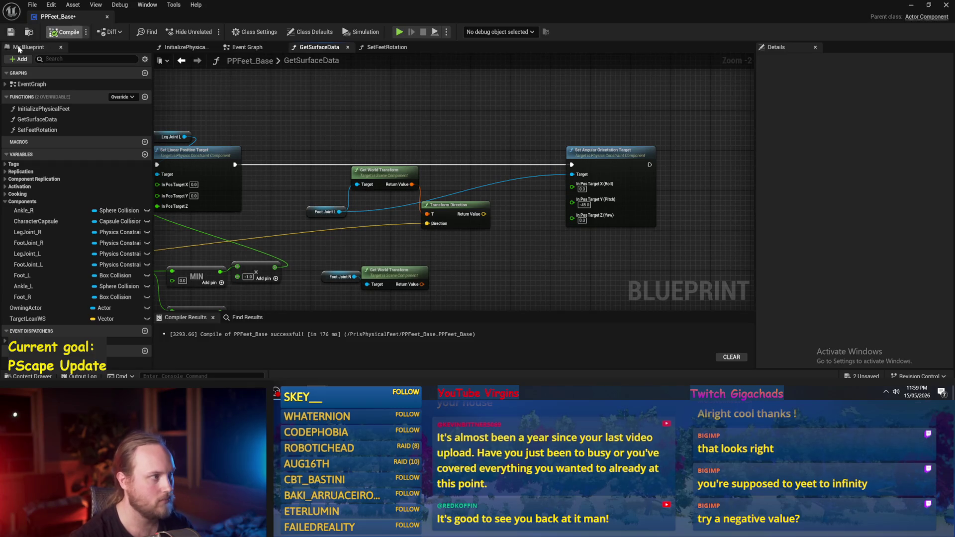
{"action": "left_click", "coordinate": [10, 32]}
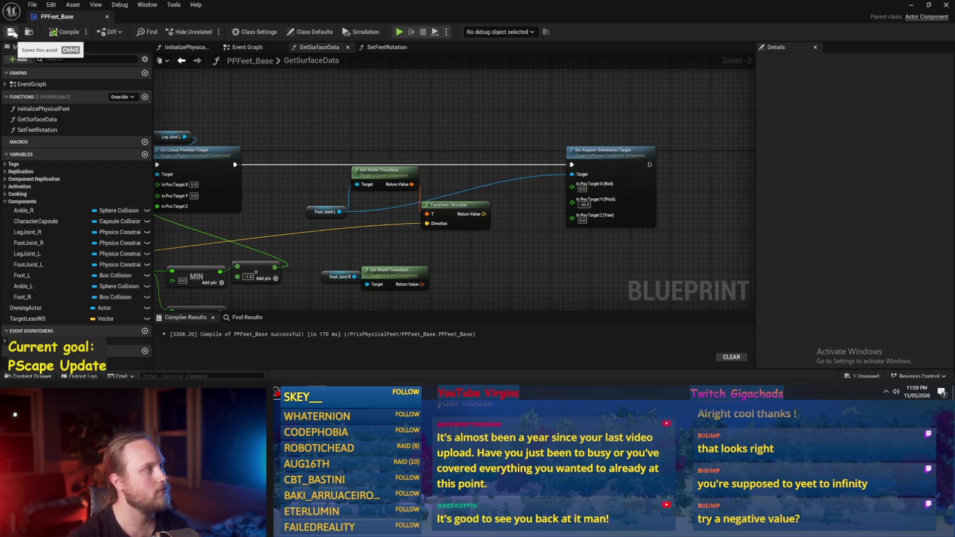
{"action": "left_click_drag", "start_coordinate": [244, 113], "coordinate": [245, 114]}
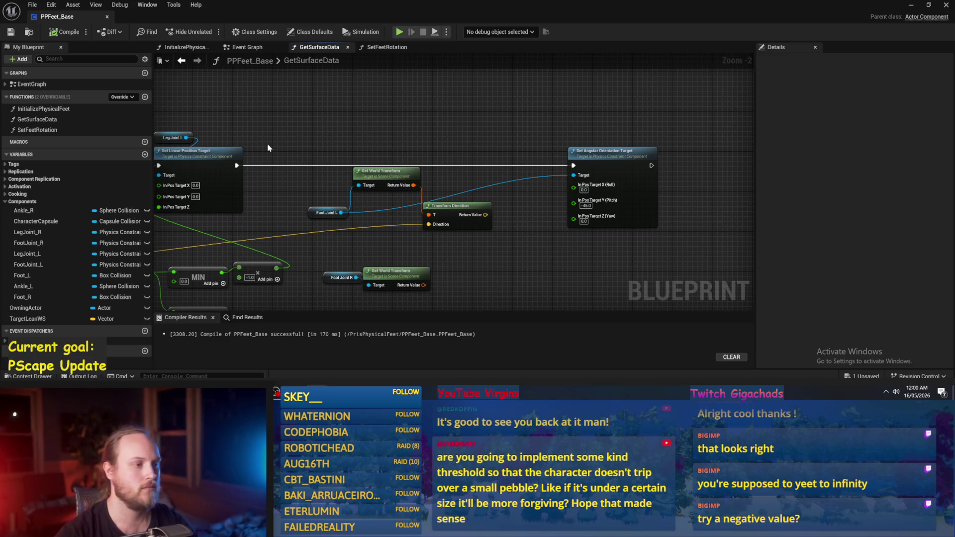
{"action": "left_click", "coordinate": [65, 32]}
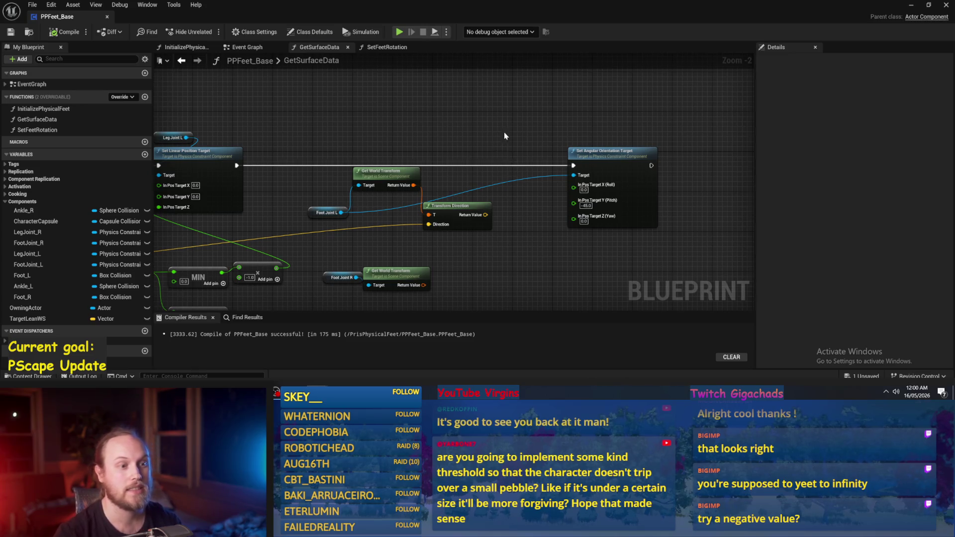
{"action": "left_click_drag", "start_coordinate": [500, 141], "coordinate": [515, 124]}
{"action": "left_click", "coordinate": [72, 35]}
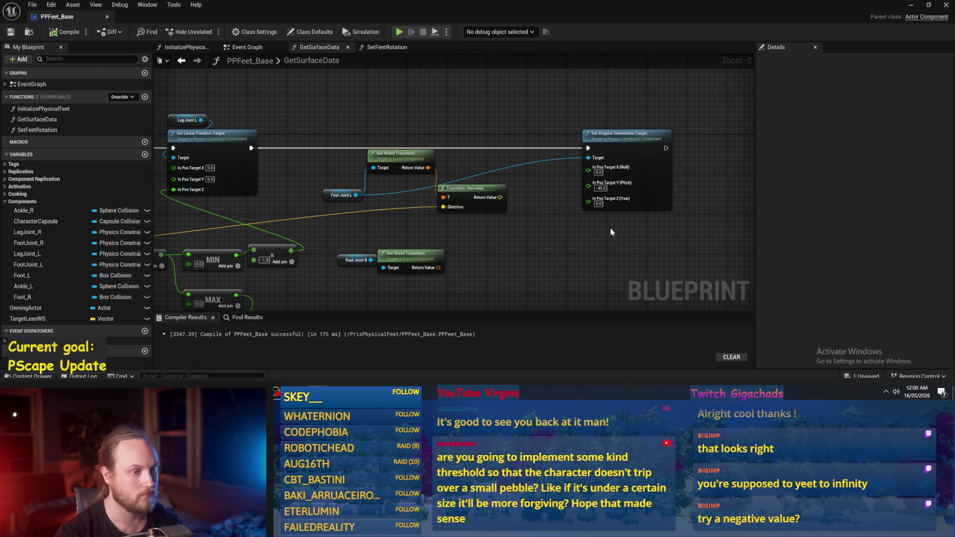
Step: Change the orientation target's Pitch from -45.0 to 0 and recompile with F7
{"action": "left_click_drag", "start_coordinate": [614, 233], "coordinate": [566, 247]}
{"action": "scroll", "coordinate": [581, 239], "scroll_direction": "up", "scroll_amount": 1}
{"action": "left_click", "coordinate": [521, 183]}
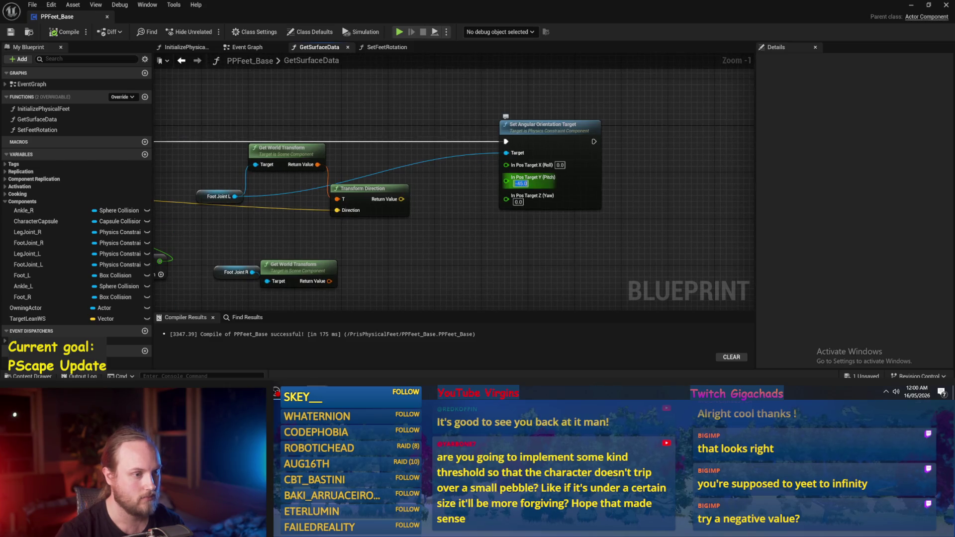
{"action": "type", "text": "0"}
{"action": "key", "text": "Return"}
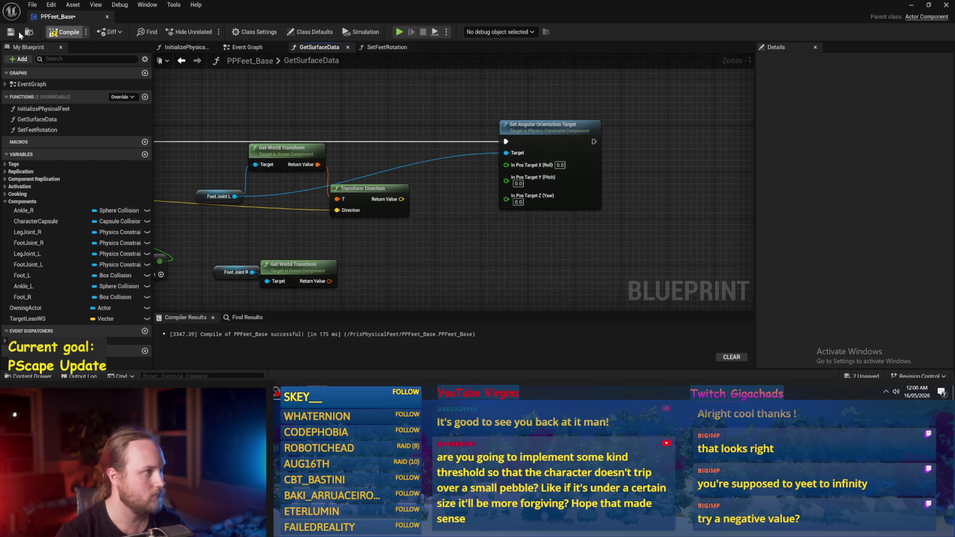
{"action": "key", "text": "F7"}
{"action": "mouse_move", "coordinate": [325, 146]}
{"action": "left_mouse_down"}
{"action": "mouse_move", "coordinate": [402, 152]}
{"action": "mouse_move", "coordinate": [365, 118]}
{"action": "left_mouse_up"}
Step: Move Foot Joint L above its Get World Transform node
{"action": "left_click_drag", "start_coordinate": [285, 199], "coordinate": [344, 95]}
{"action": "left_click", "coordinate": [352, 174]}
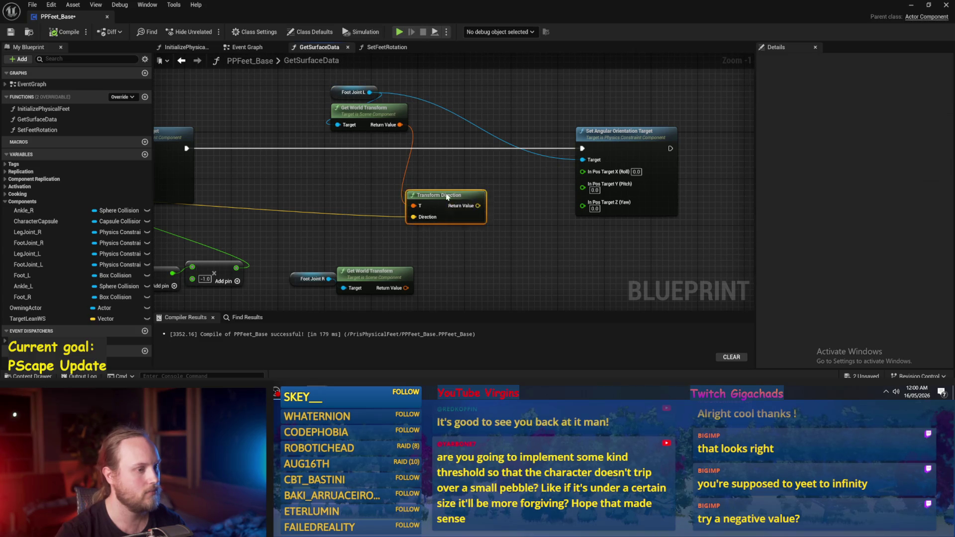
{"action": "mouse_move", "coordinate": [353, 174]}
{"action": "left_mouse_down"}
{"action": "mouse_move", "coordinate": [437, 177]}
{"action": "mouse_move", "coordinate": [492, 199]}
{"action": "mouse_move", "coordinate": [501, 167]}
{"action": "mouse_move", "coordinate": [616, 149]}
{"action": "left_mouse_up"}
{"action": "scroll", "coordinate": [493, 199], "scroll_direction": "down", "scroll_amount": 1}
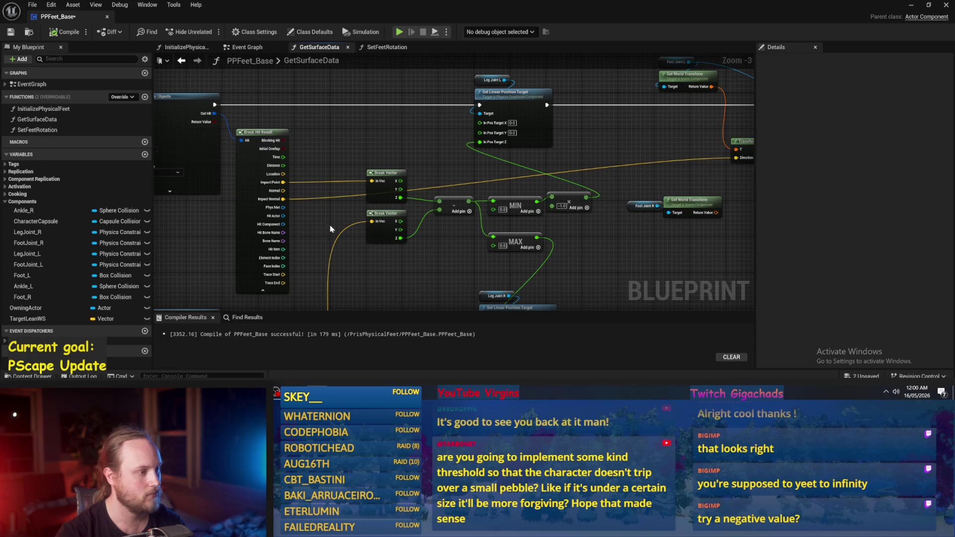
Step: Add a Make Rot from Z node fed by Impact Normal and rearrange Transform Direction
{"action": "left_click_drag", "start_coordinate": [283, 199], "coordinate": [651, 151]}
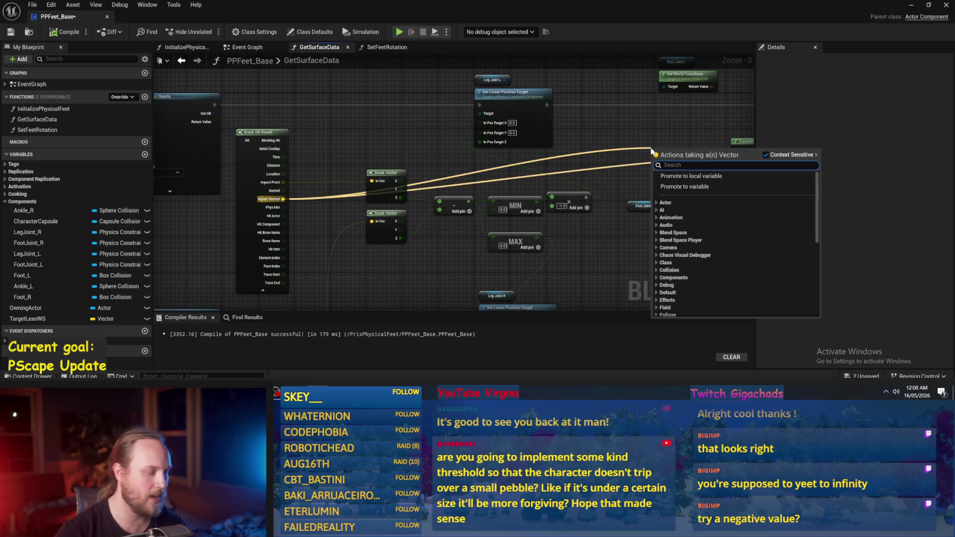
{"action": "type", "text": "rot"}
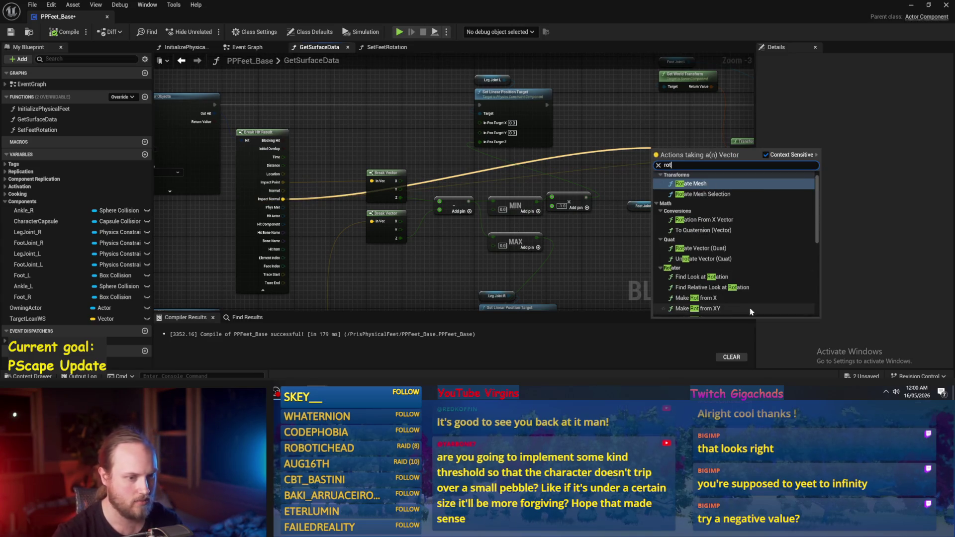
{"action": "scroll", "coordinate": [721, 283], "scroll_direction": "down", "scroll_amount": 2}
{"action": "scroll", "coordinate": [722, 288], "scroll_direction": "down", "scroll_amount": 1}
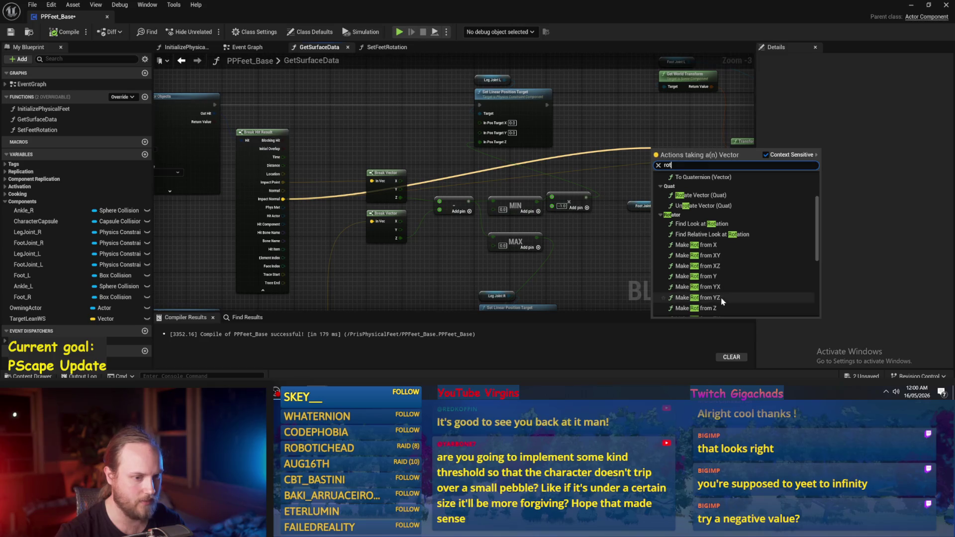
{"action": "left_click", "coordinate": [719, 298]}
{"action": "scroll", "coordinate": [716, 299], "scroll_direction": "up", "scroll_amount": 2}
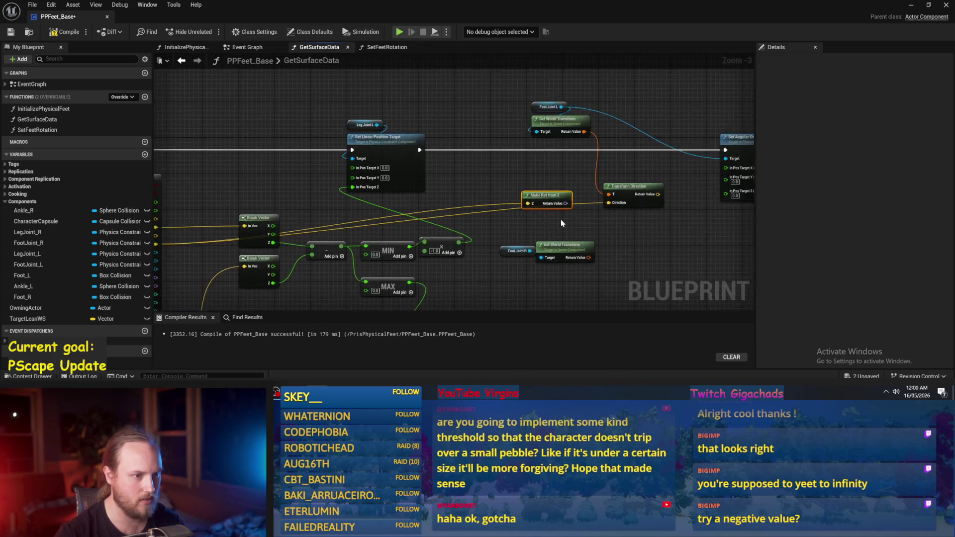
{"action": "mouse_move", "coordinate": [533, 183]}
{"action": "left_mouse_down"}
{"action": "mouse_move", "coordinate": [535, 161]}
{"action": "mouse_move", "coordinate": [571, 226]}
{"action": "left_mouse_up"}
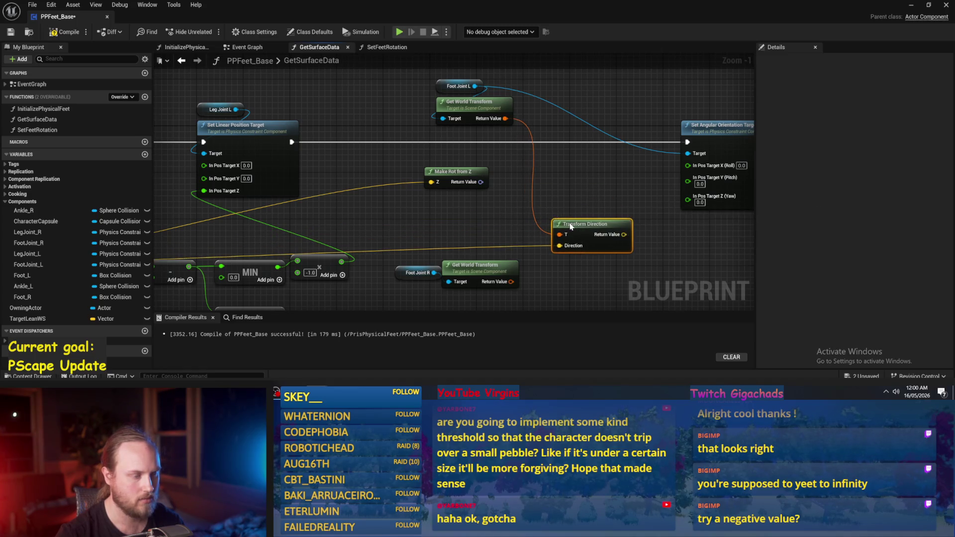
{"action": "scroll", "coordinate": [642, 199], "scroll_direction": "down", "scroll_amount": 2}
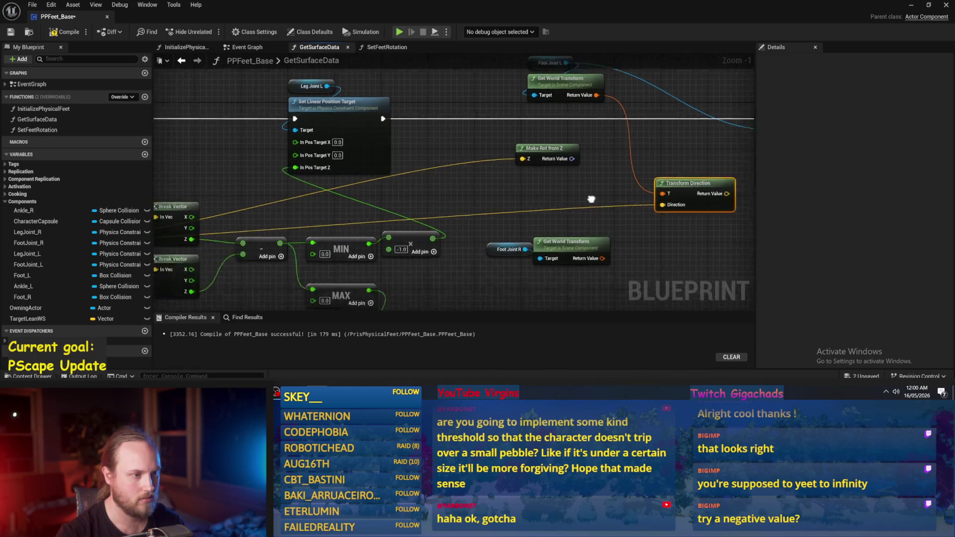
{"action": "left_click_drag", "start_coordinate": [647, 197], "coordinate": [488, 210]}
{"action": "mouse_move", "coordinate": [549, 196]}
{"action": "left_mouse_down"}
{"action": "mouse_move", "coordinate": [546, 205]}
{"action": "mouse_move", "coordinate": [581, 187]}
{"action": "left_mouse_up"}
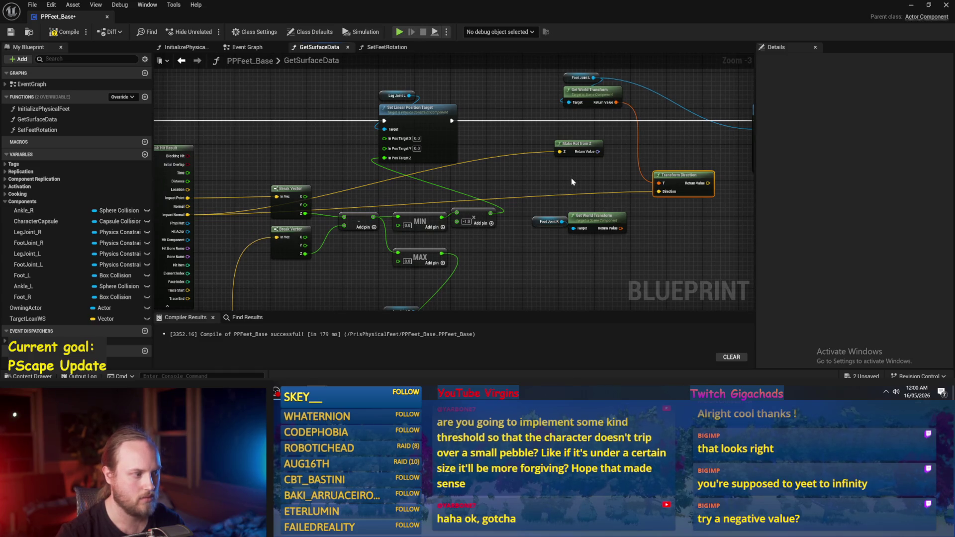
Step: Delete Make Rot from Z and connect Impact Normal to Transform Direction's Direction input
{"action": "left_click", "coordinate": [575, 144]}
{"action": "key", "text": "Delete"}
{"action": "left_click_drag", "start_coordinate": [187, 215], "coordinate": [537, 159]}
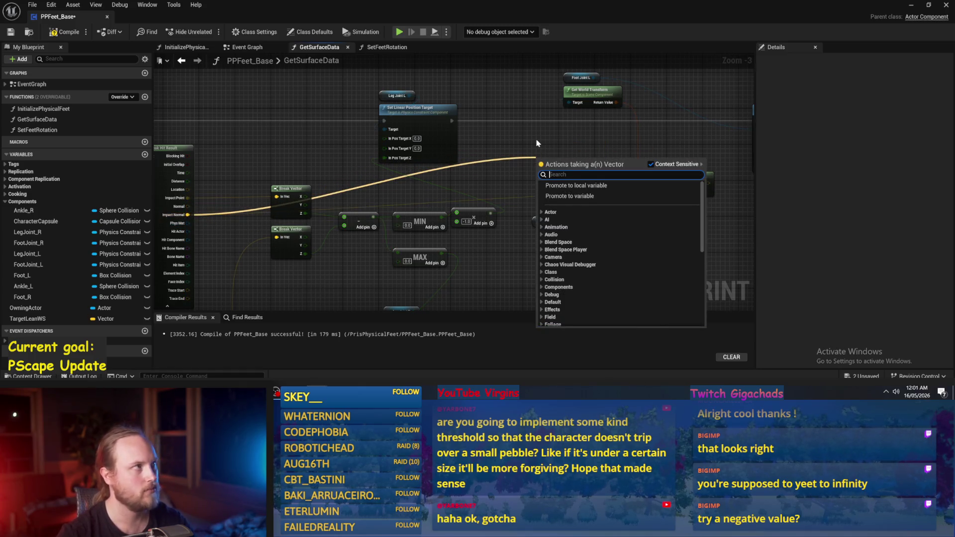
{"action": "left_click", "coordinate": [594, 154]}
{"action": "mouse_move", "coordinate": [188, 214]}
{"action": "left_mouse_down"}
{"action": "mouse_move", "coordinate": [543, 182]}
{"action": "mouse_move", "coordinate": [660, 192]}
{"action": "left_mouse_up"}
{"action": "scroll", "coordinate": [659, 192], "scroll_direction": "up", "scroll_amount": 3}
{"action": "left_click_drag", "start_coordinate": [527, 183], "coordinate": [498, 181]}
{"action": "scroll", "coordinate": [498, 182], "scroll_direction": "down", "scroll_amount": 1}
Step: Add a Transform Rotation node driven by the left foot's world transform
{"action": "left_click_drag", "start_coordinate": [609, 99], "coordinate": [658, 134]}
{"action": "type", "text": "rotation"}
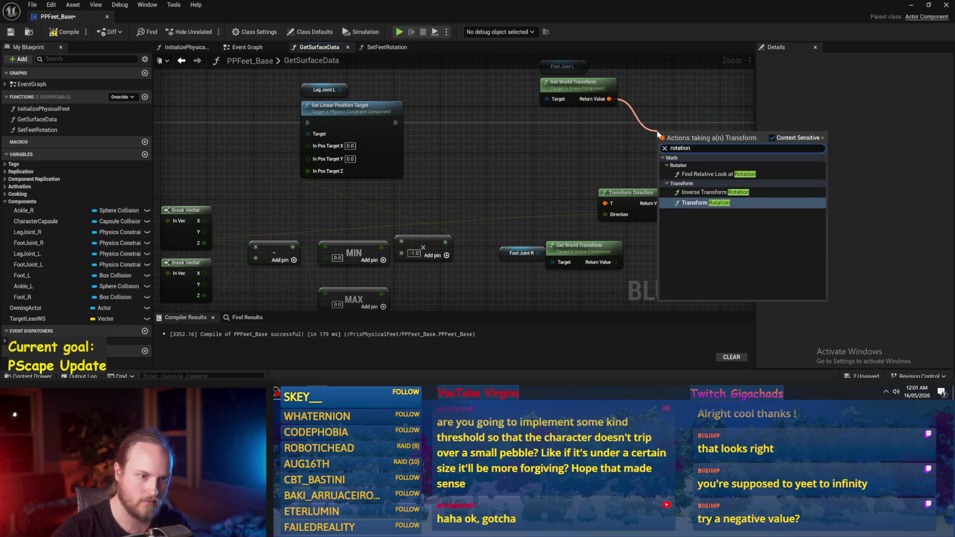
{"action": "left_click", "coordinate": [706, 202]}
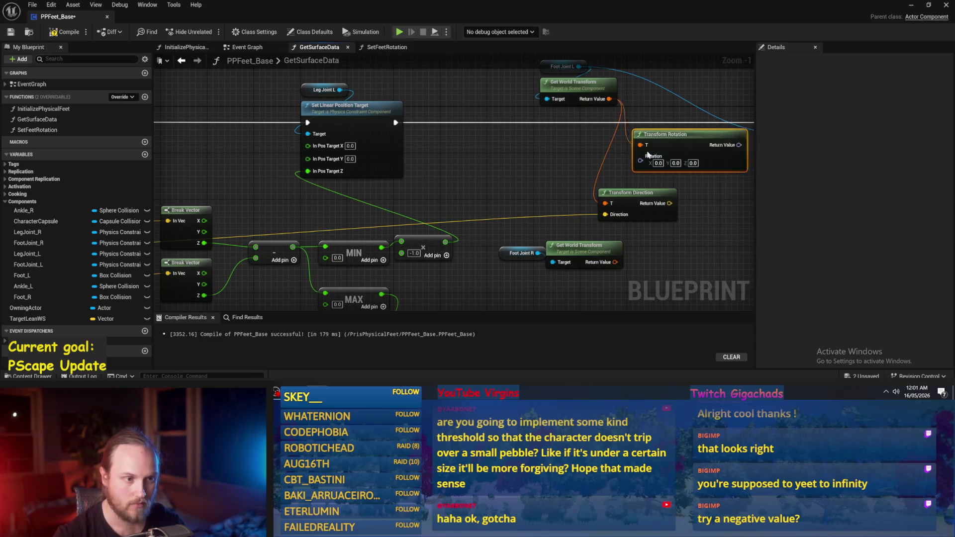
{"action": "scroll", "coordinate": [463, 204], "scroll_direction": "down", "scroll_amount": 2}
Step: Add Make Rot from XY, then a Make Rot from Z from Impact Normal wired into Transform Rotation
{"action": "left_click_drag", "start_coordinate": [215, 221], "coordinate": [499, 165]}
{"action": "type", "text": "rot from"}
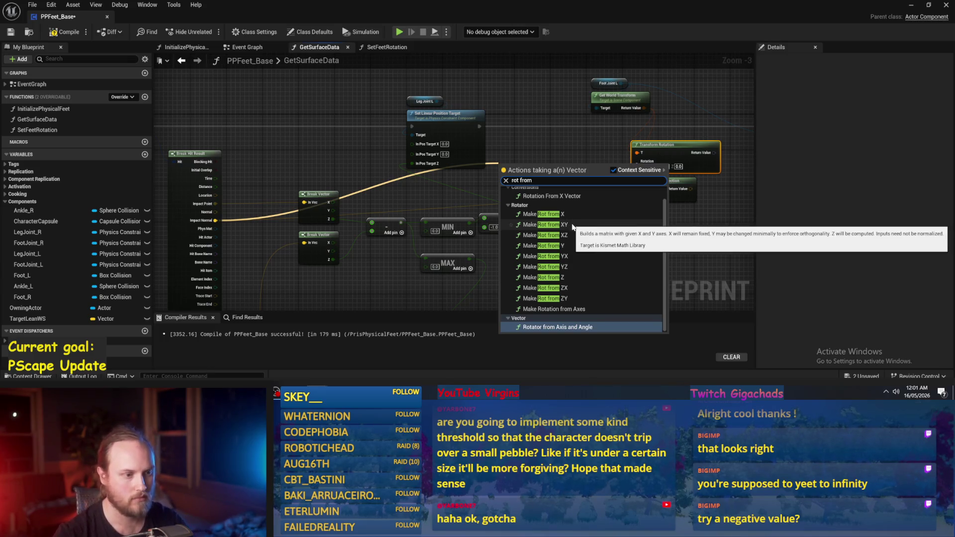
{"action": "left_click", "coordinate": [564, 225]}
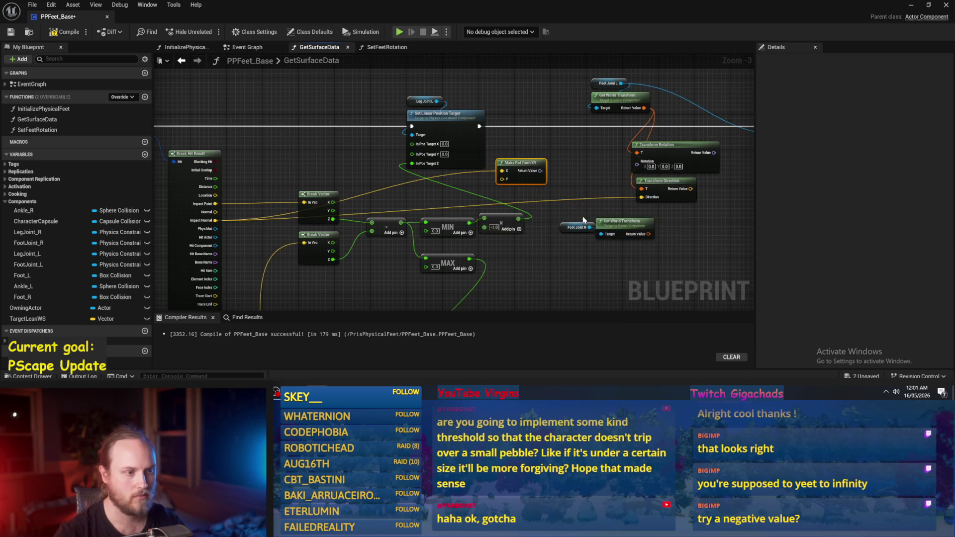
{"action": "left_click_drag", "start_coordinate": [538, 179], "coordinate": [575, 171]}
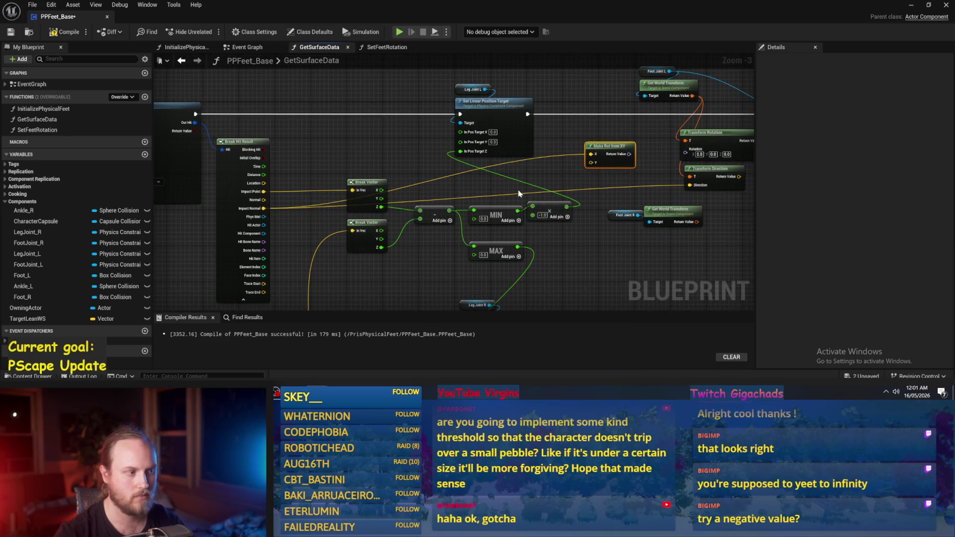
{"action": "left_click_drag", "start_coordinate": [264, 208], "coordinate": [582, 179]}
{"action": "type", "text": "rot from"}
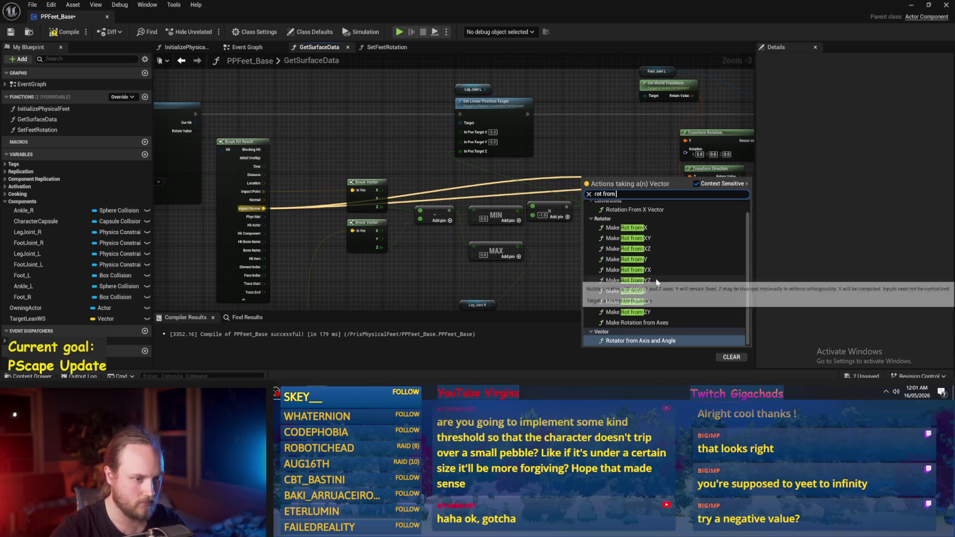
{"action": "type", "text": " z"}
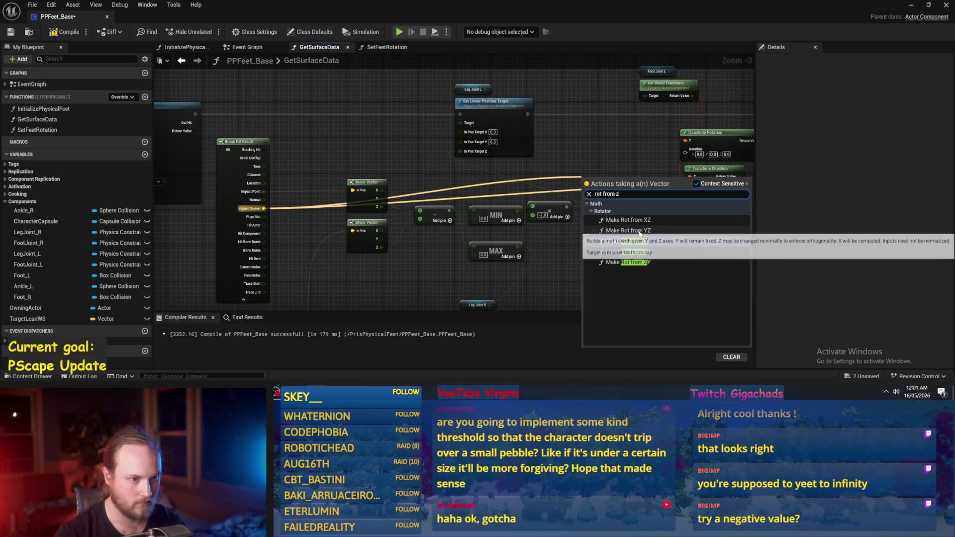
{"action": "left_click", "coordinate": [636, 252]}
{"action": "scroll", "coordinate": [642, 186], "scroll_direction": "up", "scroll_amount": 3}
{"action": "mouse_move", "coordinate": [498, 206]}
{"action": "left_mouse_down"}
{"action": "mouse_move", "coordinate": [517, 157]}
{"action": "mouse_move", "coordinate": [605, 162]}
{"action": "left_mouse_up"}
Step: Recombine In Pos Target into one rotator, feed it the transformed rotation, compile and save
{"action": "left_click_drag", "start_coordinate": [697, 155], "coordinate": [493, 204]}
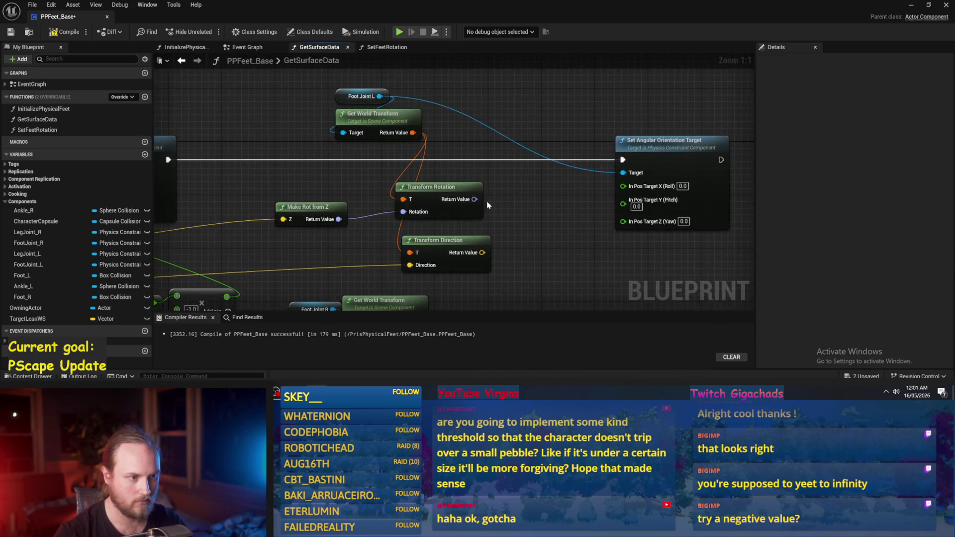
{"action": "right_click", "coordinate": [625, 188]}
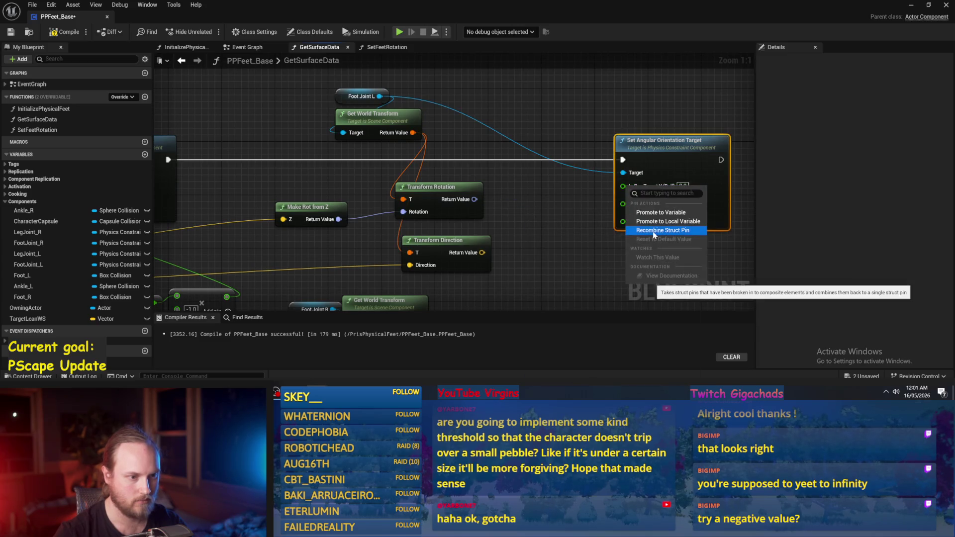
{"action": "left_click", "coordinate": [654, 234]}
{"action": "left_click_drag", "start_coordinate": [475, 199], "coordinate": [625, 186]}
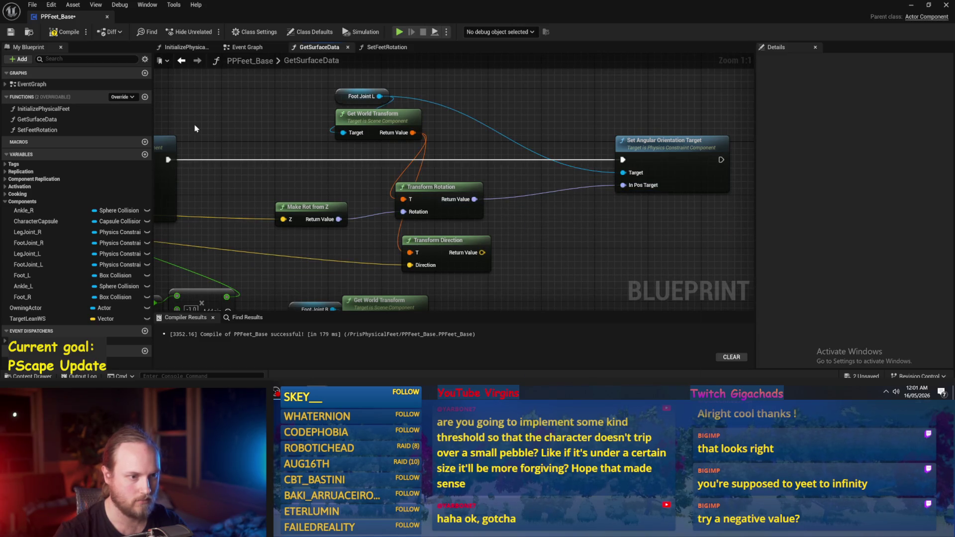
{"action": "key", "text": "F7"}
{"action": "key", "text": "ctrl+s"}
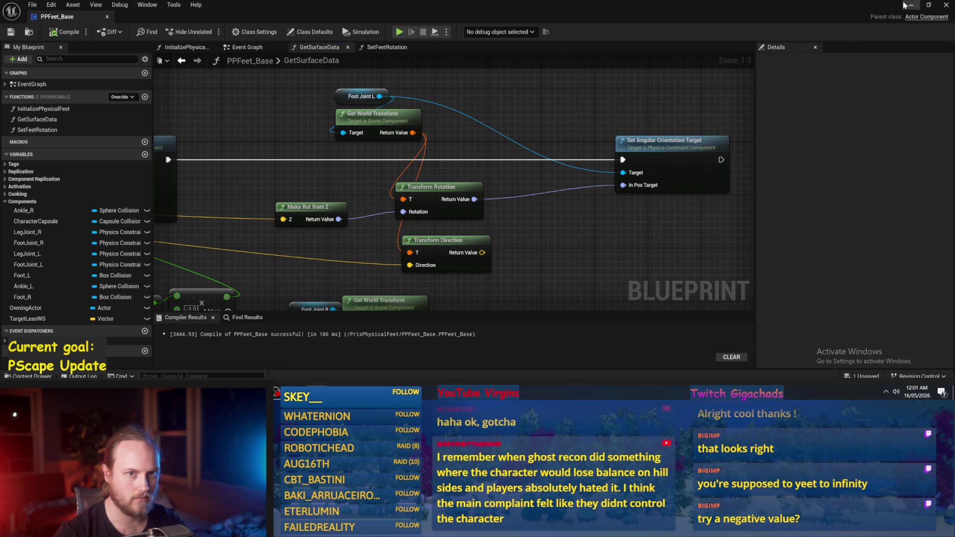
Step: Play-test the level, stop, and return to the PPFeet_Base Blueprint
{"action": "left_click", "coordinate": [914, 7]}
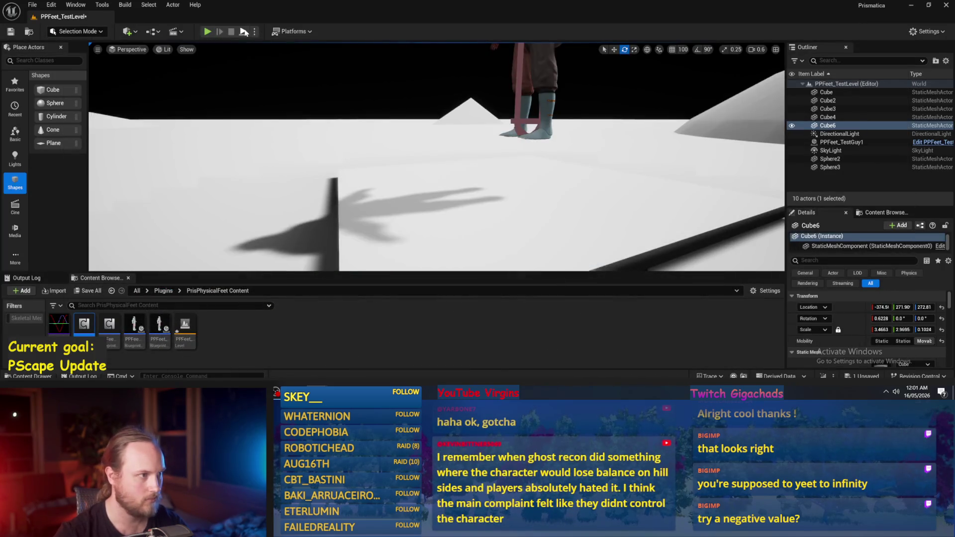
{"action": "left_click", "coordinate": [207, 31]}
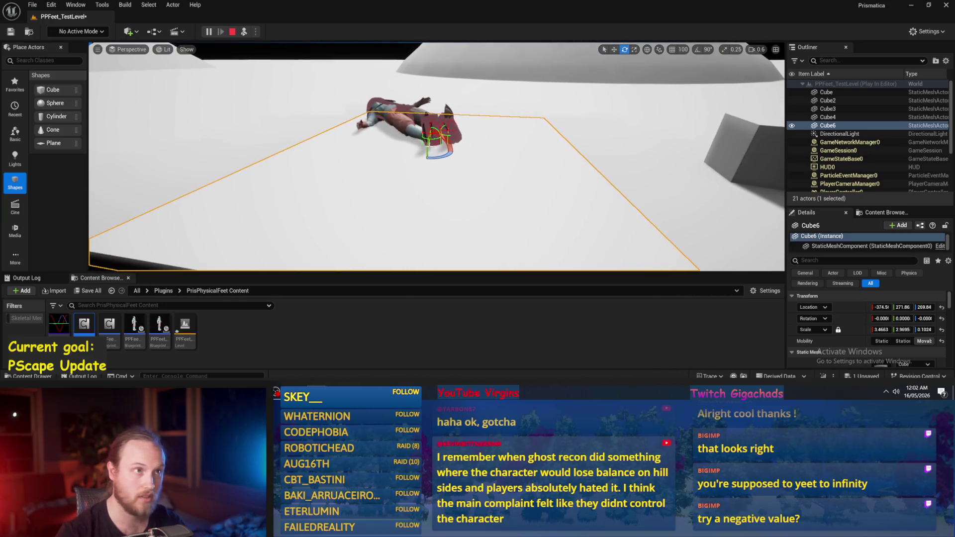
{"action": "key", "text": "Escape"}
{"action": "key", "text": "alt+Tab"}
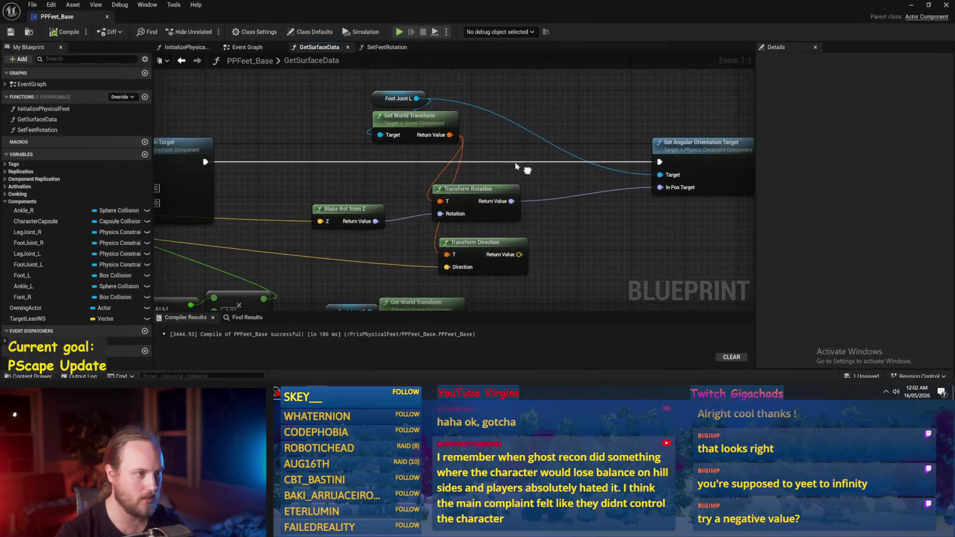
Step: Route Make Rot from Z through Inverse Transform Rotation of the foot's world transform into In Pos Target; compile
{"action": "left_click_drag", "start_coordinate": [448, 132], "coordinate": [502, 143]}
{"action": "type", "text": "inverse"}
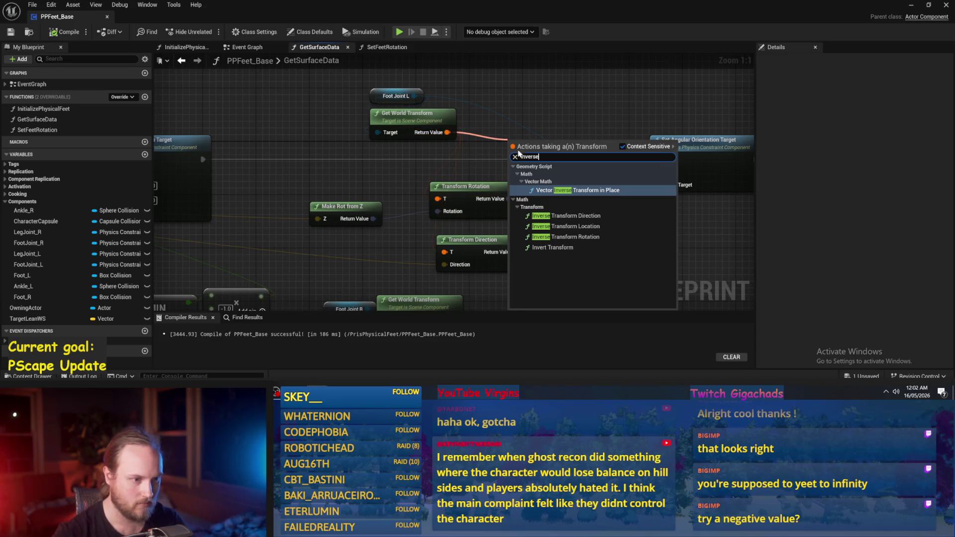
{"action": "left_click", "coordinate": [576, 237]}
{"action": "left_click_drag", "start_coordinate": [374, 219], "coordinate": [511, 171]}
{"action": "left_click_drag", "start_coordinate": [588, 152], "coordinate": [657, 185]}
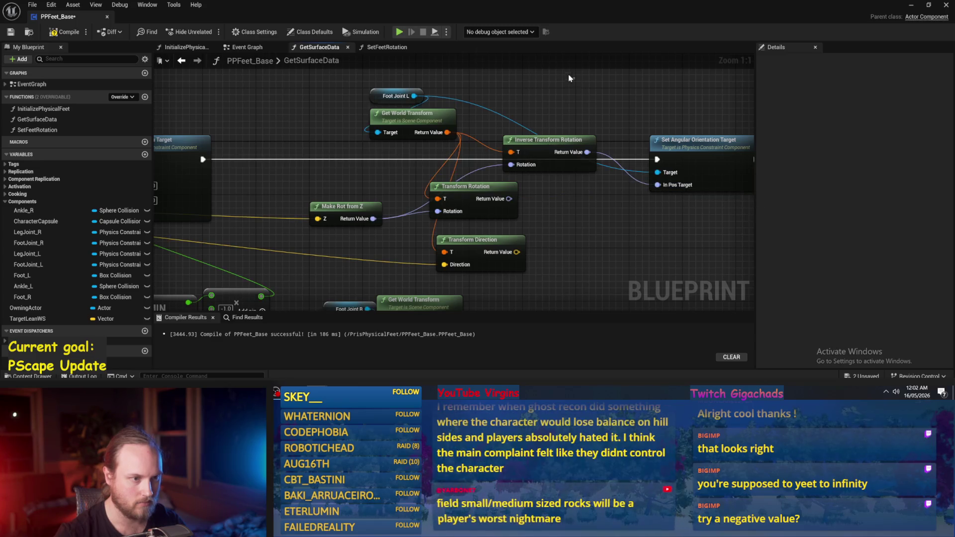
{"action": "left_click", "coordinate": [11, 32]}
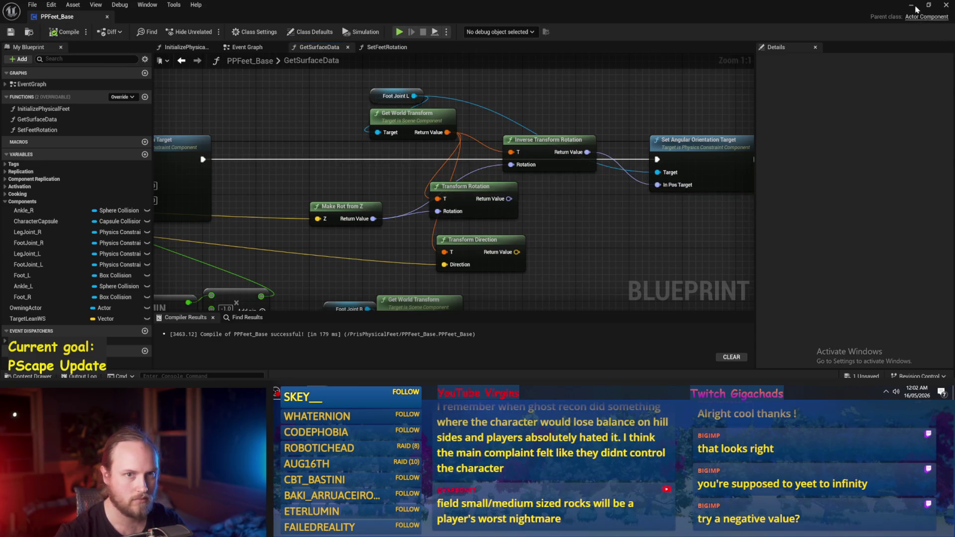
{"action": "left_click", "coordinate": [912, 5]}
Step: Play the level, tilt the Cube6 slab under the character, then stop
{"action": "left_click", "coordinate": [207, 31]}
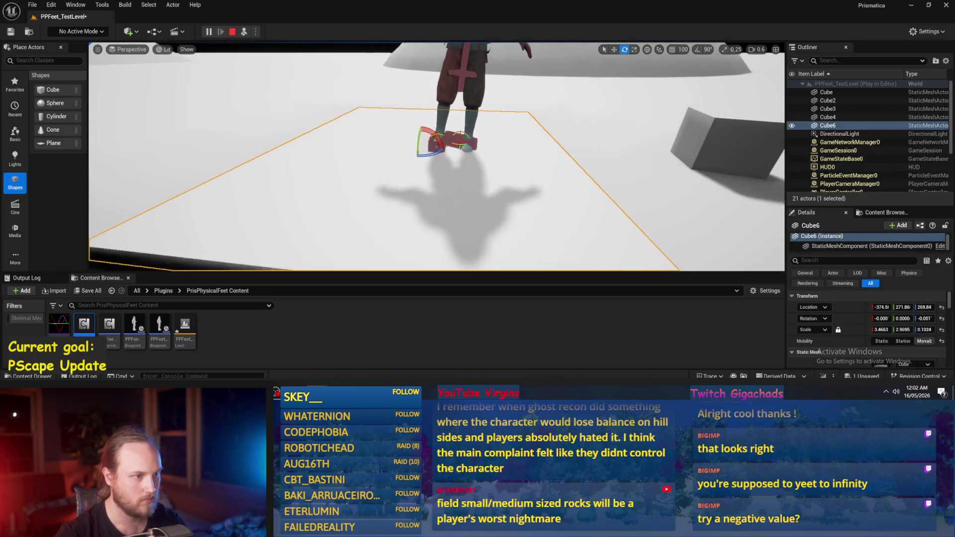
{"action": "left_click_drag", "start_coordinate": [433, 142], "coordinate": [422, 147]}
{"action": "key", "text": "Escape"}
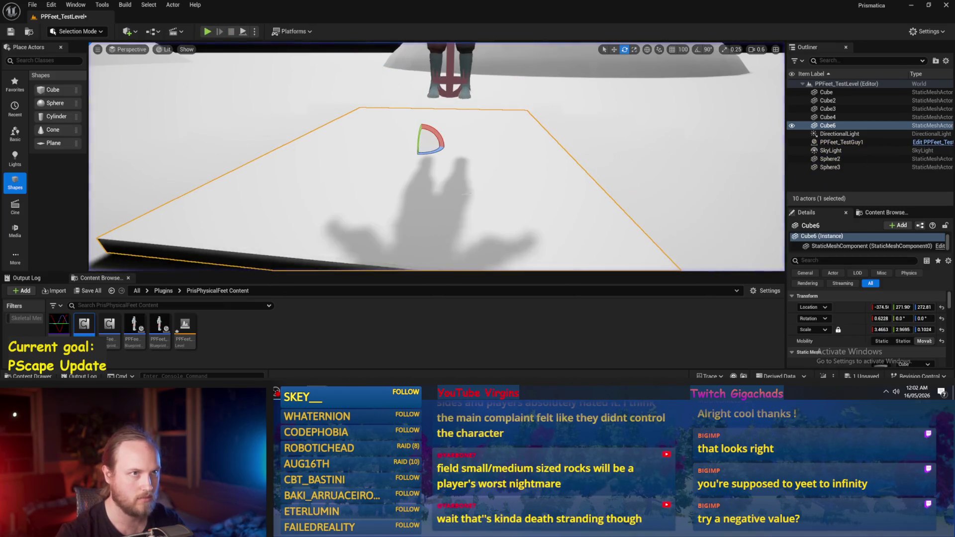
Step: Move the viewport closer and view the slab and character from a new angle
{"action": "scroll", "coordinate": [473, 191], "scroll_direction": "down", "scroll_amount": 3}
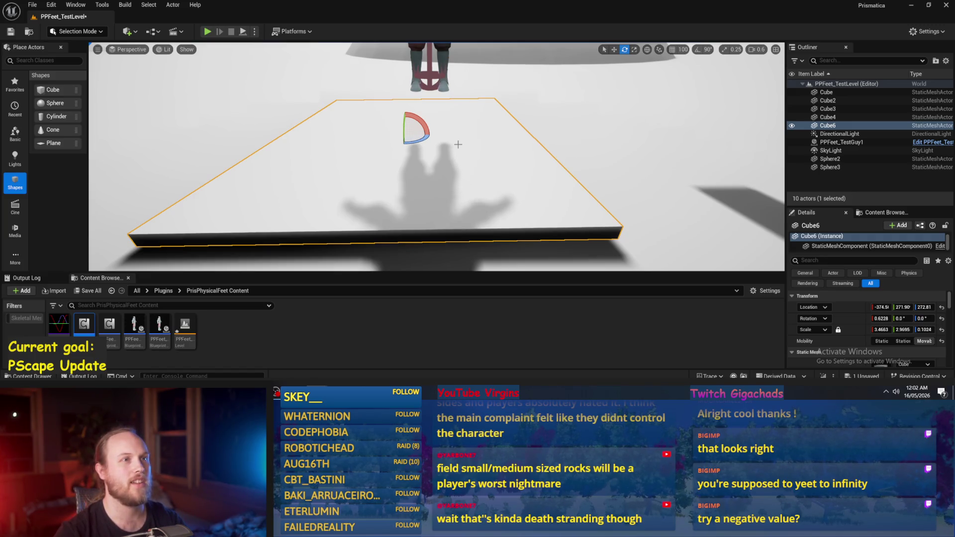
{"action": "scroll", "coordinate": [471, 109], "scroll_direction": "up", "scroll_amount": 3}
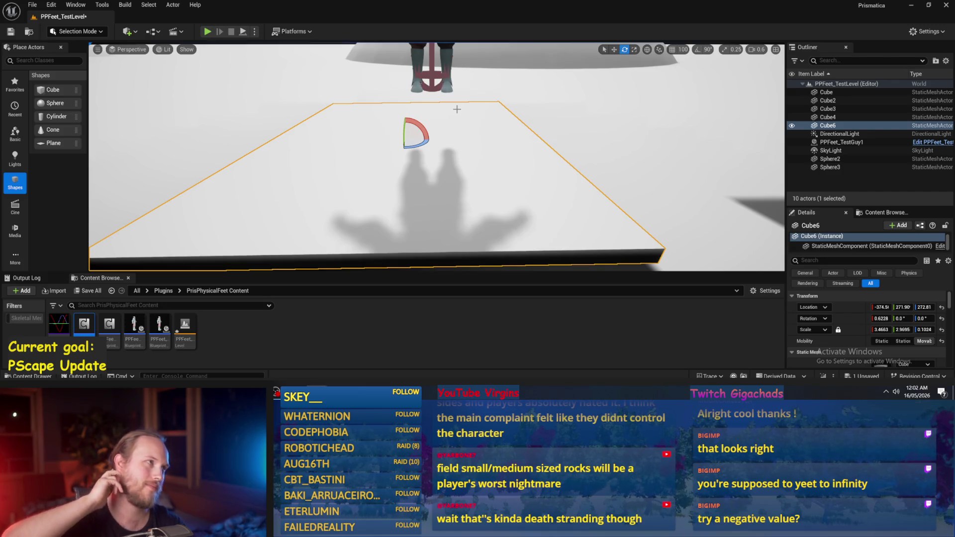
{"action": "right_click", "coordinate": [431, 113]}
{"action": "scroll", "coordinate": [378, 137], "scroll_direction": "up", "scroll_amount": 3}
{"action": "left_click_drag", "start_coordinate": [379, 137], "coordinate": [388, 133]}
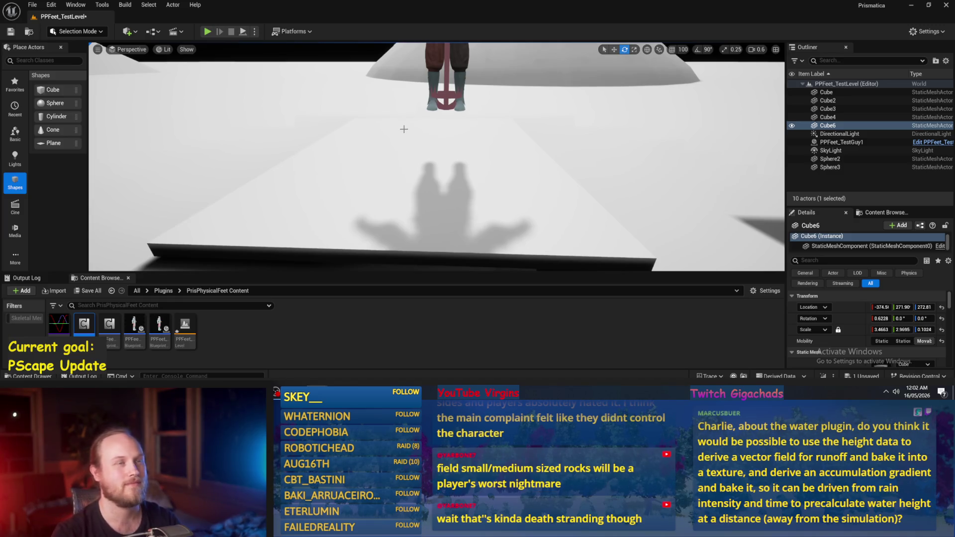
{"action": "left_click_drag", "start_coordinate": [421, 134], "coordinate": [421, 134]}
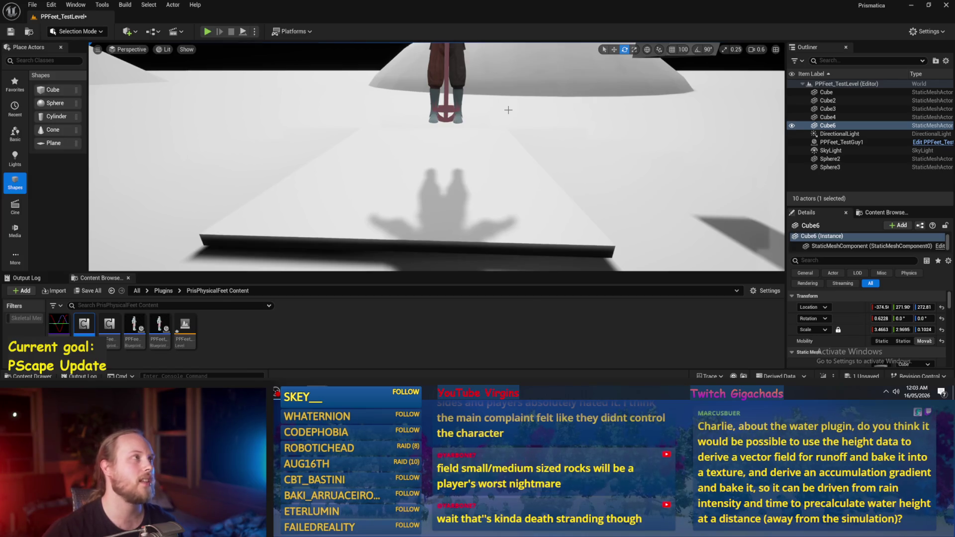
Step: Inspect the character on the slab from several angles, then return to the PPFeet_Base graph
{"action": "left_click_drag", "start_coordinate": [517, 158], "coordinate": [522, 144]}
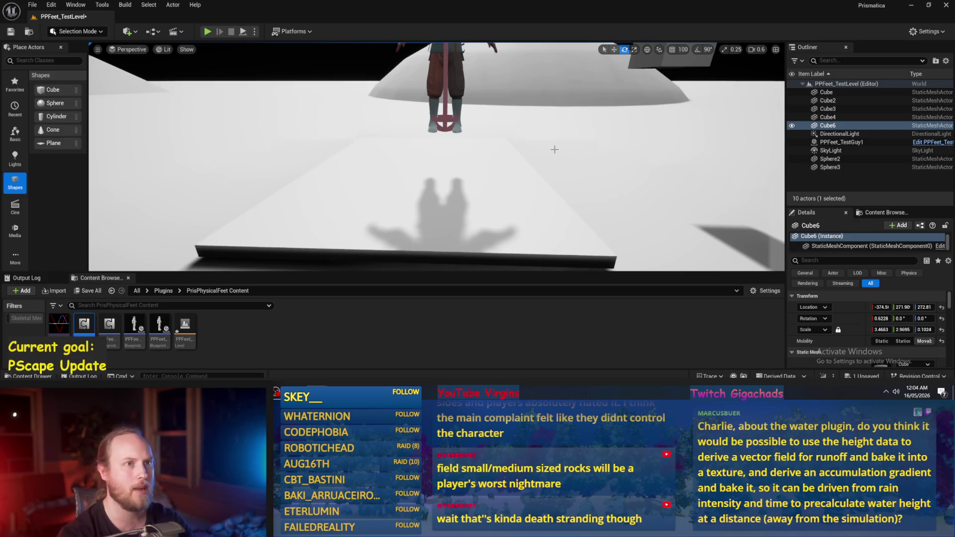
{"action": "left_click_drag", "start_coordinate": [542, 147], "coordinate": [539, 197]}
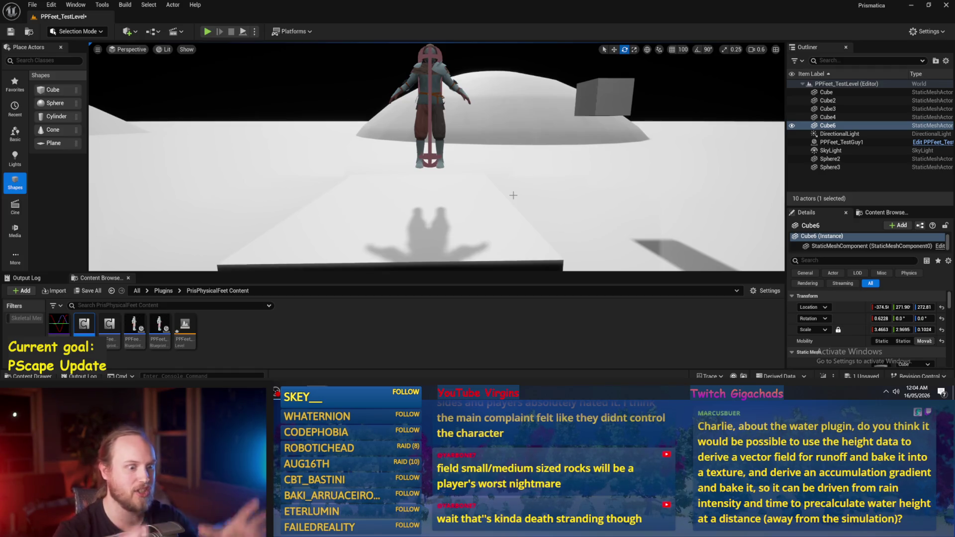
{"action": "scroll", "coordinate": [472, 179], "scroll_direction": "up", "scroll_amount": 3}
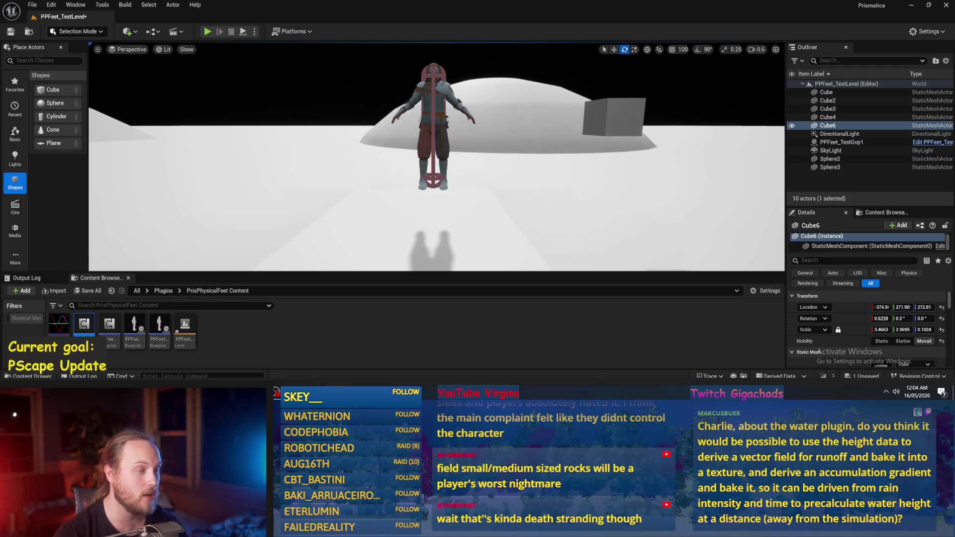
{"action": "key", "text": "d"}
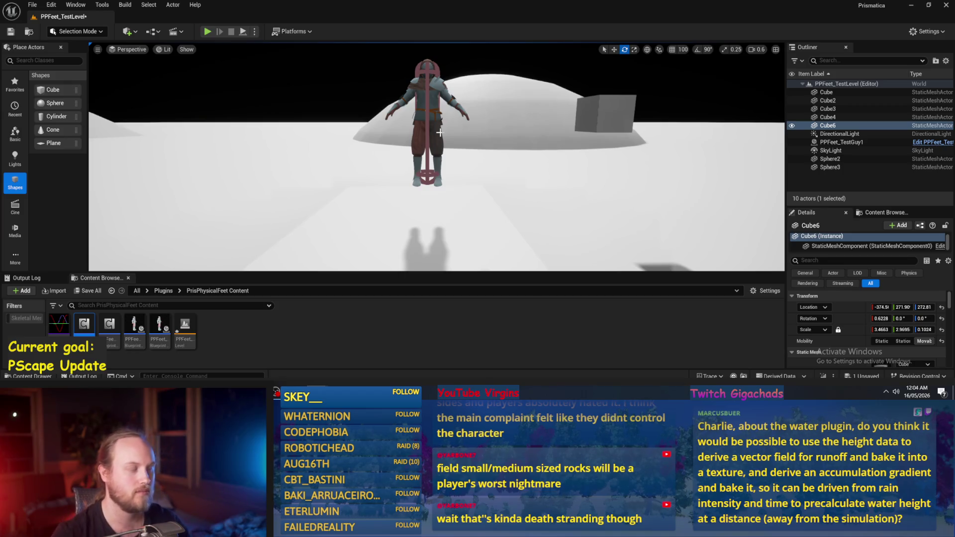
{"action": "scroll", "coordinate": [436, 156], "scroll_direction": "up", "scroll_amount": 2}
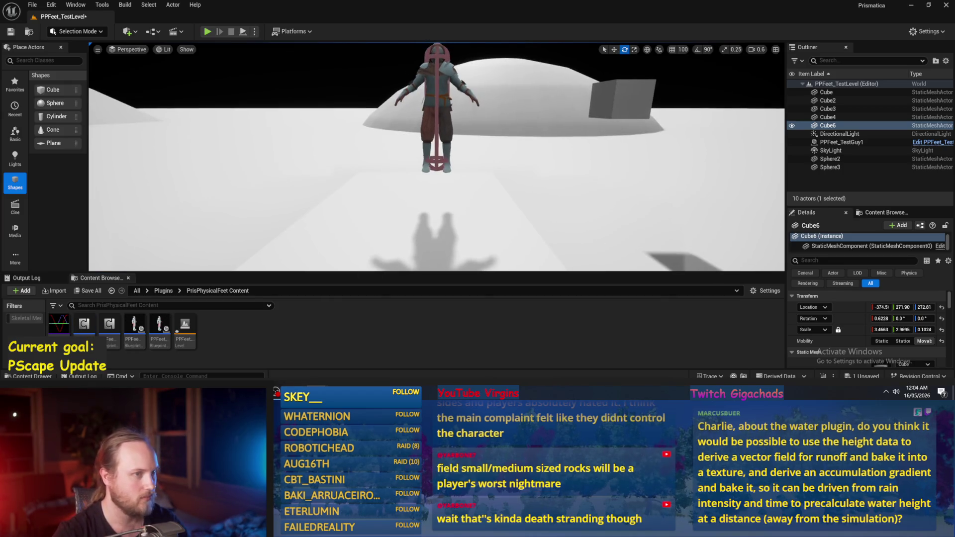
{"action": "scroll", "coordinate": [436, 157], "scroll_direction": "up", "scroll_amount": 3}
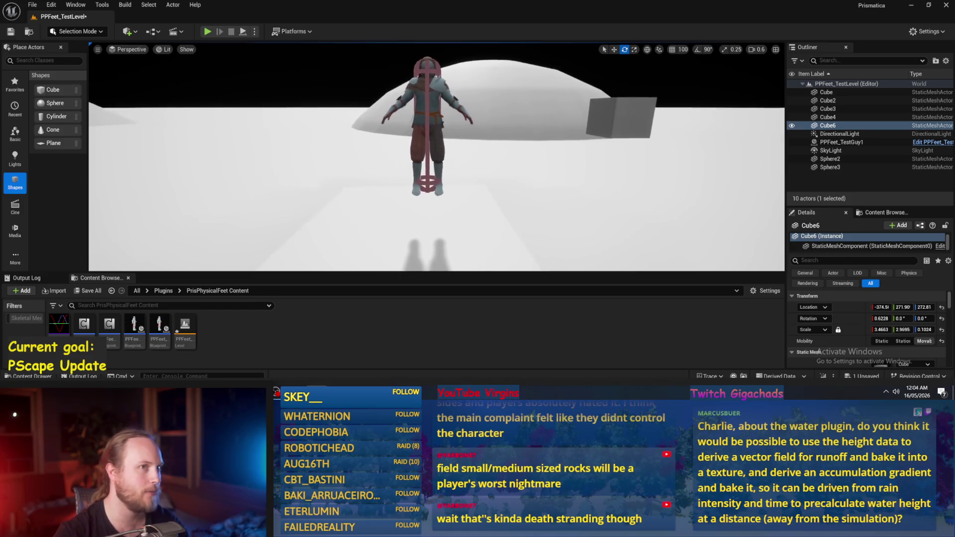
{"action": "scroll", "coordinate": [436, 156], "scroll_direction": "up", "scroll_amount": 2}
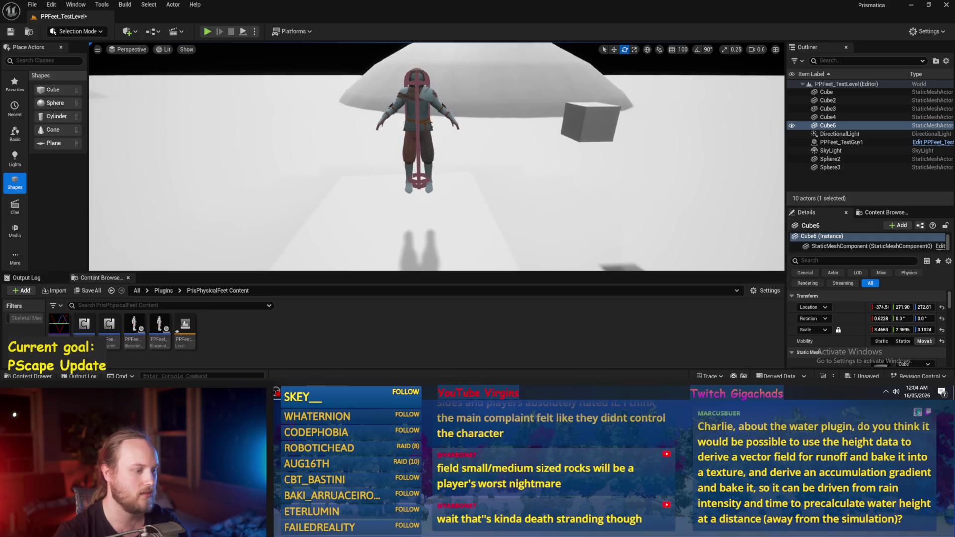
{"action": "left_click", "coordinate": [356, 367]}
Step: Delete the Make Rot from Z node and recompile PPFeet_Base
{"action": "mouse_move", "coordinate": [512, 215]}
{"action": "left_mouse_down"}
{"action": "mouse_move", "coordinate": [540, 235]}
{"action": "mouse_move", "coordinate": [510, 177]}
{"action": "mouse_move", "coordinate": [478, 192]}
{"action": "left_mouse_up"}
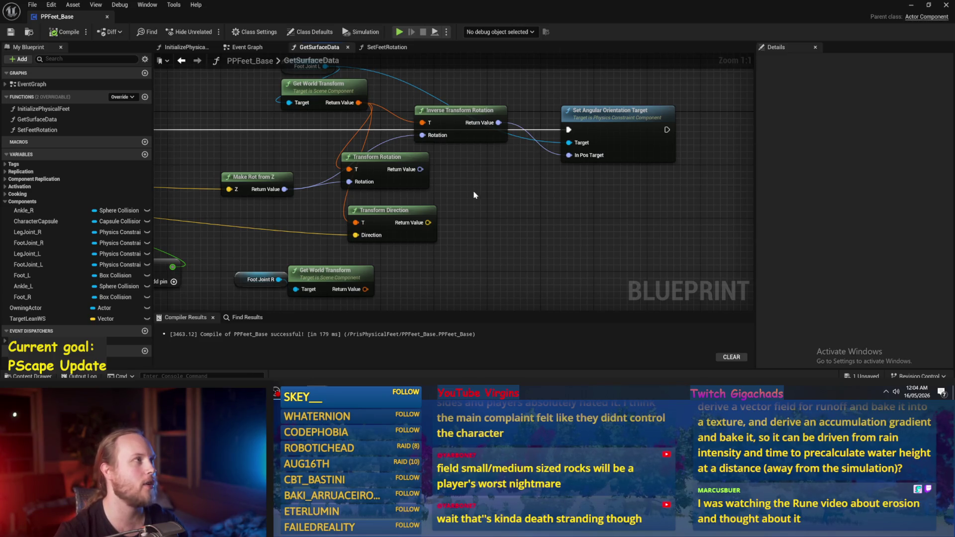
{"action": "mouse_move", "coordinate": [472, 199]}
{"action": "left_mouse_down"}
{"action": "mouse_move", "coordinate": [426, 221]}
{"action": "mouse_move", "coordinate": [406, 216]}
{"action": "left_mouse_up"}
{"action": "left_click", "coordinate": [455, 226]}
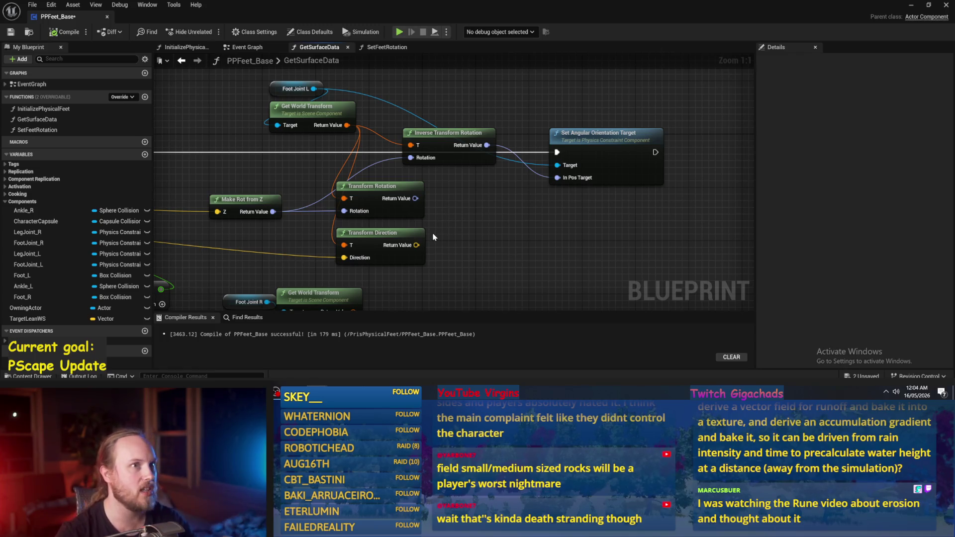
{"action": "mouse_move", "coordinate": [488, 231]}
{"action": "left_mouse_down"}
{"action": "mouse_move", "coordinate": [496, 204]}
{"action": "mouse_move", "coordinate": [501, 233]}
{"action": "left_mouse_up"}
{"action": "left_click_drag", "start_coordinate": [463, 135], "coordinate": [469, 78]}
{"action": "mouse_move", "coordinate": [323, 91]}
{"action": "left_mouse_down"}
{"action": "mouse_move", "coordinate": [336, 123]}
{"action": "mouse_move", "coordinate": [355, 85]}
{"action": "left_mouse_up"}
{"action": "mouse_move", "coordinate": [261, 227]}
{"action": "left_mouse_down"}
{"action": "mouse_move", "coordinate": [485, 180]}
{"action": "mouse_move", "coordinate": [537, 137]}
{"action": "left_mouse_up"}
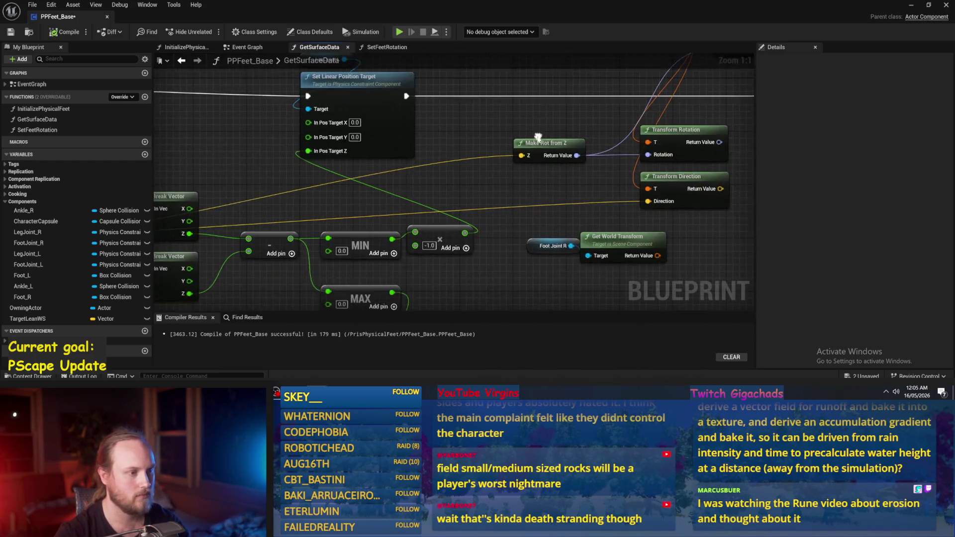
{"action": "scroll", "coordinate": [504, 179], "scroll_direction": "down", "scroll_amount": 3}
{"action": "key", "text": "Delete"}
{"action": "scroll", "coordinate": [424, 173], "scroll_direction": "up", "scroll_amount": 2}
{"action": "left_click_drag", "start_coordinate": [383, 190], "coordinate": [383, 153]}
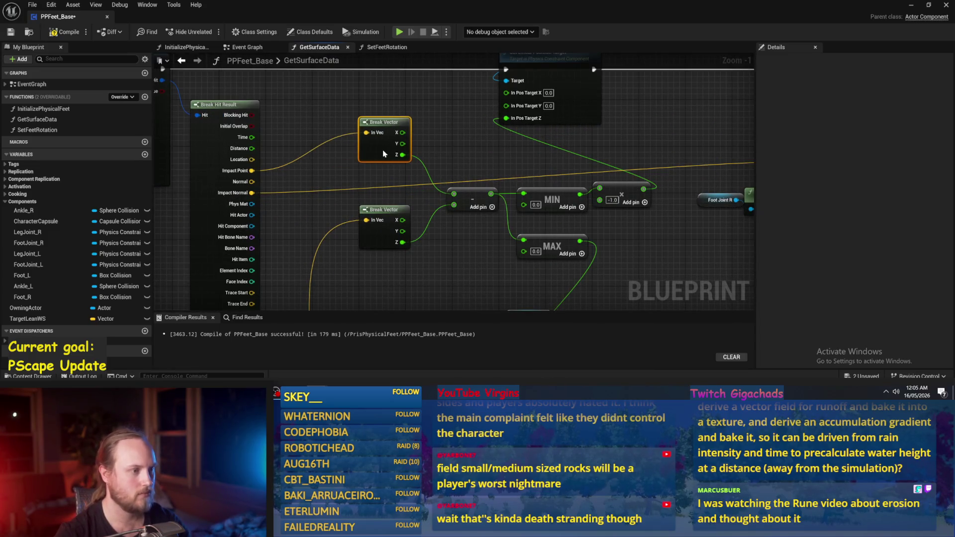
{"action": "left_click_drag", "start_coordinate": [465, 150], "coordinate": [117, 218]}
{"action": "left_click", "coordinate": [65, 32]}
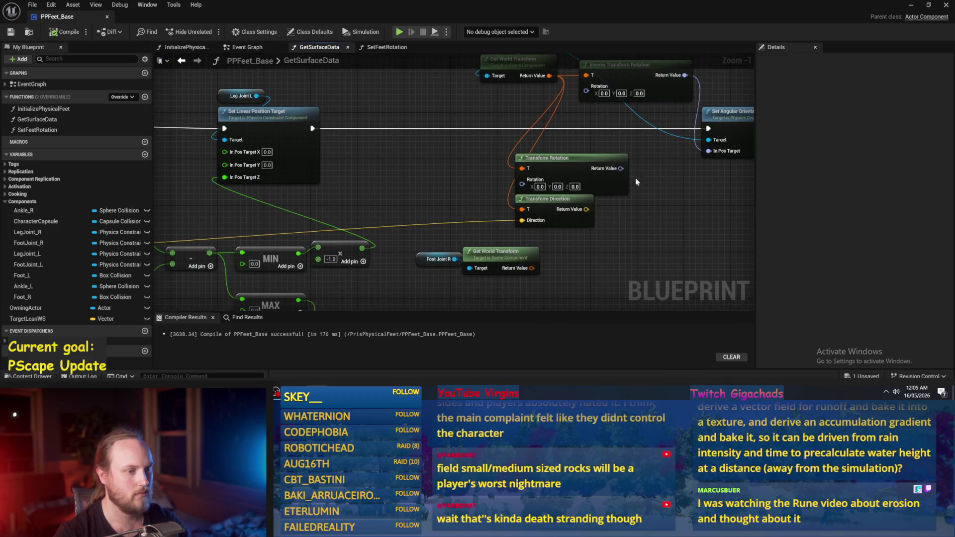
Step: Delete the Transform Rotation and Inverse Transform Rotation nodes together
{"action": "left_click", "coordinate": [559, 185]}
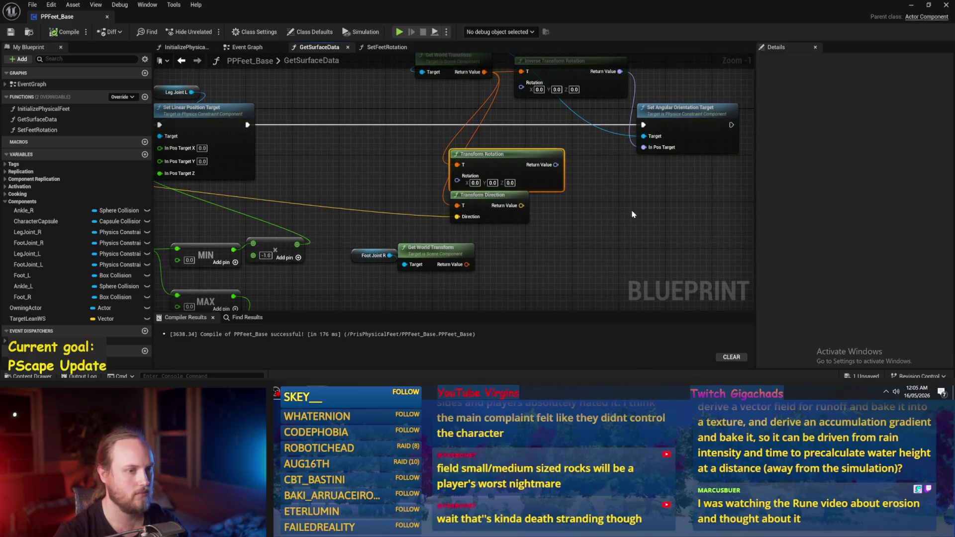
{"action": "mouse_move", "coordinate": [543, 189]}
{"action": "left_mouse_down"}
{"action": "mouse_move", "coordinate": [566, 183]}
{"action": "mouse_move", "coordinate": [492, 207]}
{"action": "left_mouse_up"}
{"action": "key", "text": "Delete"}
{"action": "left_click", "coordinate": [519, 109]}
{"action": "key", "text": "Delete"}
{"action": "scroll", "coordinate": [518, 131], "scroll_direction": "up", "scroll_amount": 1}
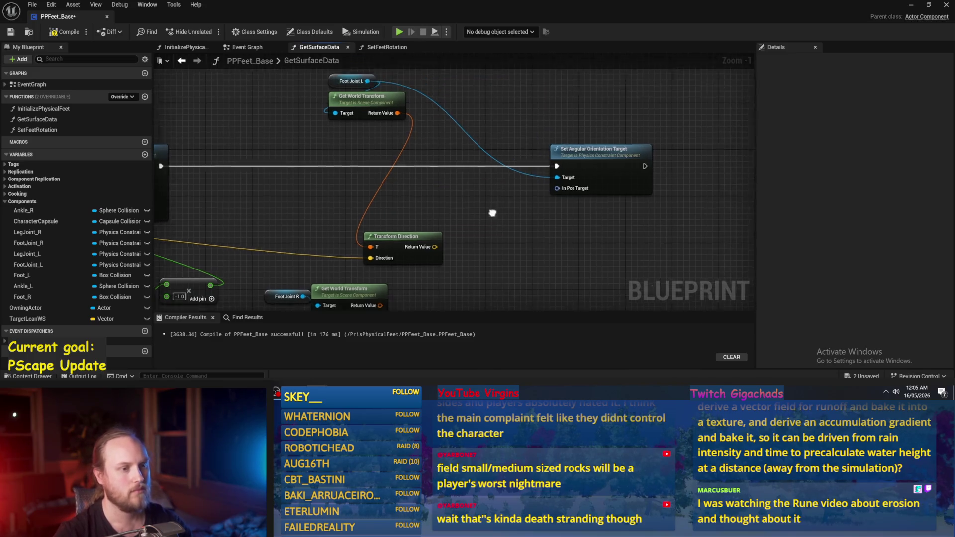
Step: Split the orientation target's In Pos Target pin into separate X, Y, Z inputs
{"action": "right_click", "coordinate": [547, 192]}
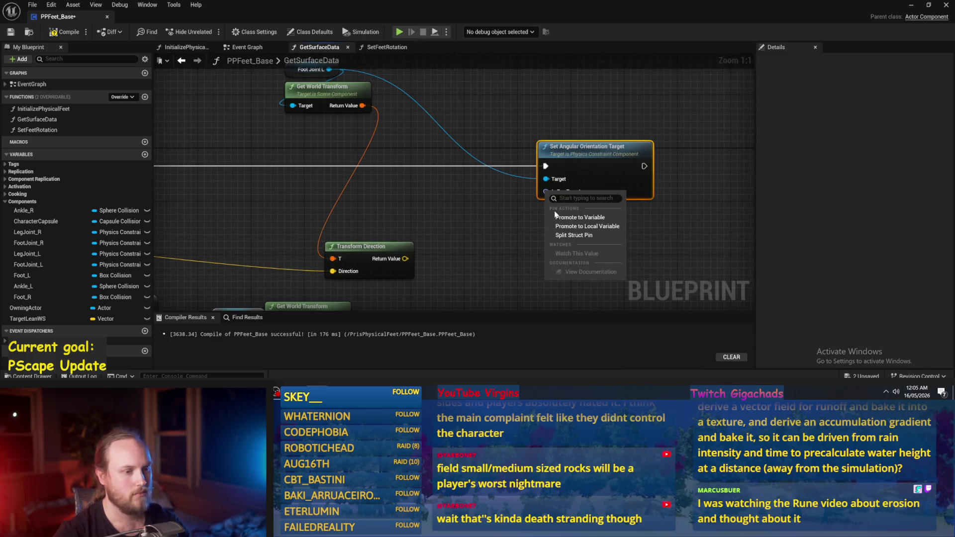
{"action": "left_click", "coordinate": [572, 235]}
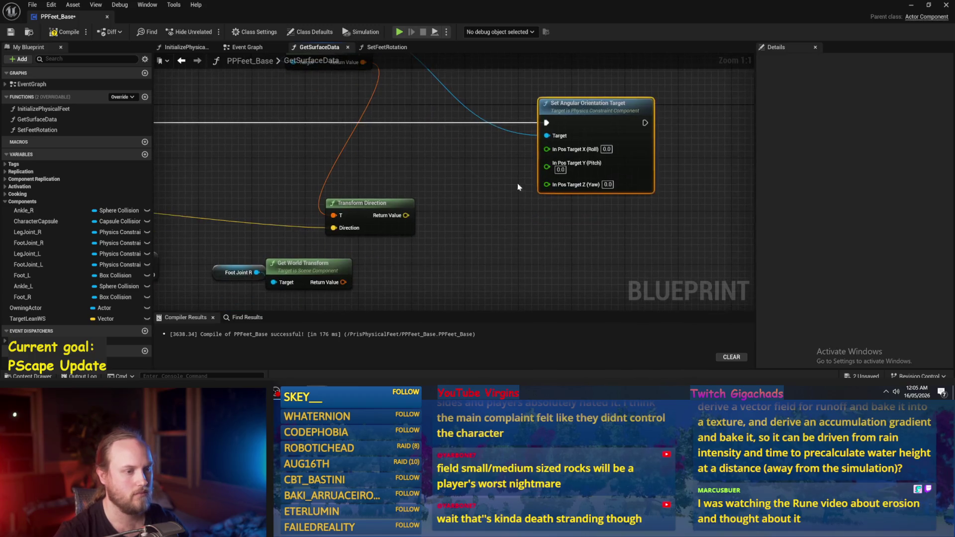
{"action": "mouse_move", "coordinate": [383, 205]}
{"action": "left_mouse_down"}
{"action": "mouse_move", "coordinate": [568, 182]}
{"action": "mouse_move", "coordinate": [634, 160]}
{"action": "mouse_move", "coordinate": [603, 164]}
{"action": "mouse_move", "coordinate": [600, 189]}
{"action": "left_mouse_up"}
{"action": "scroll", "coordinate": [500, 188], "scroll_direction": "down", "scroll_amount": 4}
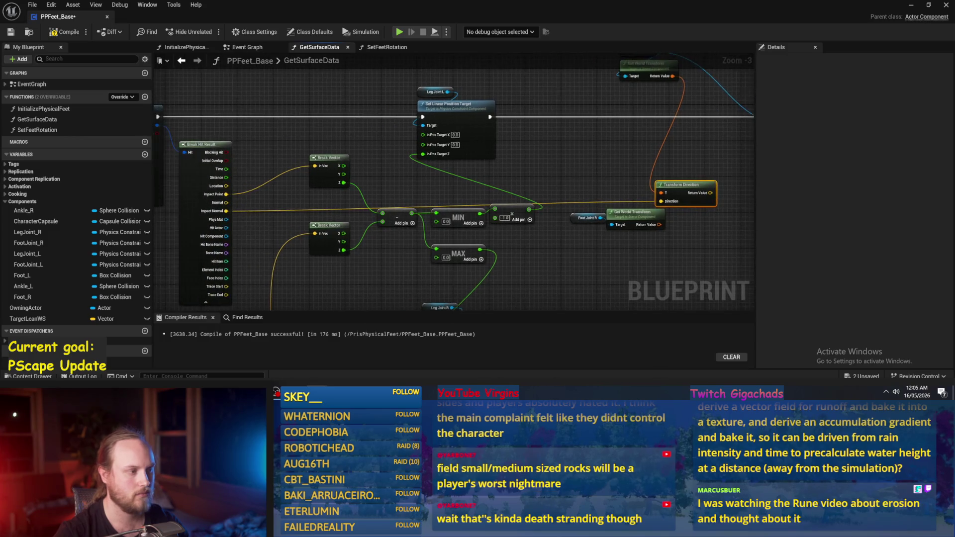
Step: Replace Transform Direction with a new one on Foot Joint L's transform, fed by Impact Normal
{"action": "key", "text": "Delete"}
{"action": "mouse_move", "coordinate": [508, 108]}
{"action": "left_mouse_down"}
{"action": "mouse_move", "coordinate": [495, 161]}
{"action": "mouse_move", "coordinate": [460, 102]}
{"action": "mouse_move", "coordinate": [464, 202]}
{"action": "mouse_move", "coordinate": [455, 147]}
{"action": "mouse_move", "coordinate": [543, 155]}
{"action": "left_mouse_up"}
{"action": "scroll", "coordinate": [456, 147], "scroll_direction": "up", "scroll_amount": 2}
{"action": "type", "text": "transform dir"}
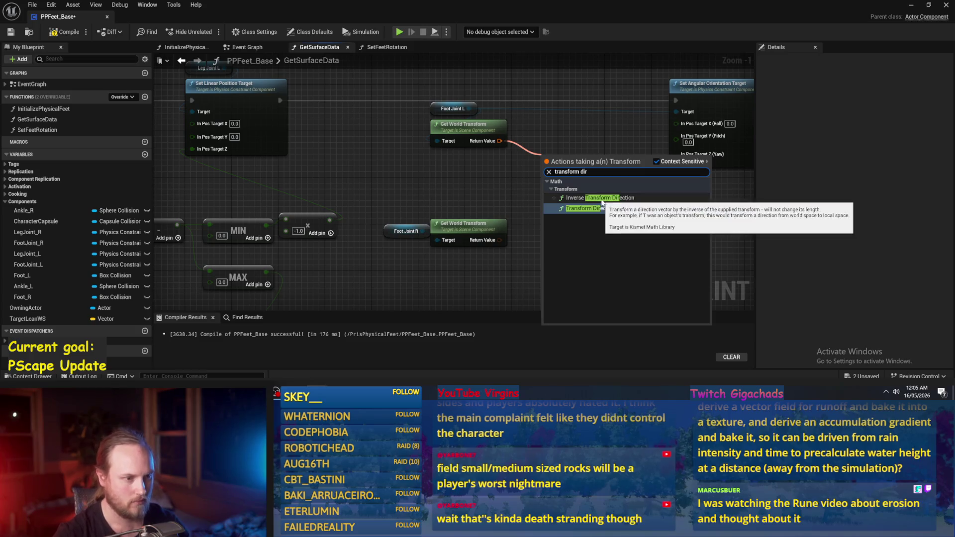
{"action": "left_click", "coordinate": [602, 205]}
{"action": "scroll", "coordinate": [313, 202], "scroll_direction": "down", "scroll_amount": 1}
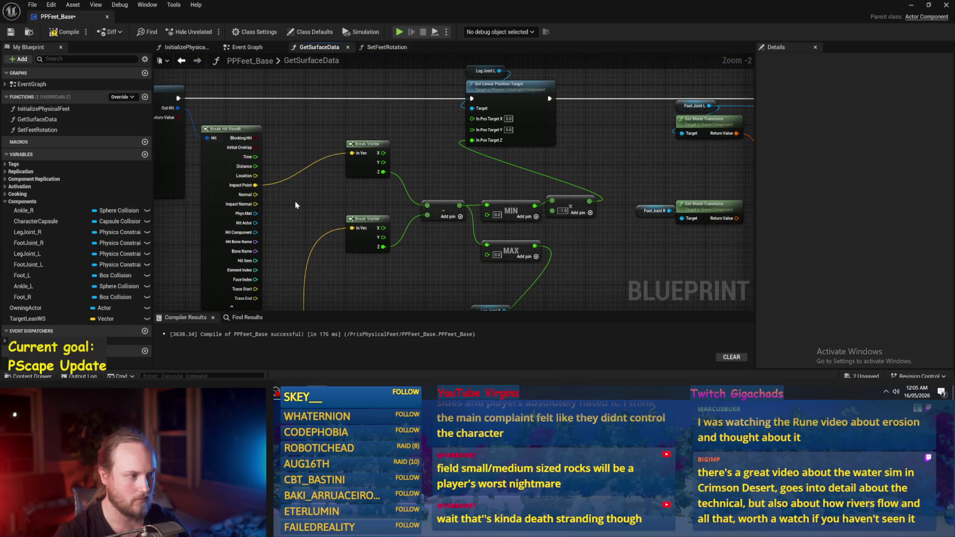
{"action": "mouse_move", "coordinate": [255, 204]}
{"action": "left_mouse_down"}
{"action": "mouse_move", "coordinate": [736, 177]}
{"action": "mouse_move", "coordinate": [507, 168]}
{"action": "mouse_move", "coordinate": [246, 219]}
{"action": "mouse_move", "coordinate": [617, 192]}
{"action": "mouse_move", "coordinate": [646, 170]}
{"action": "mouse_move", "coordinate": [626, 189]}
{"action": "left_mouse_up"}
{"action": "scroll", "coordinate": [506, 172], "scroll_direction": "up", "scroll_amount": 2}
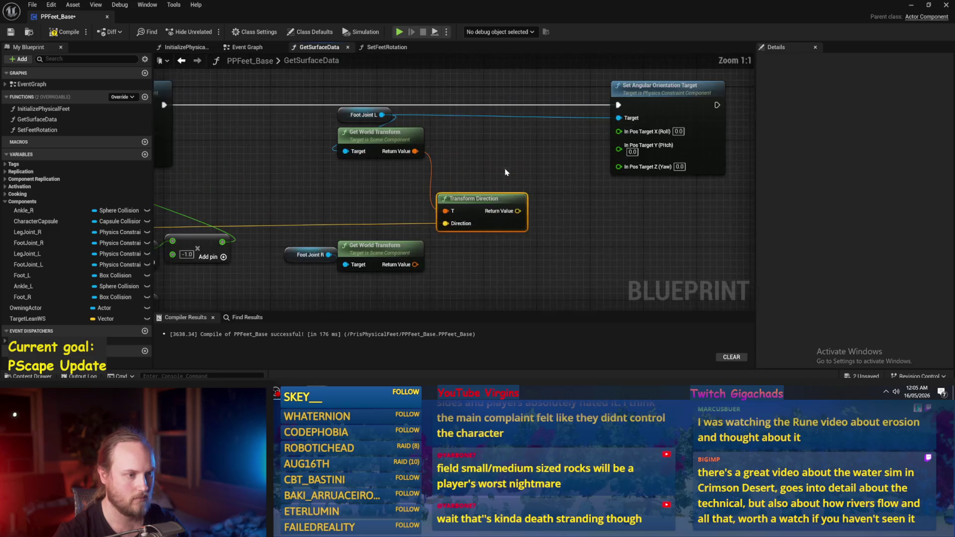
Step: Split Transform Direction's Return Value into X, Y, Z and pull a wire from X
{"action": "right_click", "coordinate": [423, 216]}
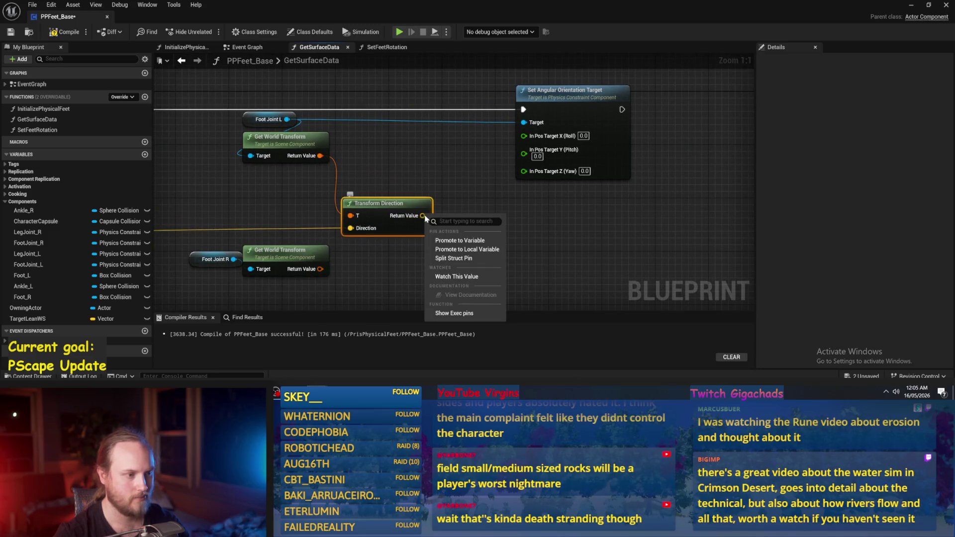
{"action": "left_click", "coordinate": [453, 258]}
{"action": "left_click_drag", "start_coordinate": [540, 182], "coordinate": [627, 188]}
{"action": "left_click_drag", "start_coordinate": [461, 232], "coordinate": [561, 197]}
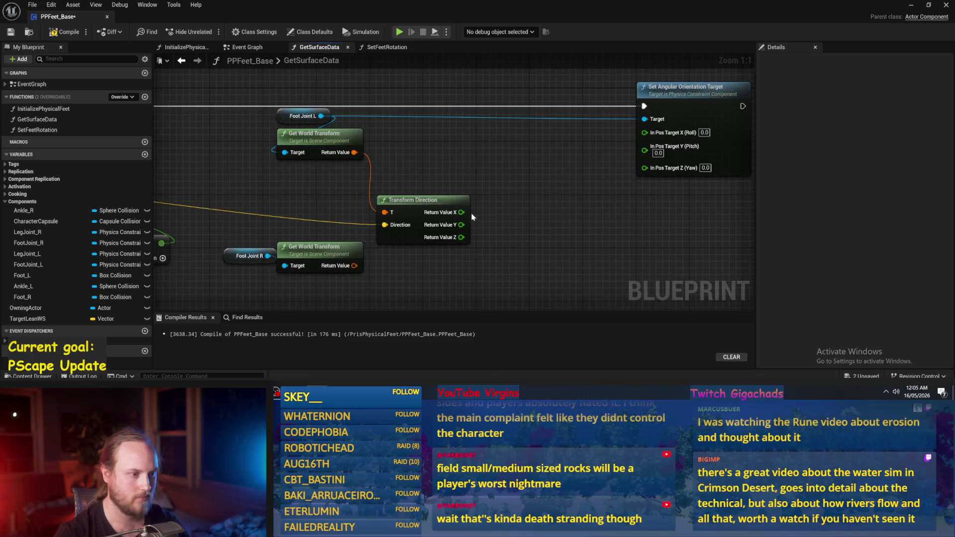
{"action": "left_click_drag", "start_coordinate": [461, 213], "coordinate": [521, 177]}
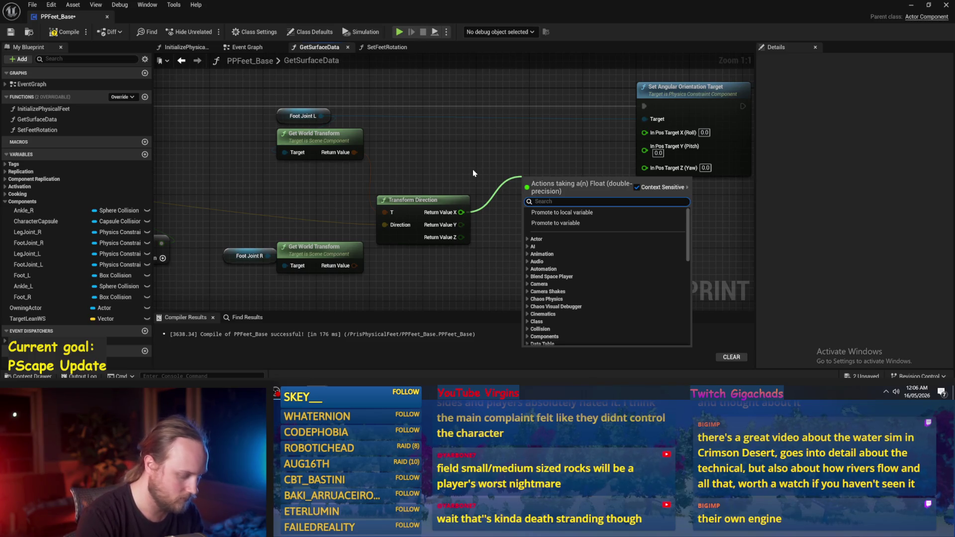
Step: Multiply Transform Direction's X by 90 and wire the result to In Pos Target X (roll)
{"action": "type", "text": "*"}
{"action": "key", "text": "Return"}
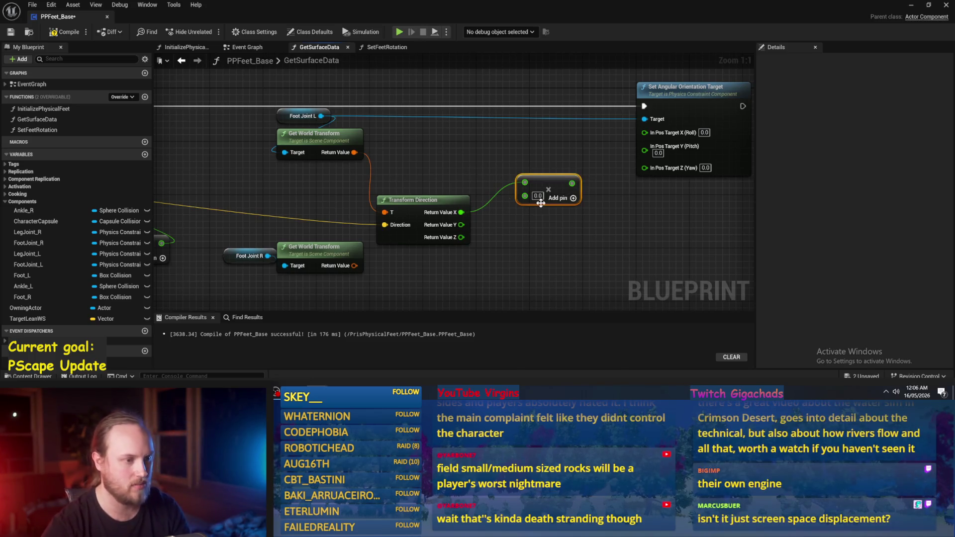
{"action": "left_click", "coordinate": [540, 195]}
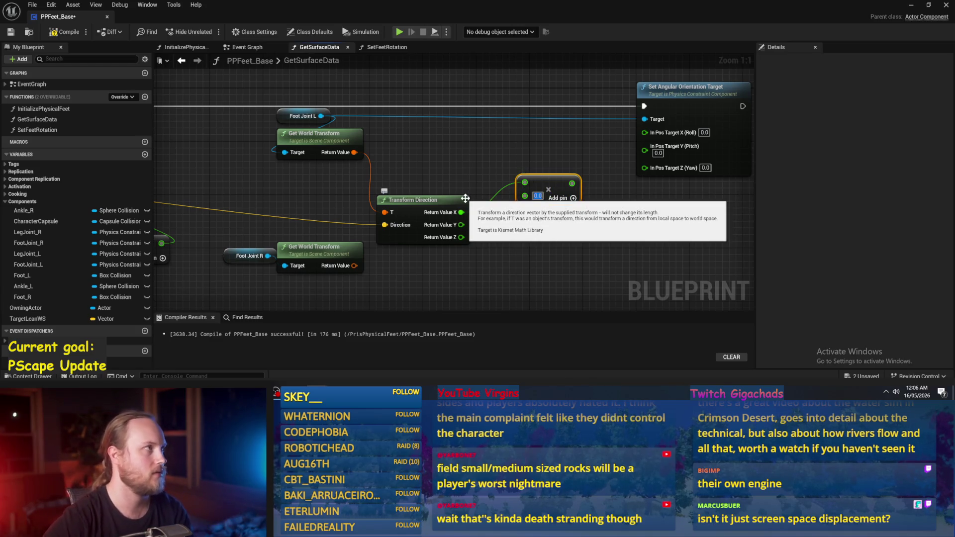
{"action": "type", "text": "90"}
{"action": "left_click", "coordinate": [506, 245]}
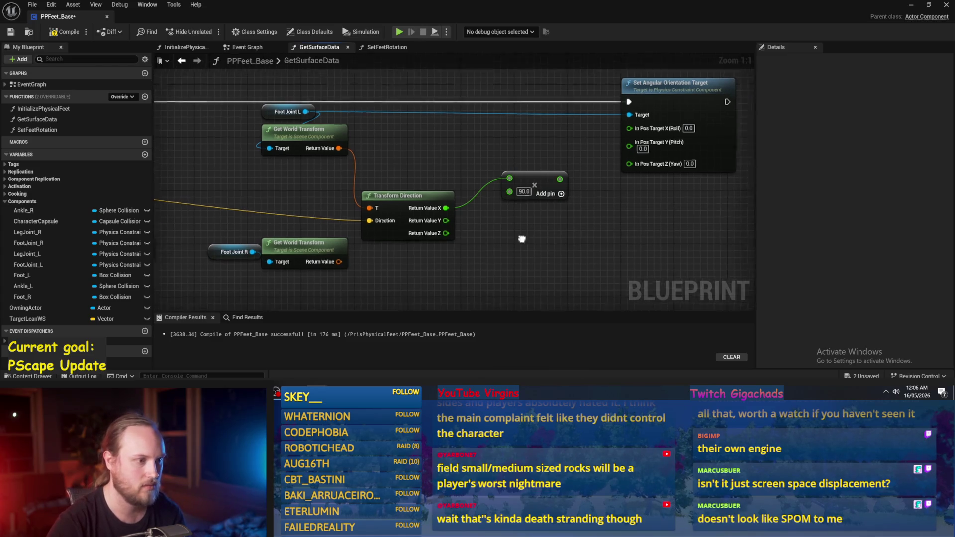
{"action": "mouse_move", "coordinate": [510, 171]}
{"action": "left_mouse_down"}
{"action": "mouse_move", "coordinate": [540, 190]}
{"action": "mouse_move", "coordinate": [575, 160]}
{"action": "mouse_move", "coordinate": [619, 147]}
{"action": "left_mouse_up"}
{"action": "left_click_drag", "start_coordinate": [512, 188], "coordinate": [512, 175]}
Step: Duplicate the ×90 Multiply node and feed it from Return Value Y
{"action": "key", "text": "ctrl+c"}
{"action": "key", "text": "ctrl+v"}
{"action": "left_click_drag", "start_coordinate": [426, 239], "coordinate": [484, 224]}
{"action": "mouse_move", "coordinate": [429, 238]}
{"action": "left_mouse_down"}
{"action": "mouse_move", "coordinate": [497, 221]}
{"action": "mouse_move", "coordinate": [612, 157]}
{"action": "left_mouse_up"}
Step: Compile PPFeet_Base and start running the level
{"action": "left_click", "coordinate": [63, 32]}
{"action": "left_click", "coordinate": [10, 32]}
{"action": "left_click_drag", "start_coordinate": [890, 16], "coordinate": [889, 72]}
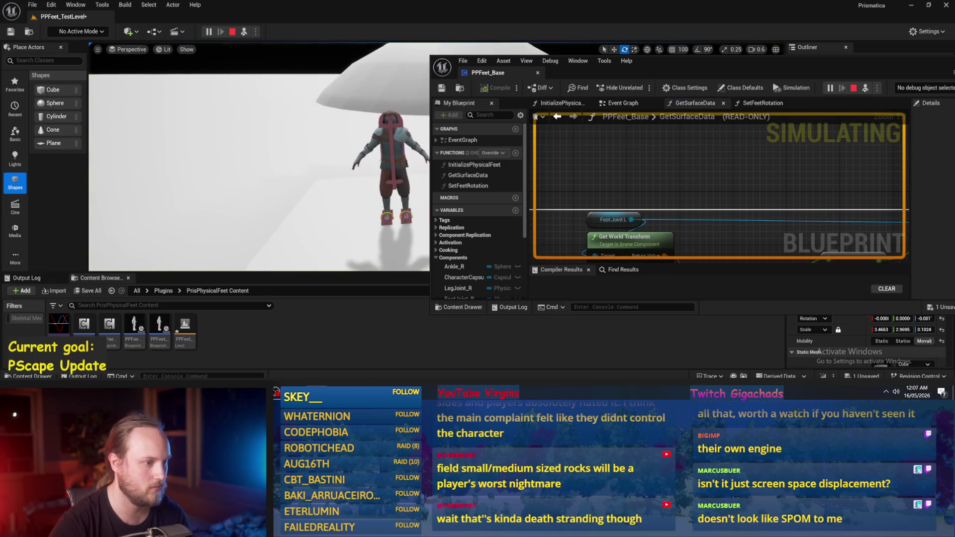
Step: Play-test the feet twice on the tilted slab, then restore the Blueprint editor full screen
{"action": "left_click_drag", "start_coordinate": [888, 79], "coordinate": [696, 72]}
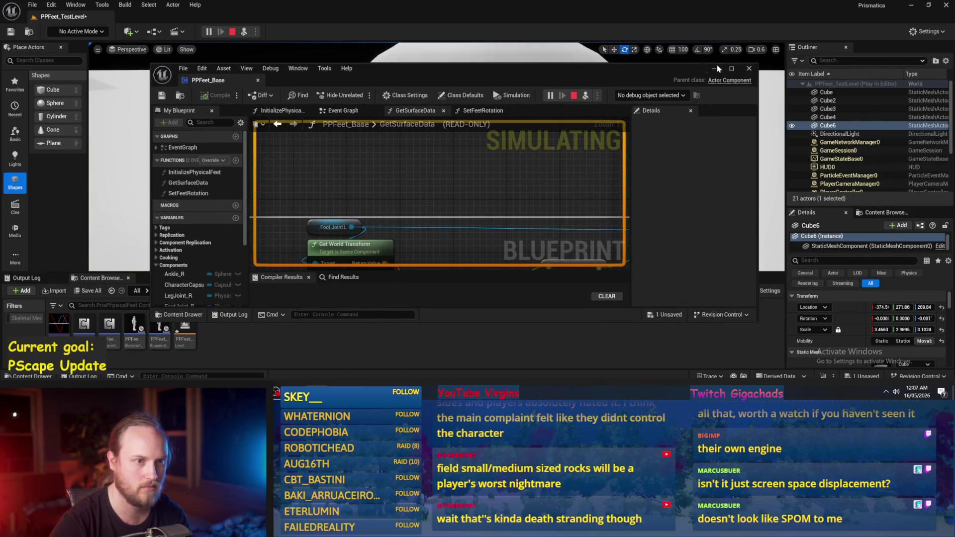
{"action": "left_click", "coordinate": [717, 67]}
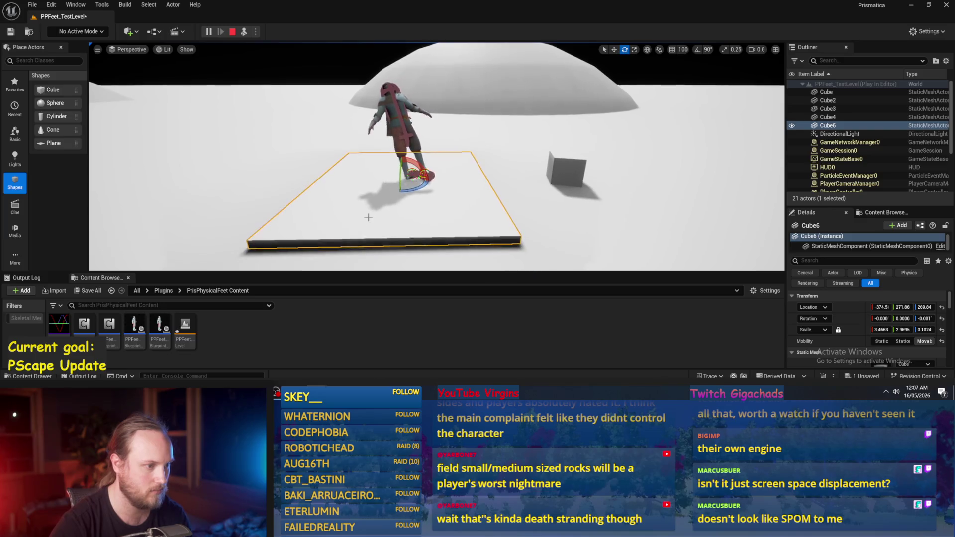
{"action": "left_click", "coordinate": [233, 32]}
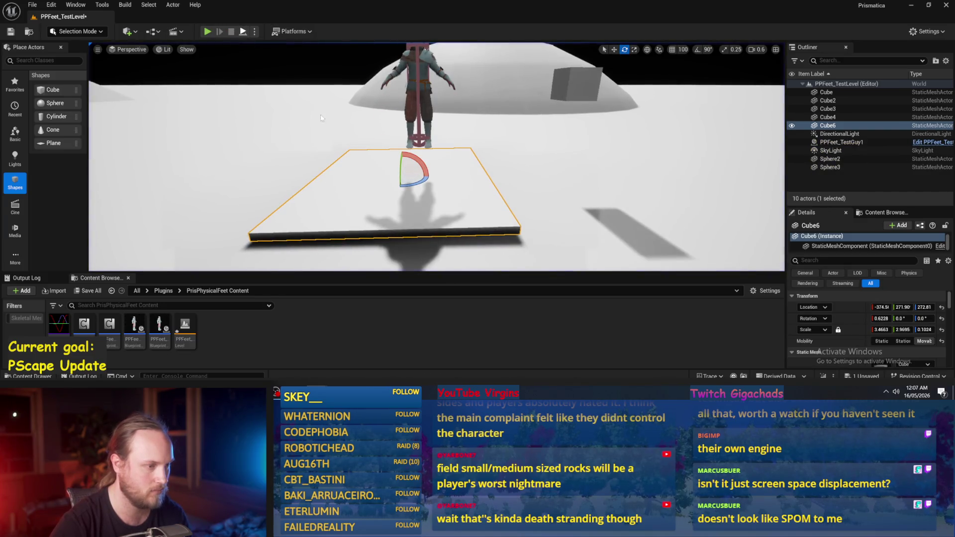
{"action": "key", "text": "alt+p"}
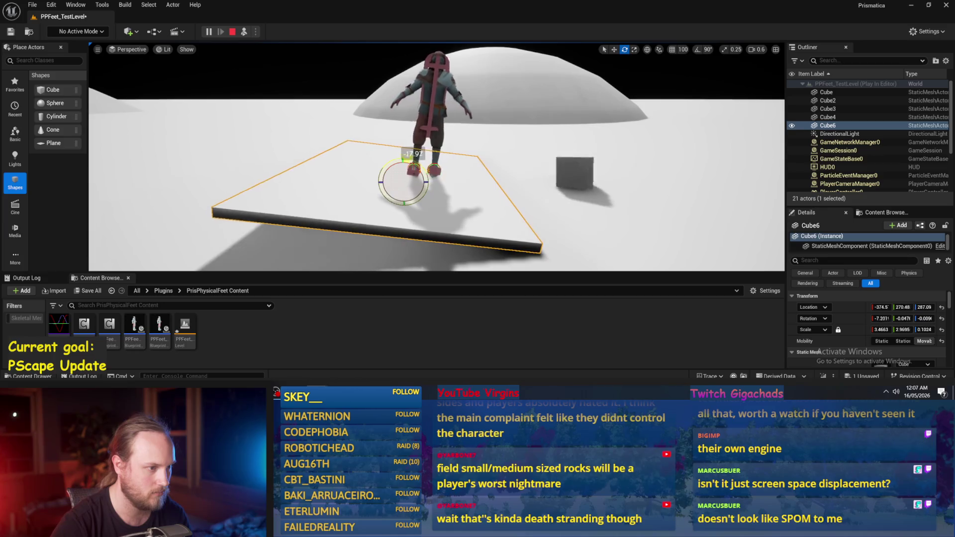
{"action": "key", "text": "Escape"}
{"action": "key", "text": "alt+p"}
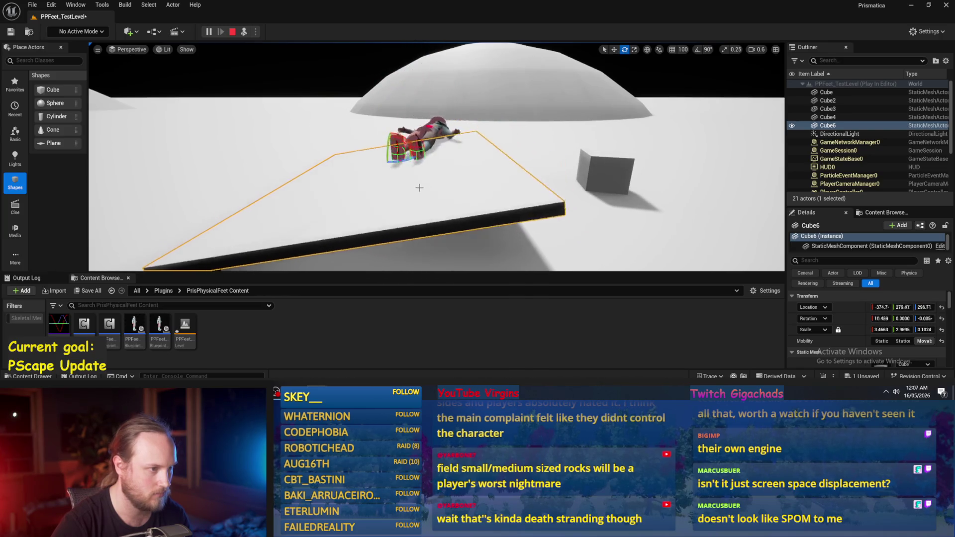
{"action": "key", "text": "Escape"}
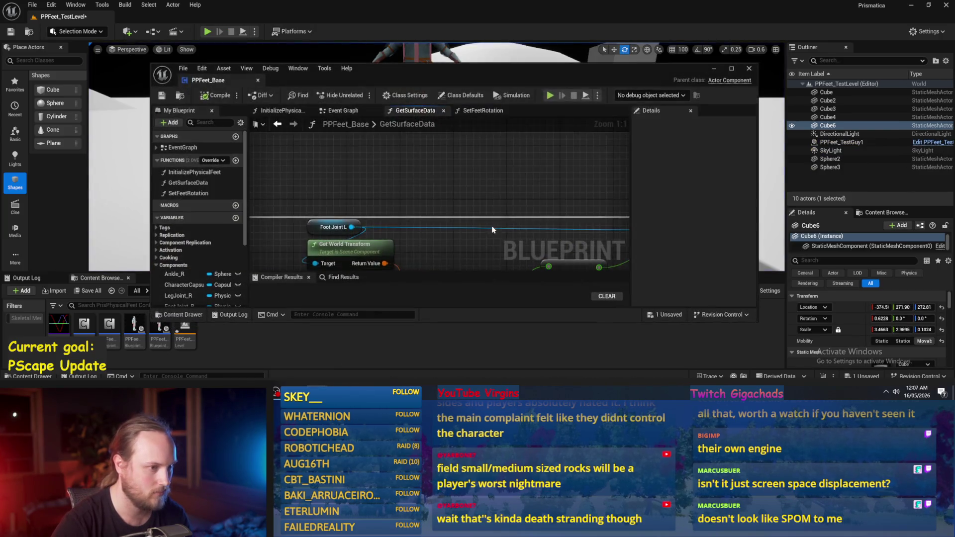
{"action": "scroll", "coordinate": [424, 182], "scroll_direction": "down", "scroll_amount": 2}
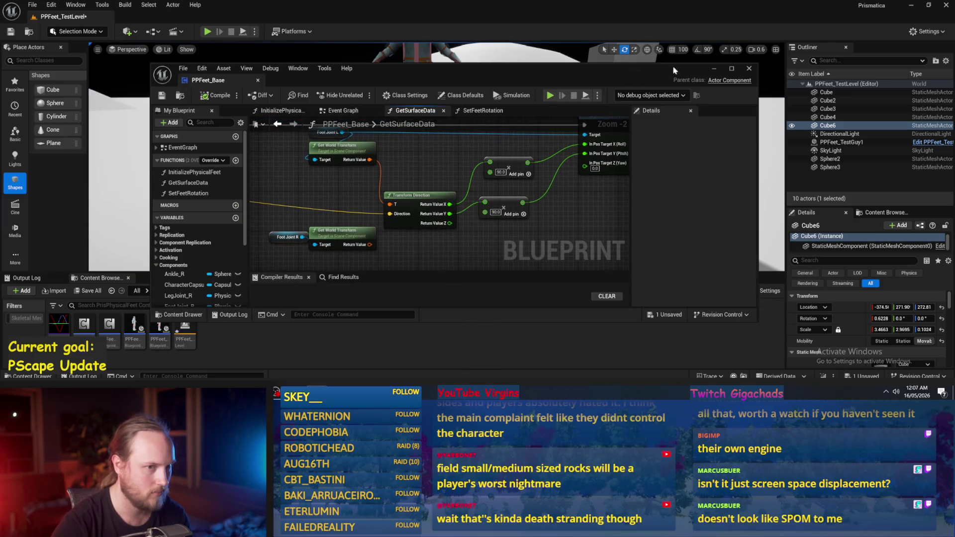
{"action": "left_click", "coordinate": [735, 69]}
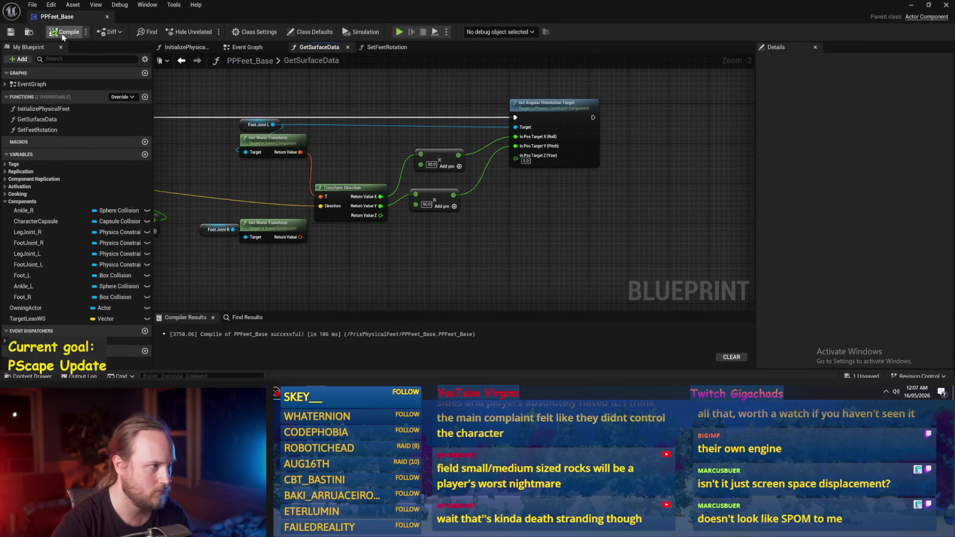
Step: Add an Inverse Transform Direction node on the world transform, with the surface normal as Direction
{"action": "key", "text": "Home"}
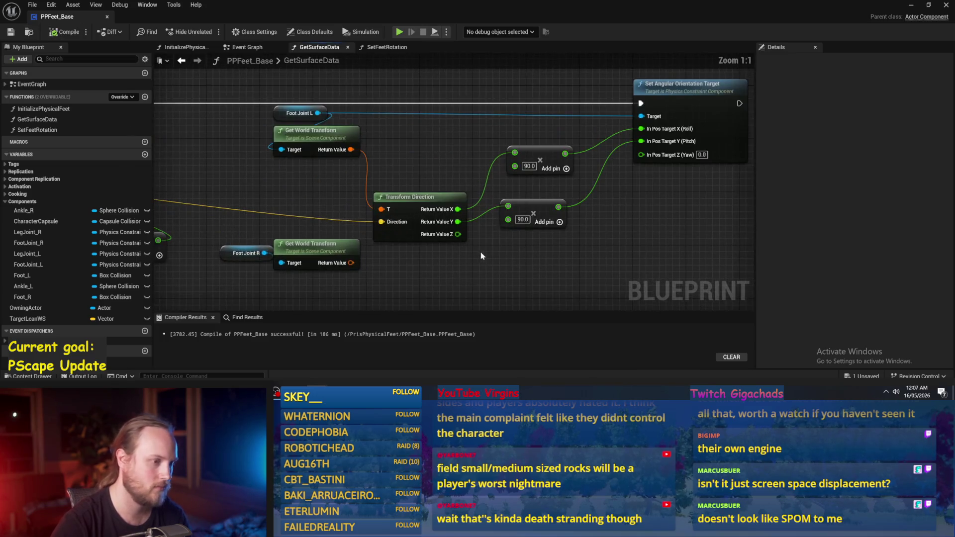
{"action": "scroll", "coordinate": [578, 214], "scroll_direction": "down", "scroll_amount": 2}
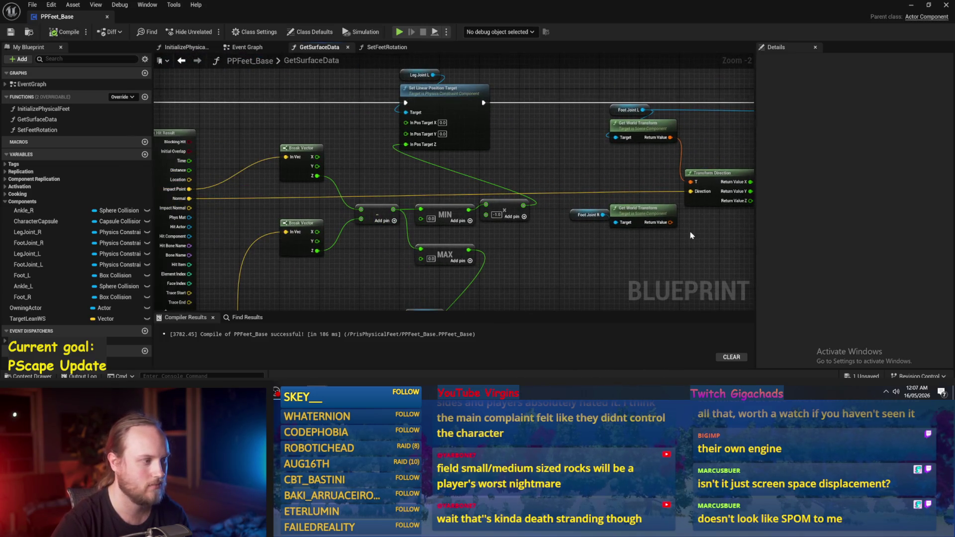
{"action": "left_click_drag", "start_coordinate": [683, 244], "coordinate": [469, 234]}
{"action": "scroll", "coordinate": [469, 234], "scroll_direction": "up", "scroll_amount": 1}
{"action": "left_click", "coordinate": [452, 203]}
{"action": "left_click_drag", "start_coordinate": [413, 123], "coordinate": [439, 122]}
{"action": "type", "text": "inverse"}
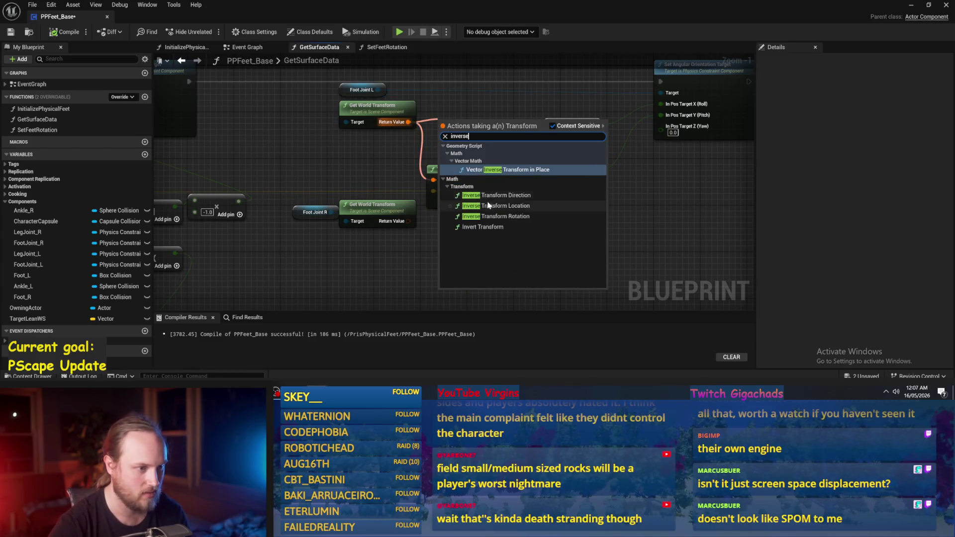
{"action": "left_click", "coordinate": [482, 195]}
{"action": "left_click_drag", "start_coordinate": [427, 193], "coordinate": [440, 144]}
Step: Move the X and Y ×90 links onto the inverse node's outputs and start simulating
{"action": "right_click", "coordinate": [508, 136]}
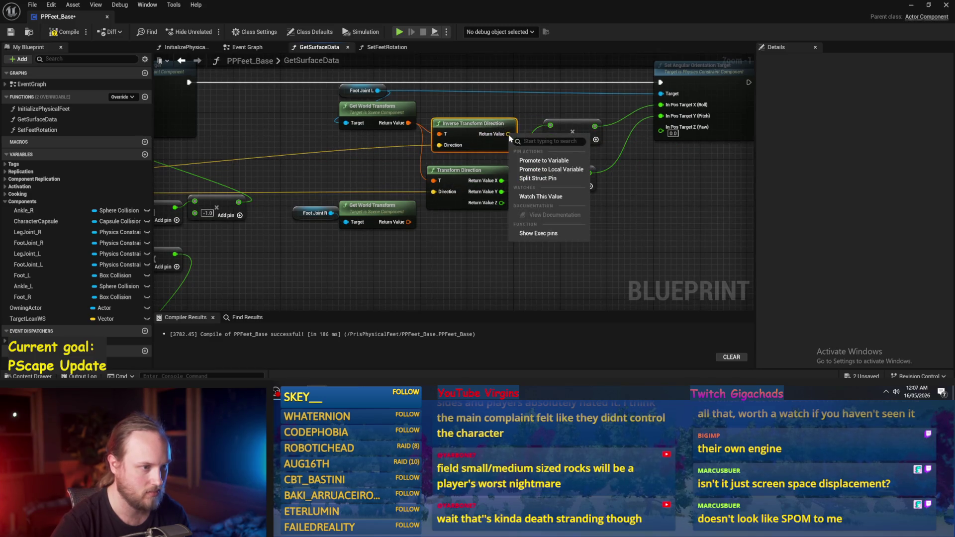
{"action": "key", "text": "Escape"}
{"action": "mouse_move", "coordinate": [502, 181]}
{"action": "left_mouse_down"}
{"action": "mouse_move", "coordinate": [509, 133]}
{"action": "mouse_move", "coordinate": [508, 145]}
{"action": "mouse_move", "coordinate": [461, 178]}
{"action": "left_mouse_up"}
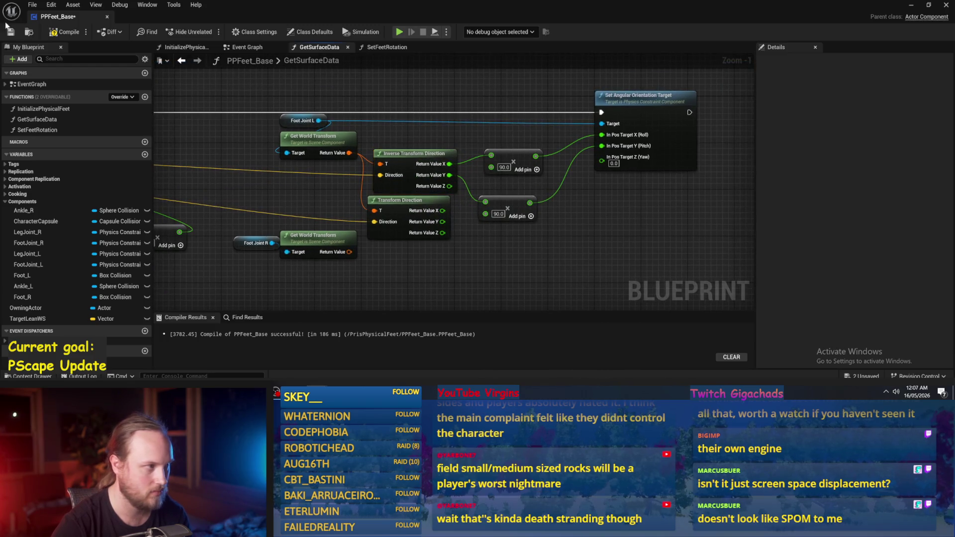
{"action": "left_click", "coordinate": [914, 5]}
{"action": "left_click", "coordinate": [243, 32]}
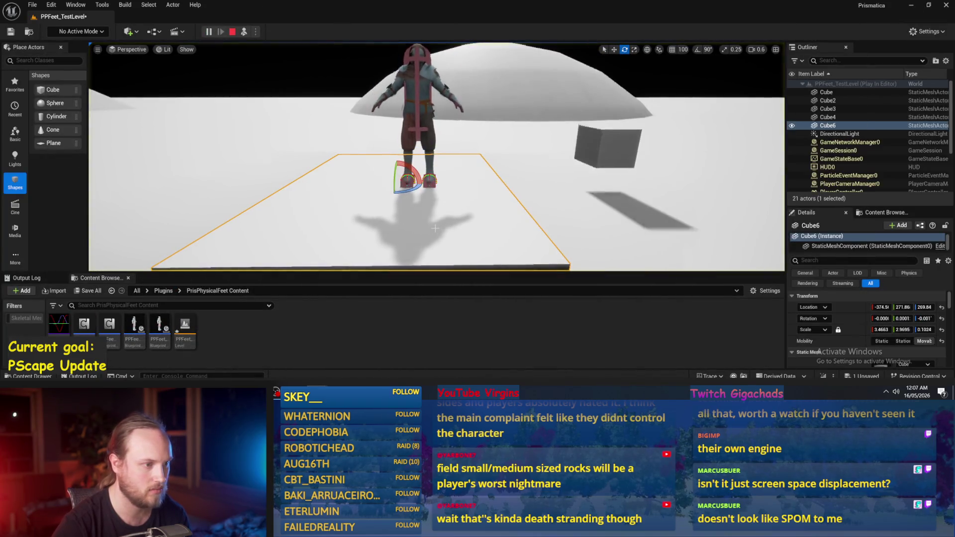
Step: Tilt the slab during simulation, then replay the level to check the feet
{"action": "left_click_drag", "start_coordinate": [411, 172], "coordinate": [411, 151]}
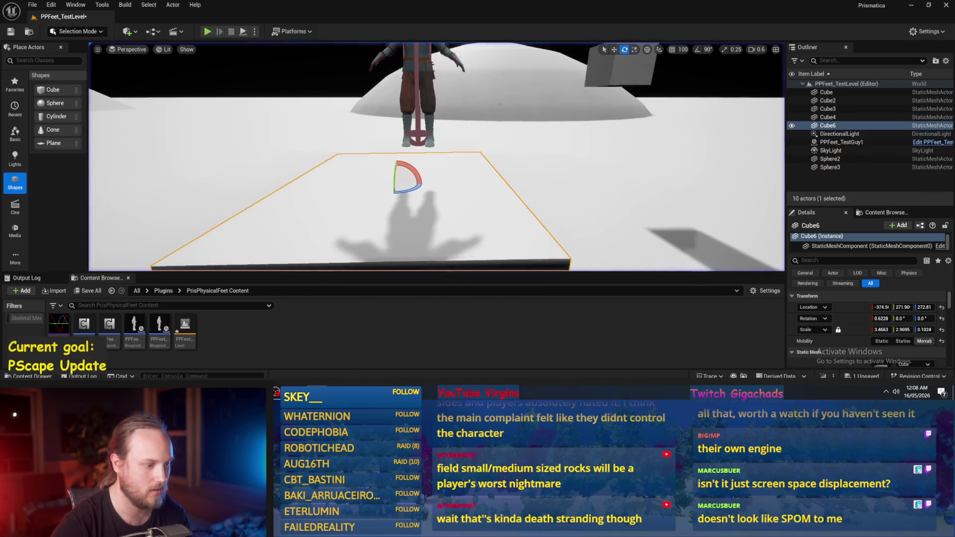
{"action": "key", "text": "Escape"}
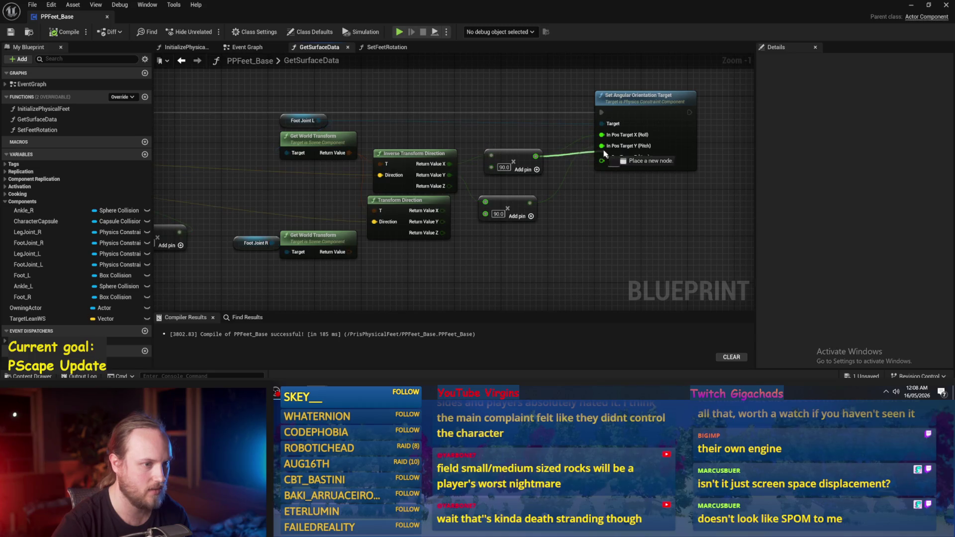
{"action": "left_click_drag", "start_coordinate": [601, 134], "coordinate": [537, 204]}
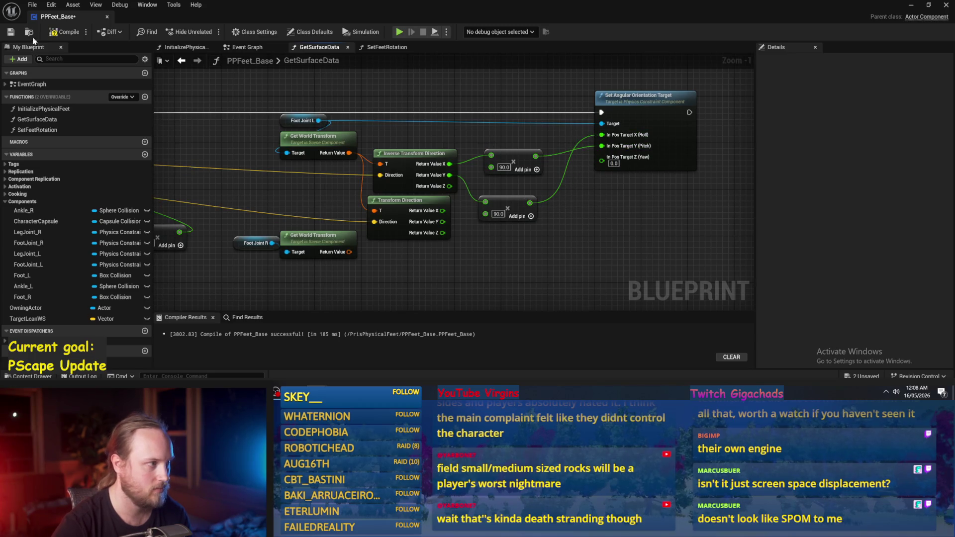
{"action": "left_click", "coordinate": [911, 5]}
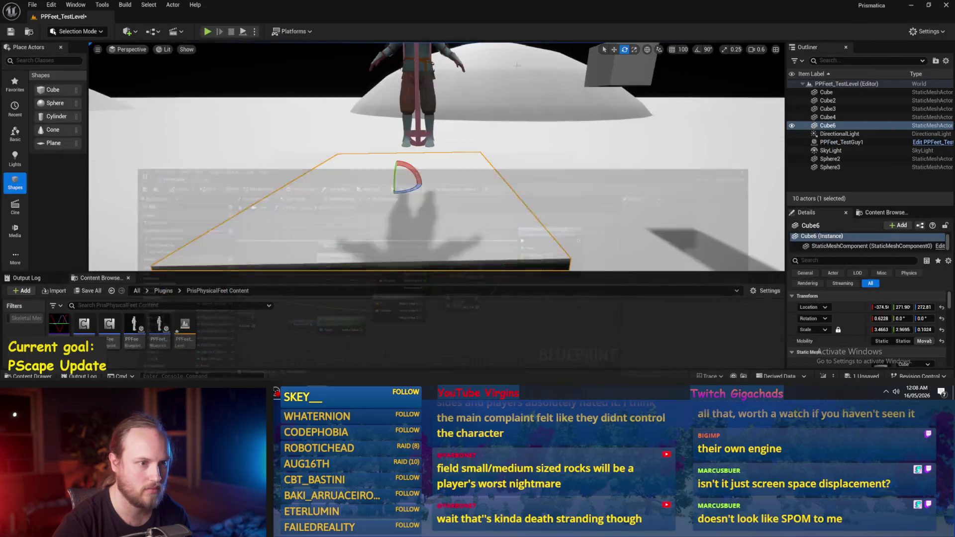
{"action": "key", "text": "alt+p"}
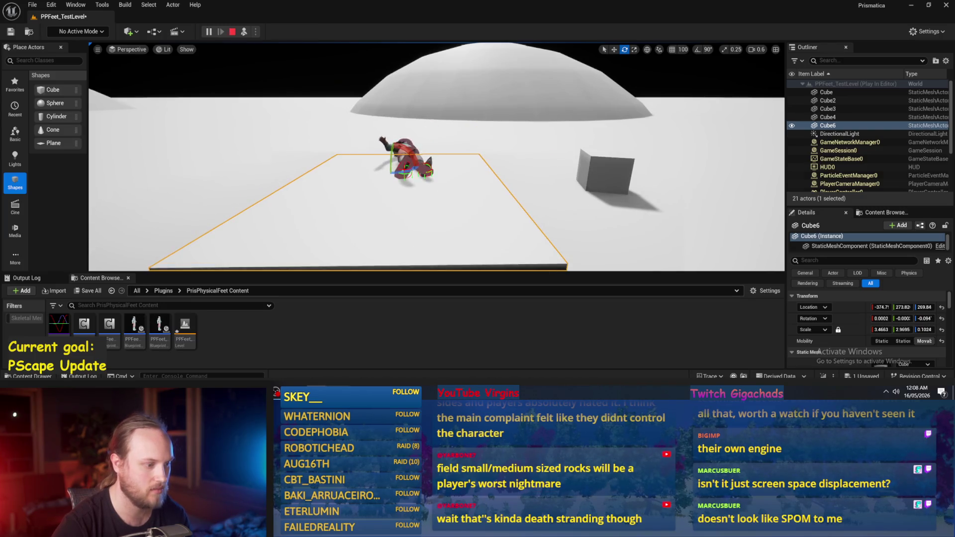
{"action": "key", "text": "Escape"}
Step: Tilt the slab further, then rotate it back nearly flat
{"action": "mouse_move", "coordinate": [418, 171]}
{"action": "left_mouse_down"}
{"action": "mouse_move", "coordinate": [414, 155]}
{"action": "mouse_move", "coordinate": [421, 172]}
{"action": "left_mouse_up"}
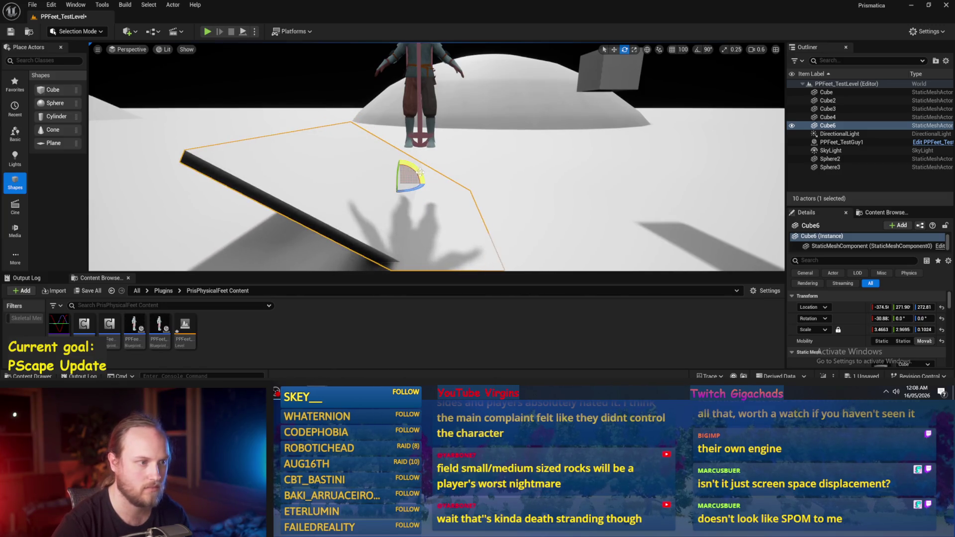
{"action": "right_click", "coordinate": [533, 104]}
{"action": "key", "text": "Escape"}
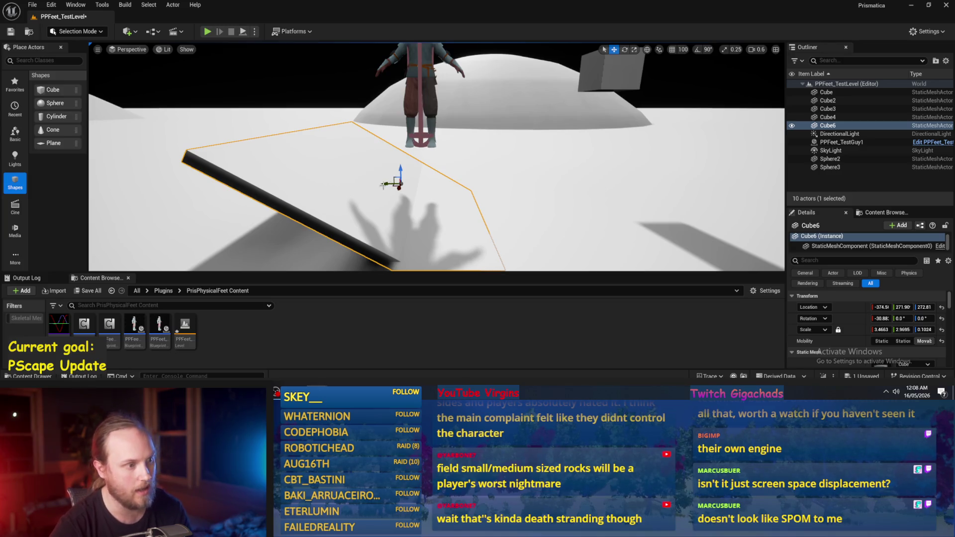
{"action": "left_click_drag", "start_coordinate": [418, 170], "coordinate": [393, 152]}
Step: Zero the test character's rotation, reframe the view near it, and return to the PPFeet_Base graph
{"action": "left_click", "coordinate": [468, 137]}
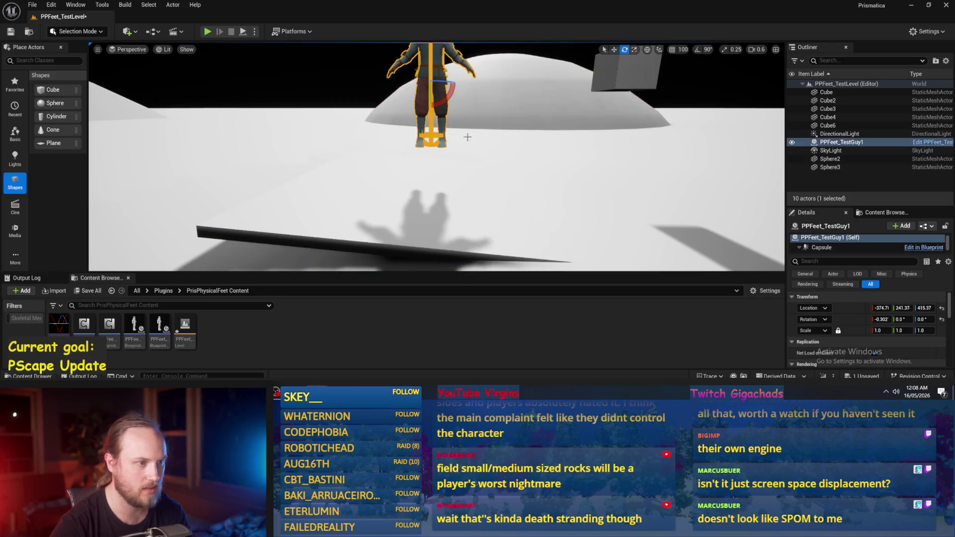
{"action": "left_click", "coordinate": [942, 319]}
{"action": "key", "text": "w"}
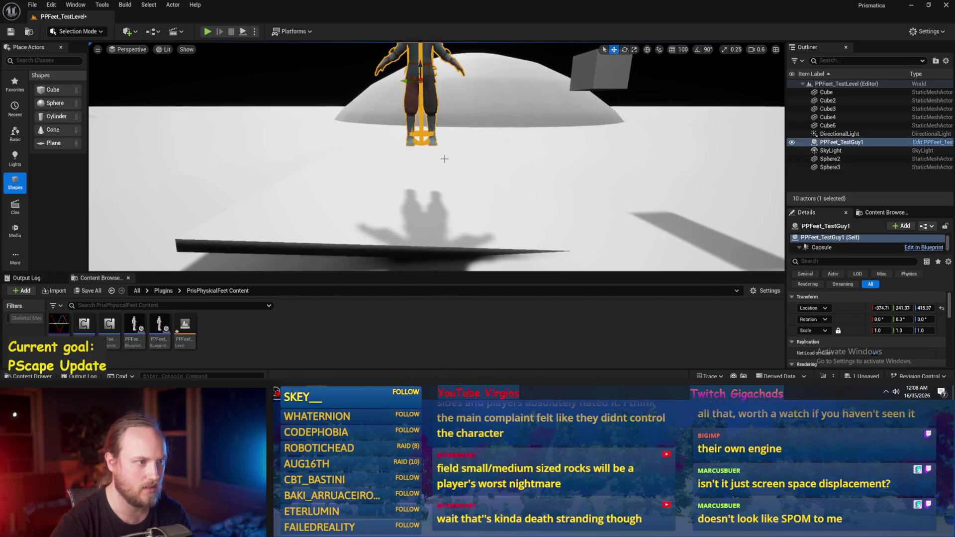
{"action": "scroll", "coordinate": [444, 159], "scroll_direction": "up", "scroll_amount": 2}
{"action": "key", "text": "s"}
{"action": "key", "text": "w"}
{"action": "scroll", "coordinate": [444, 159], "scroll_direction": "down", "scroll_amount": 1}
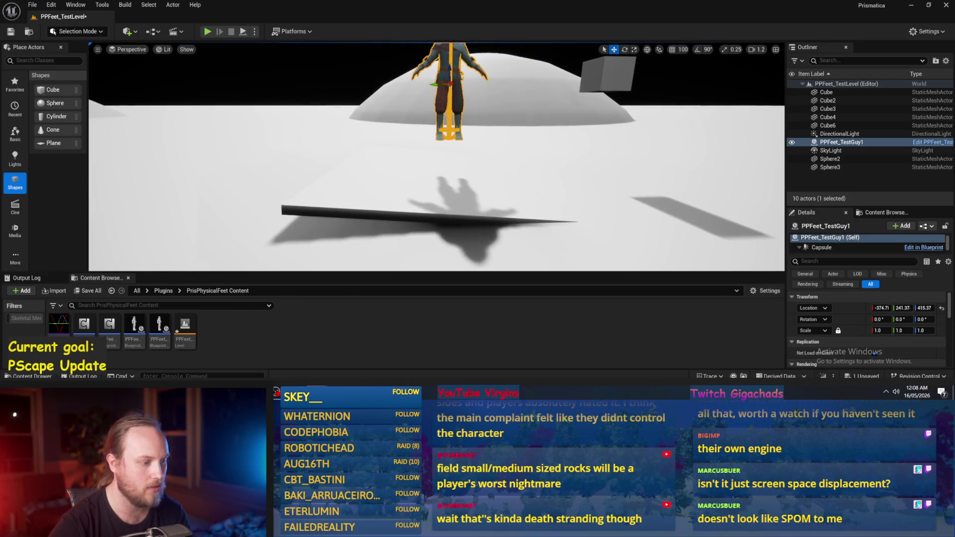
{"action": "key", "text": "alt+Tab"}
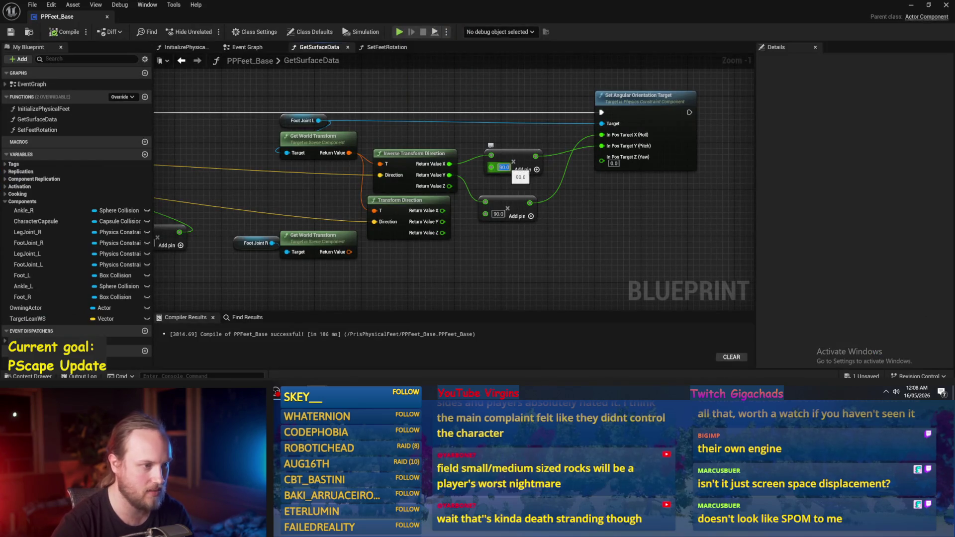
Step: Play-test the level with the slab tilted about 30 degrees under the character
{"action": "mouse_move", "coordinate": [449, 178]}
{"action": "left_mouse_down"}
{"action": "mouse_move", "coordinate": [444, 222]}
{"action": "mouse_move", "coordinate": [443, 211]}
{"action": "left_mouse_up"}
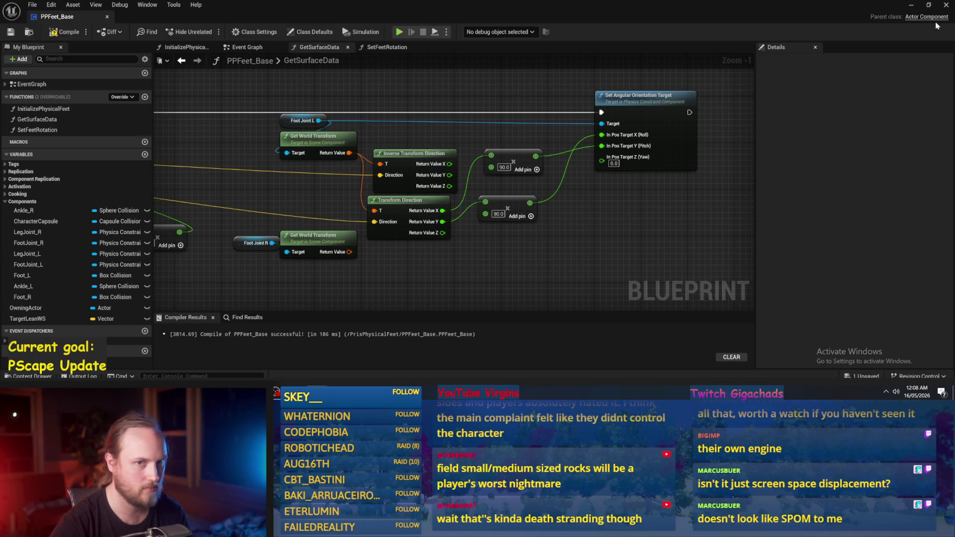
{"action": "left_click", "coordinate": [911, 6]}
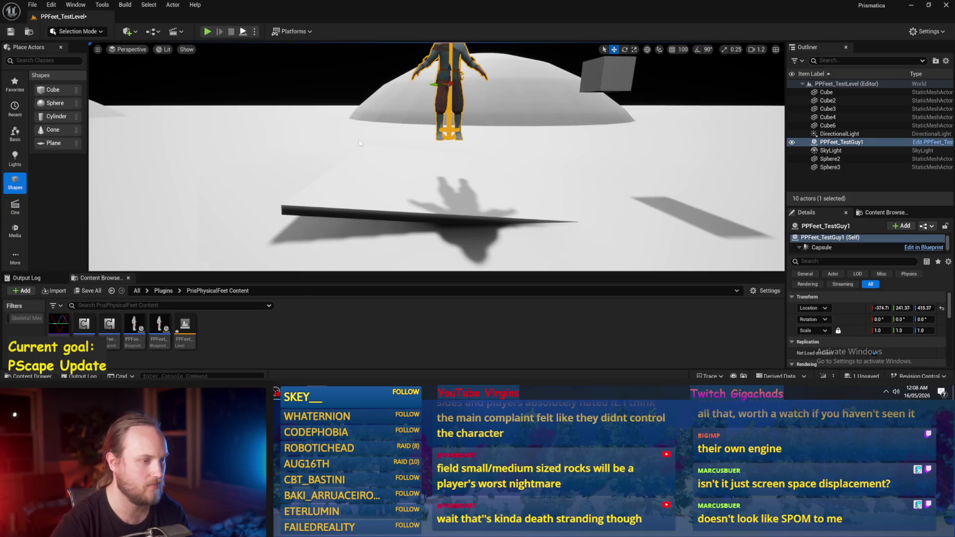
{"action": "key", "text": "alt+p"}
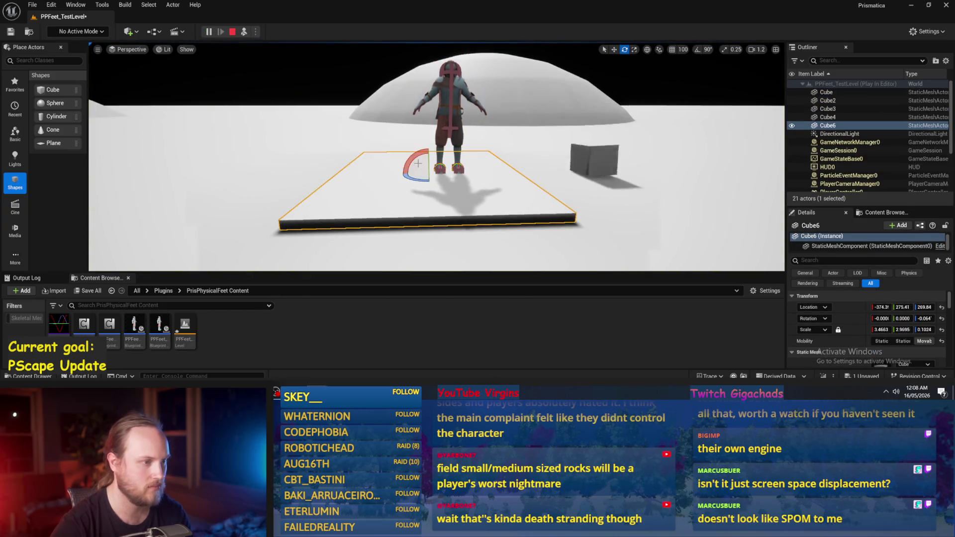
{"action": "left_click_drag", "start_coordinate": [415, 153], "coordinate": [402, 182]}
{"action": "key", "text": "alt+Tab"}
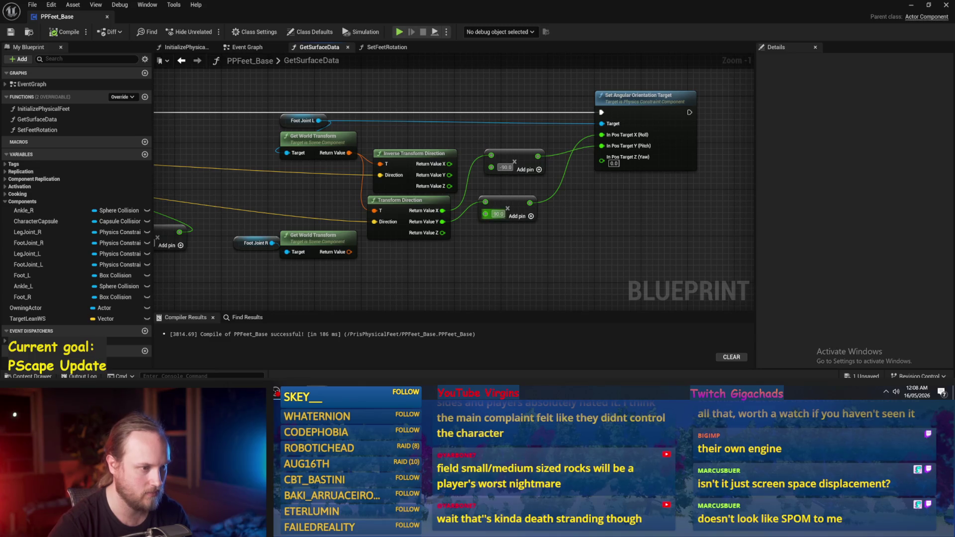
Step: Set the second multiplier to -90 and save PPFeet_Base
{"action": "type", "text": "-90"}
{"action": "key", "text": "Return"}
{"action": "left_click", "coordinate": [11, 32]}
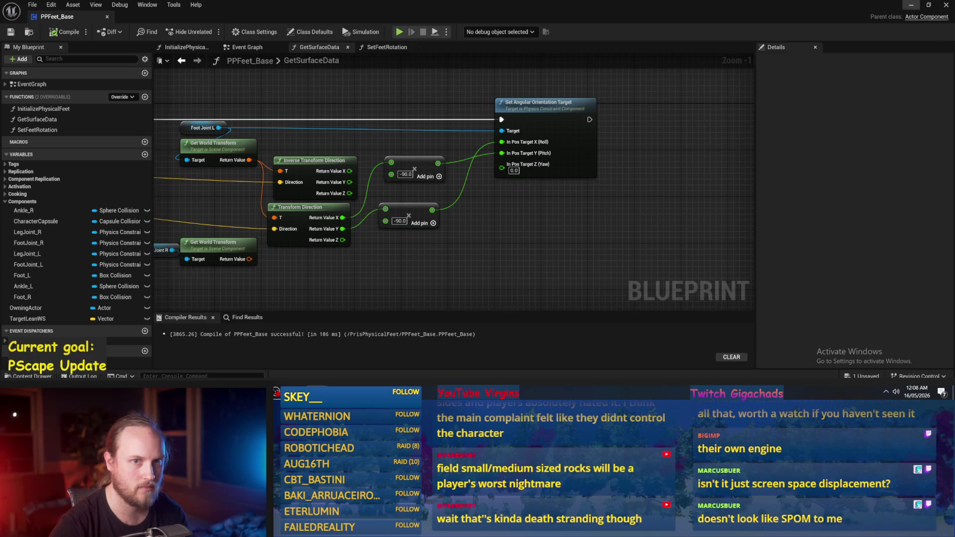
Step: Delete the Inverse Transform Direction node
{"action": "scroll", "coordinate": [522, 238], "scroll_direction": "down", "scroll_amount": 2}
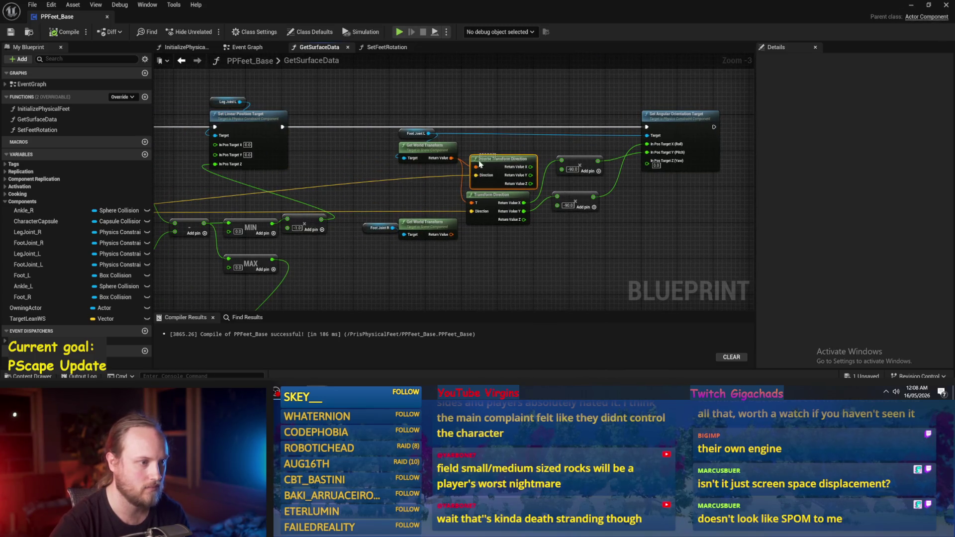
{"action": "key", "text": "Delete"}
{"action": "scroll", "coordinate": [479, 162], "scroll_direction": "up", "scroll_amount": 1}
Step: Duplicate the foot orientation node group, connect Normal to its Transform Direction, and compile
{"action": "left_click_drag", "start_coordinate": [353, 212], "coordinate": [273, 178]}
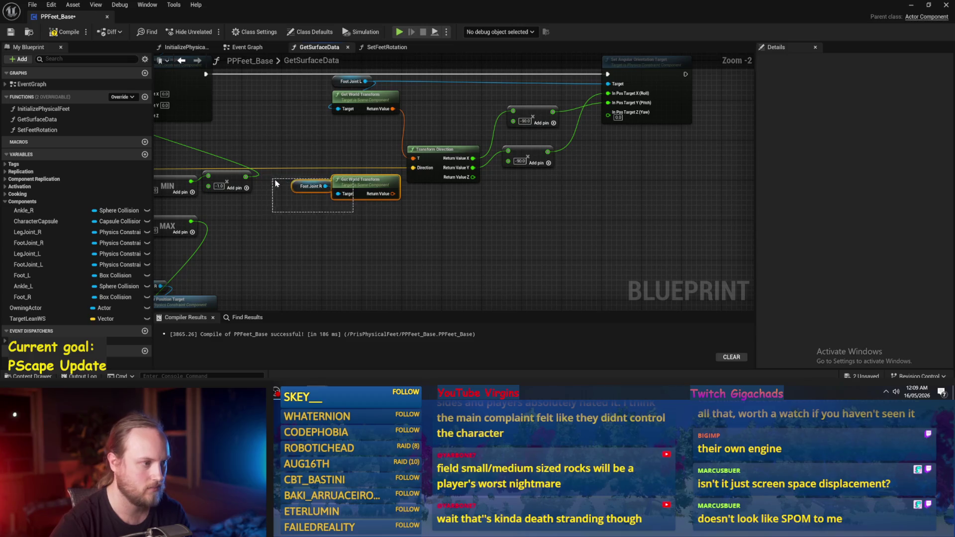
{"action": "scroll", "coordinate": [488, 241], "scroll_direction": "down", "scroll_amount": 2}
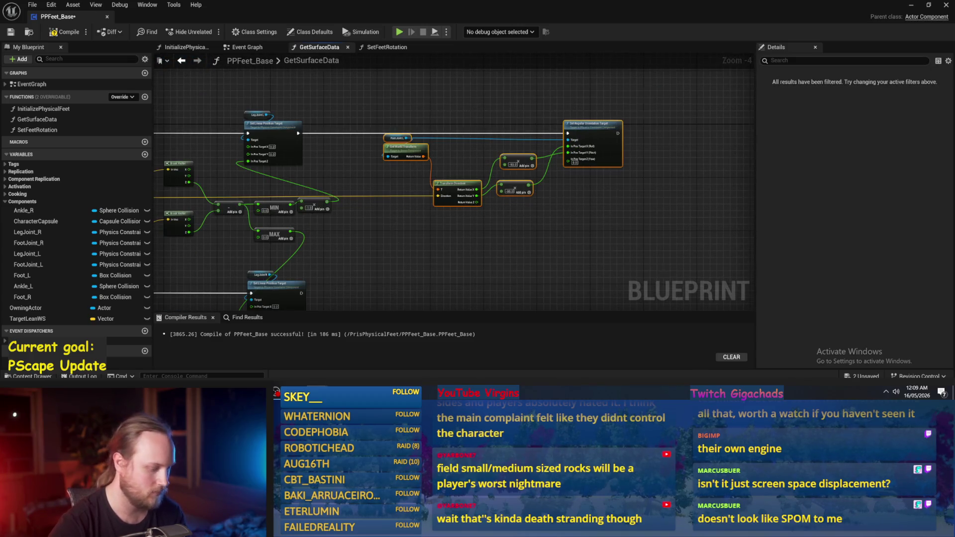
{"action": "key", "text": "ctrl+c"}
{"action": "key", "text": "ctrl+v"}
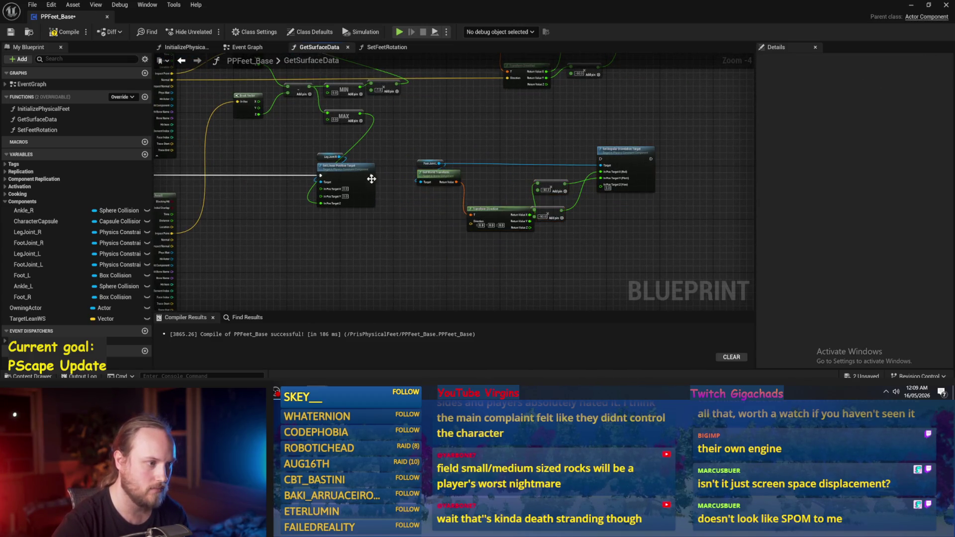
{"action": "mouse_move", "coordinate": [440, 177]}
{"action": "left_mouse_down"}
{"action": "mouse_move", "coordinate": [512, 231]}
{"action": "mouse_move", "coordinate": [363, 224]}
{"action": "mouse_move", "coordinate": [394, 213]}
{"action": "mouse_move", "coordinate": [279, 252]}
{"action": "mouse_move", "coordinate": [422, 236]}
{"action": "left_mouse_up"}
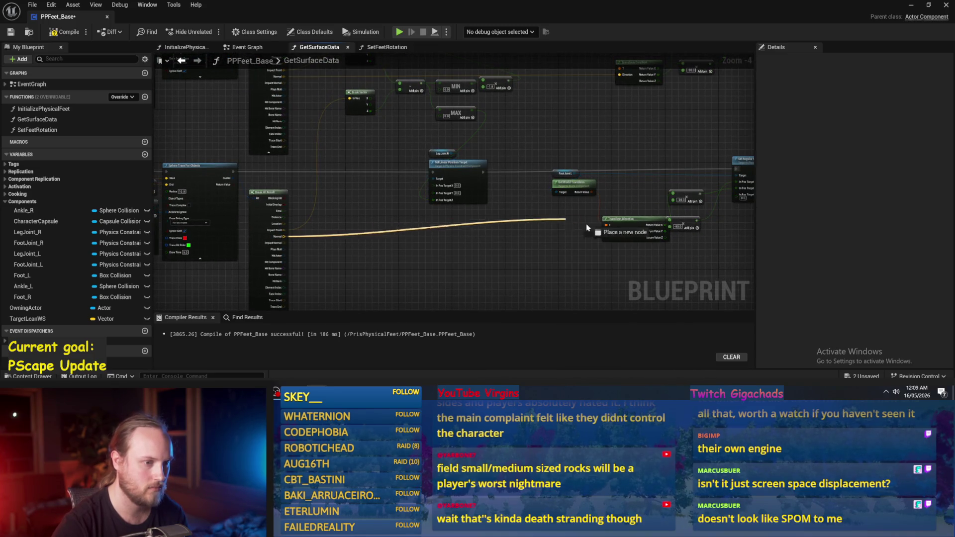
{"action": "left_click_drag", "start_coordinate": [608, 238], "coordinate": [608, 236]}
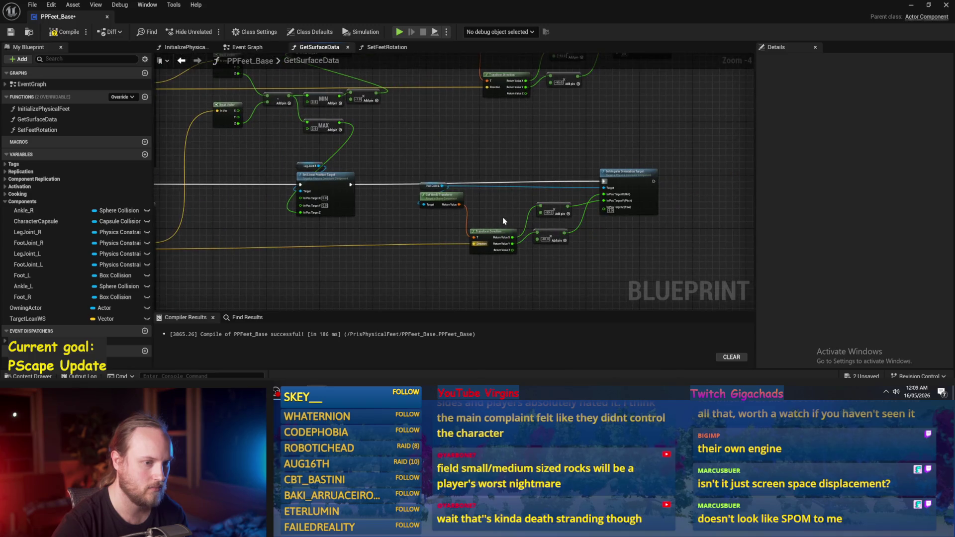
{"action": "left_click", "coordinate": [63, 32]}
{"action": "left_click", "coordinate": [913, 7]}
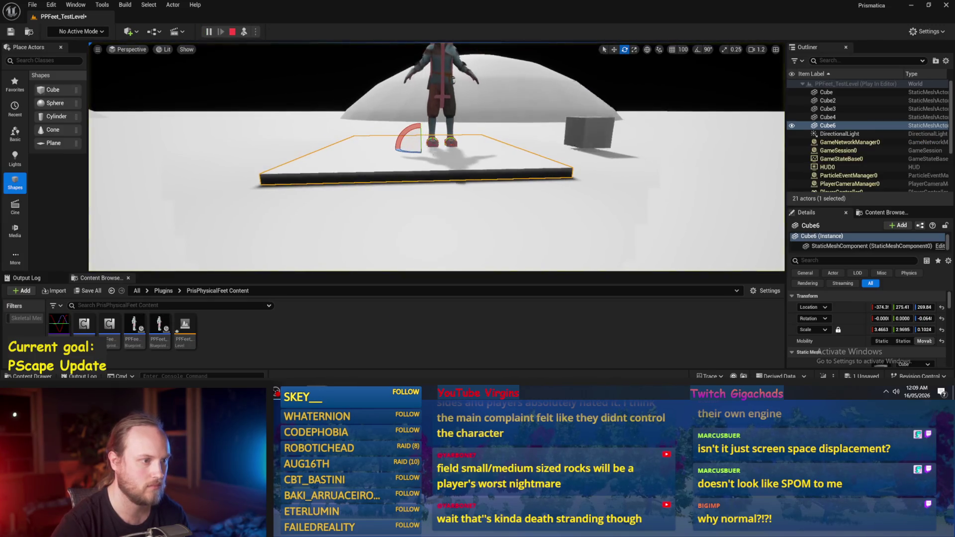
Step: After tilting the slab about 20 degrees, swap the copied getter to FootJoint_R and save
{"action": "left_click_drag", "start_coordinate": [413, 134], "coordinate": [421, 123]}
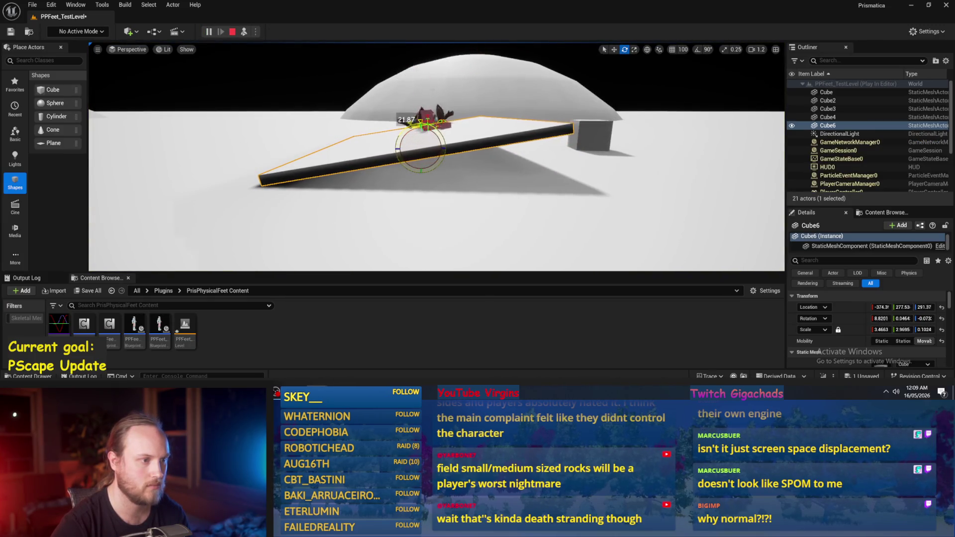
{"action": "scroll", "coordinate": [450, 154], "scroll_direction": "up", "scroll_amount": 5}
{"action": "key", "text": "alt+Tab"}
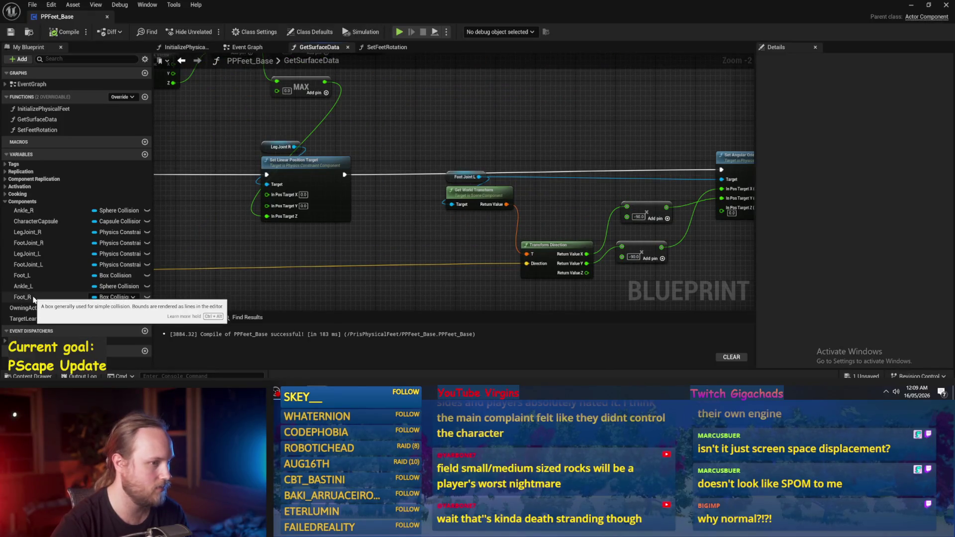
{"action": "mouse_move", "coordinate": [60, 243]}
{"action": "left_mouse_down"}
{"action": "mouse_move", "coordinate": [466, 177]}
{"action": "mouse_move", "coordinate": [392, 158]}
{"action": "mouse_move", "coordinate": [385, 143]}
{"action": "left_mouse_up"}
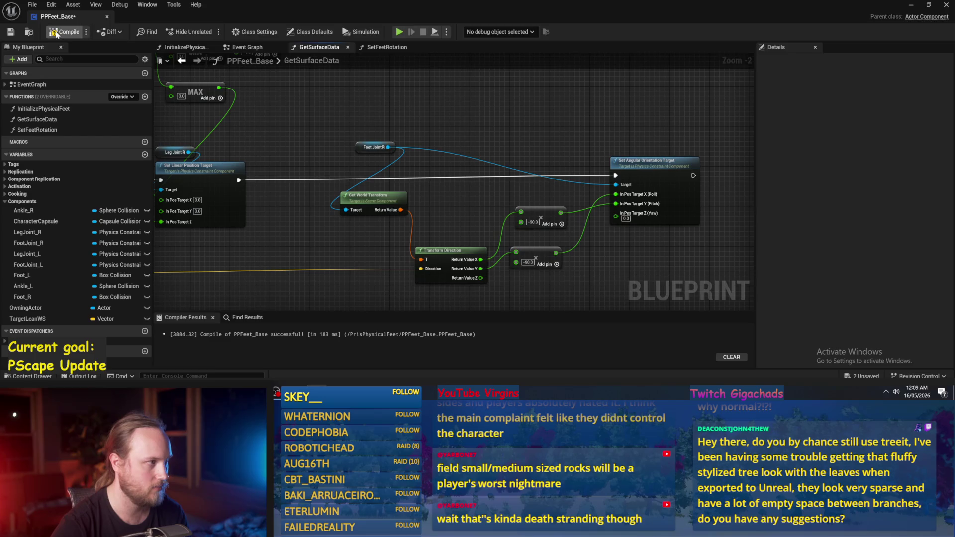
{"action": "left_click", "coordinate": [10, 33]}
Step: Play-test the level twice with the new right-foot orientation chain
{"action": "left_click_drag", "start_coordinate": [569, 117], "coordinate": [482, 146]}
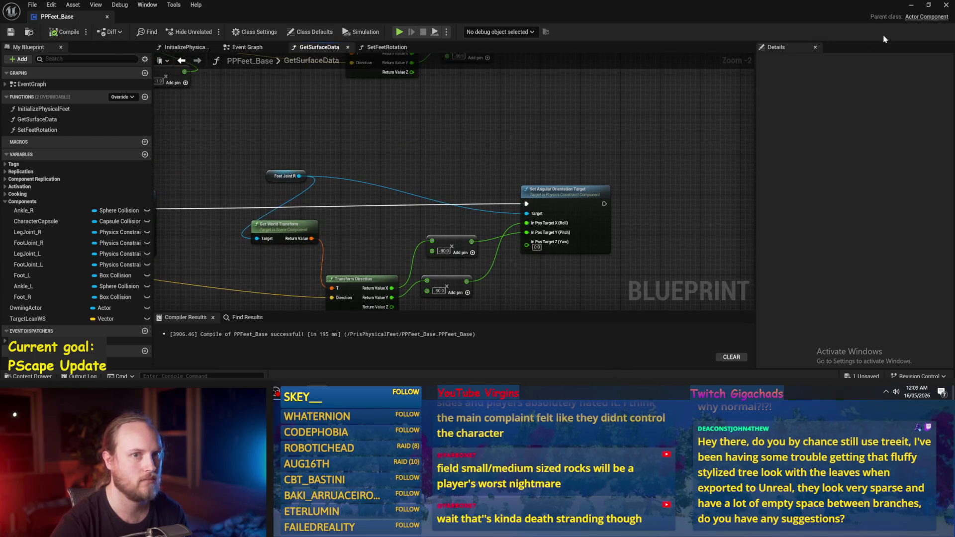
{"action": "left_click", "coordinate": [912, 6]}
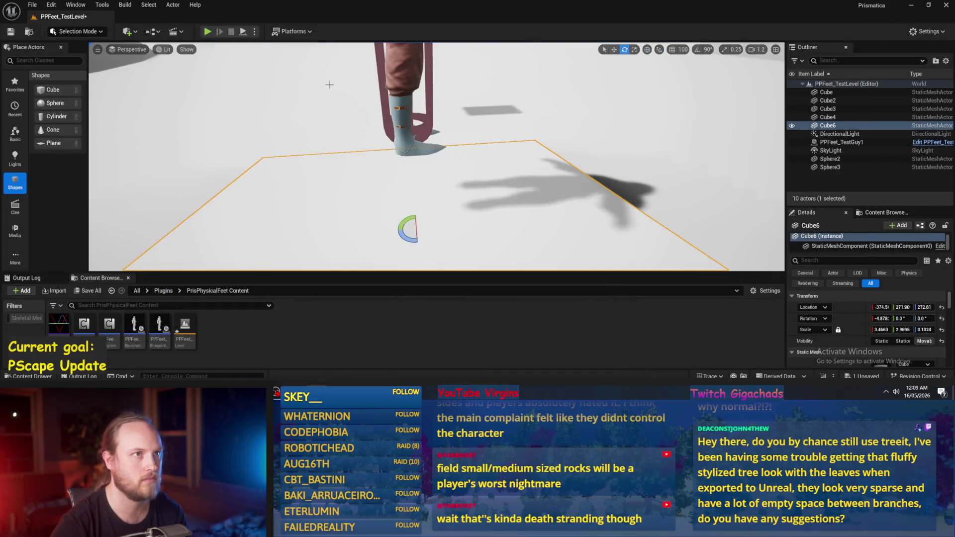
{"action": "left_click", "coordinate": [242, 32]}
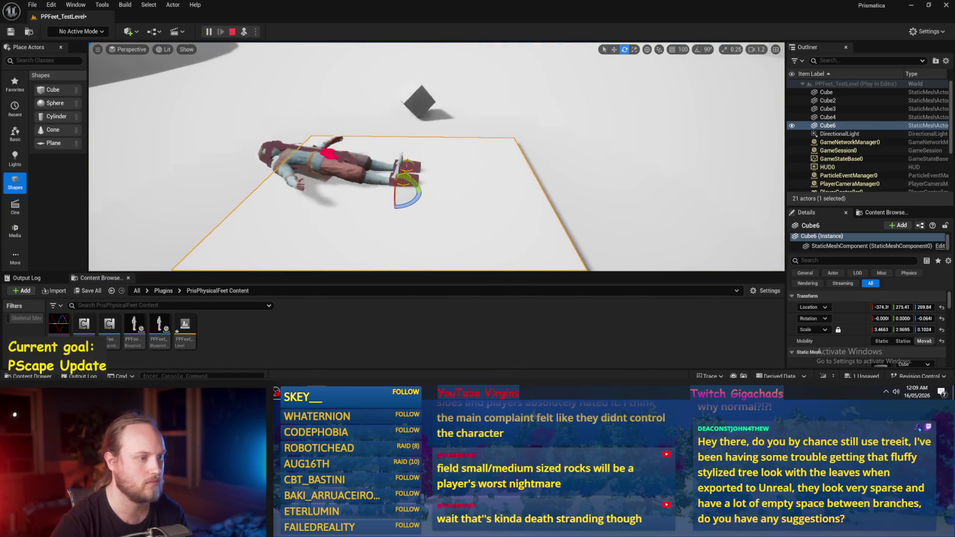
{"action": "key", "text": "Escape"}
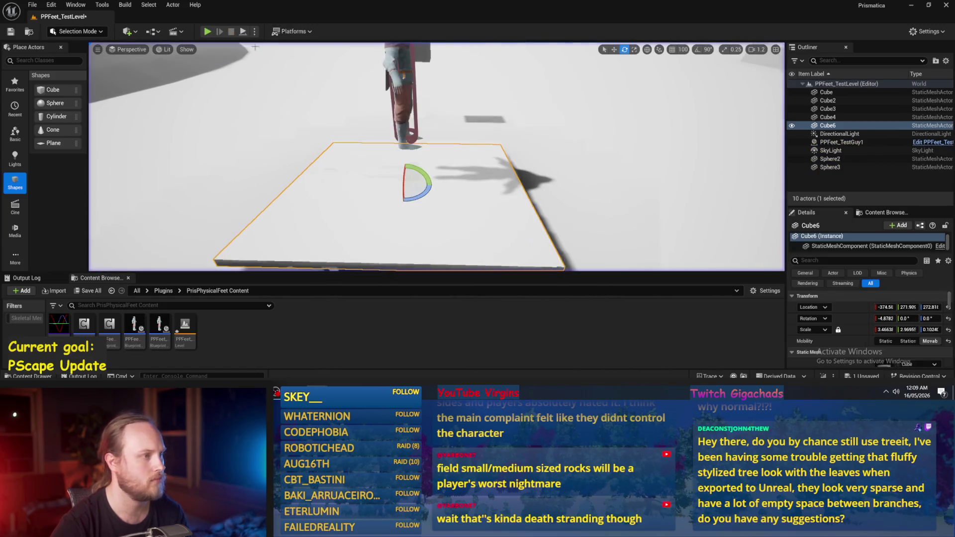
{"action": "left_click", "coordinate": [242, 32]}
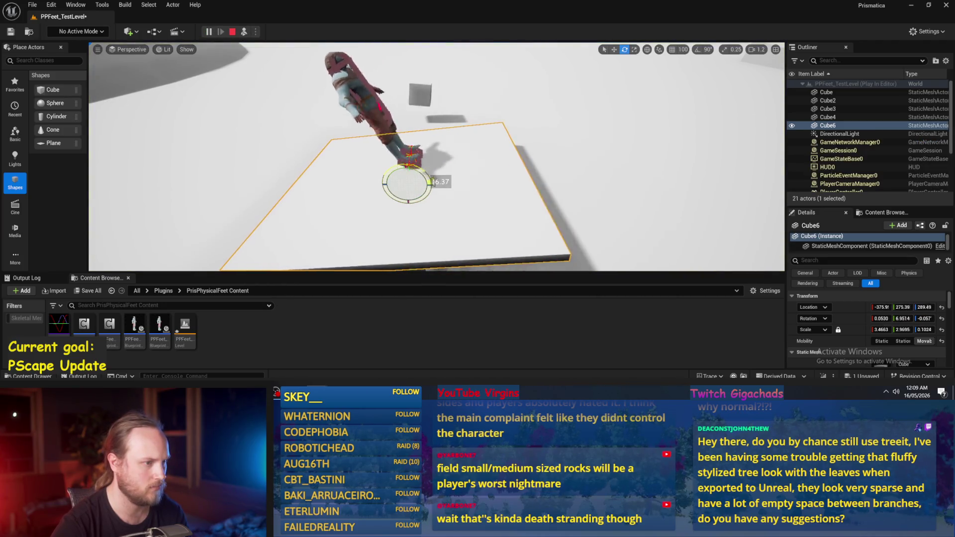
{"action": "key", "text": "Escape"}
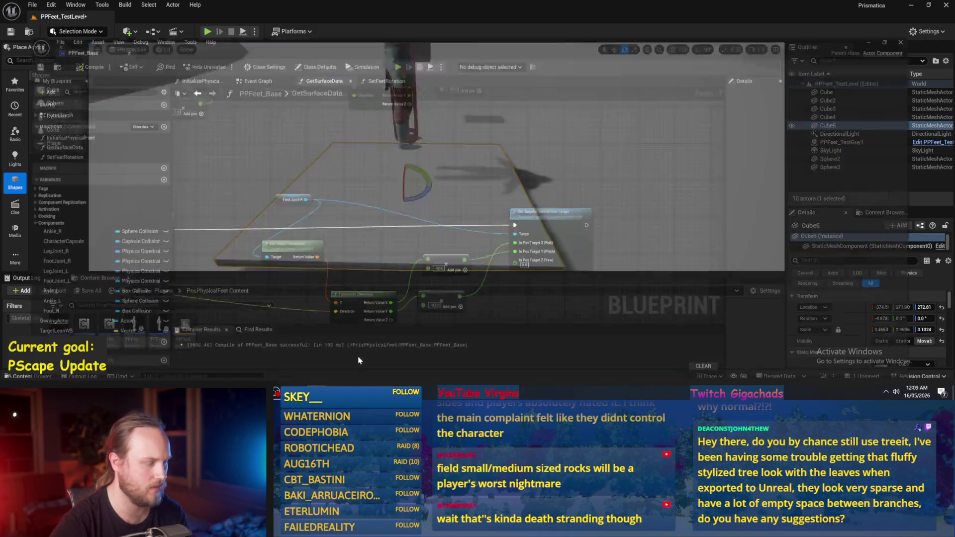
Step: Set the upper multiplier to -90
{"action": "scroll", "coordinate": [441, 188], "scroll_direction": "up", "scroll_amount": 2}
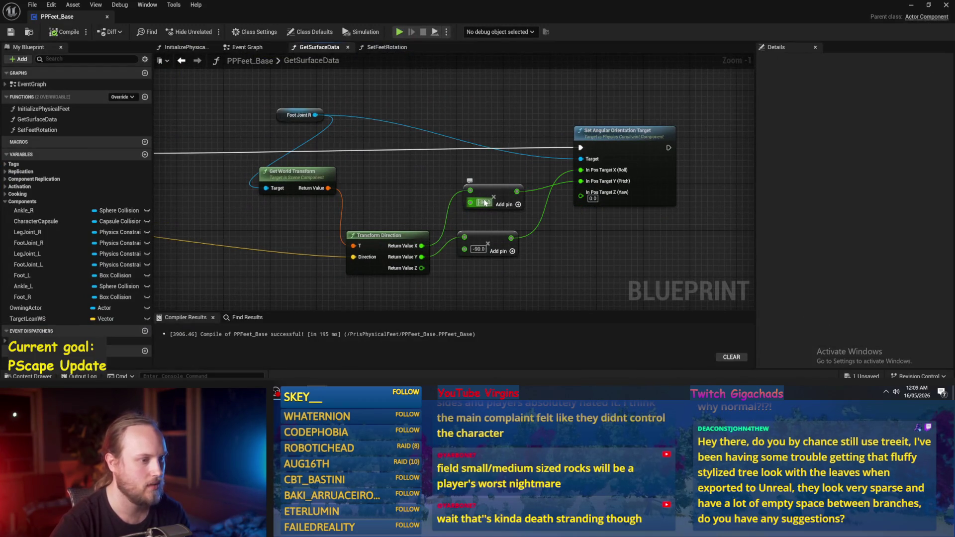
{"action": "type", "text": "-90"}
{"action": "key", "text": "Return"}
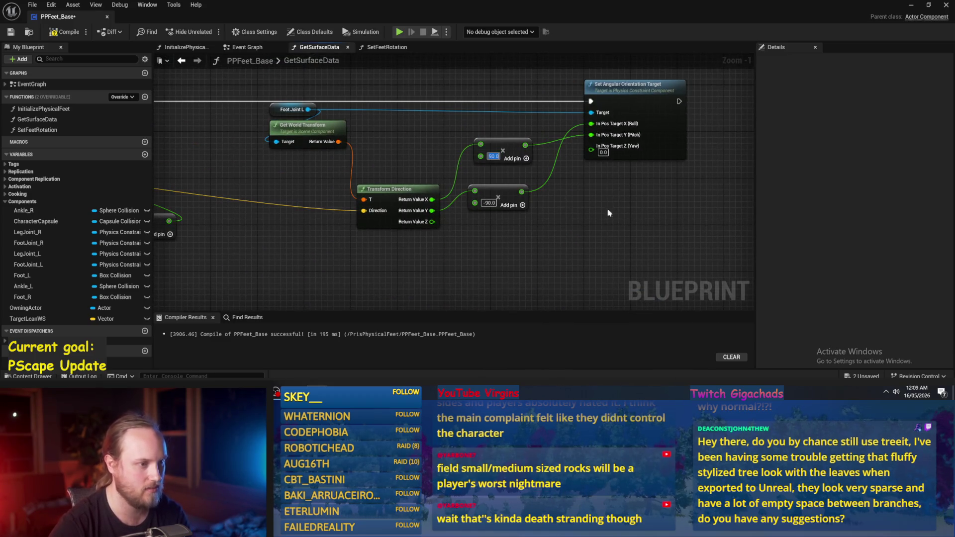
Step: Simulate the level with the slab tilted to about 20 degrees
{"action": "left_click", "coordinate": [912, 6]}
{"action": "key", "text": "alt+s"}
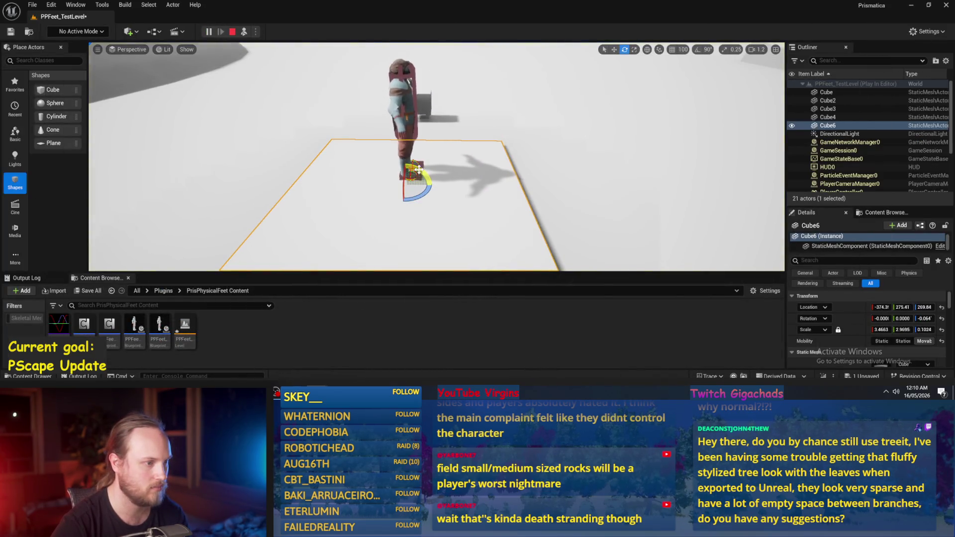
{"action": "mouse_move", "coordinate": [432, 185]}
{"action": "left_mouse_down"}
{"action": "mouse_move", "coordinate": [423, 171]}
{"action": "mouse_move", "coordinate": [480, 173]}
{"action": "mouse_move", "coordinate": [423, 150]}
{"action": "mouse_move", "coordinate": [418, 164]}
{"action": "mouse_move", "coordinate": [421, 152]}
{"action": "mouse_move", "coordinate": [421, 164]}
{"action": "mouse_move", "coordinate": [439, 159]}
{"action": "mouse_move", "coordinate": [429, 169]}
{"action": "mouse_move", "coordinate": [423, 158]}
{"action": "mouse_move", "coordinate": [424, 170]}
{"action": "mouse_move", "coordinate": [436, 165]}
{"action": "left_mouse_up"}
{"action": "key", "text": "Escape"}
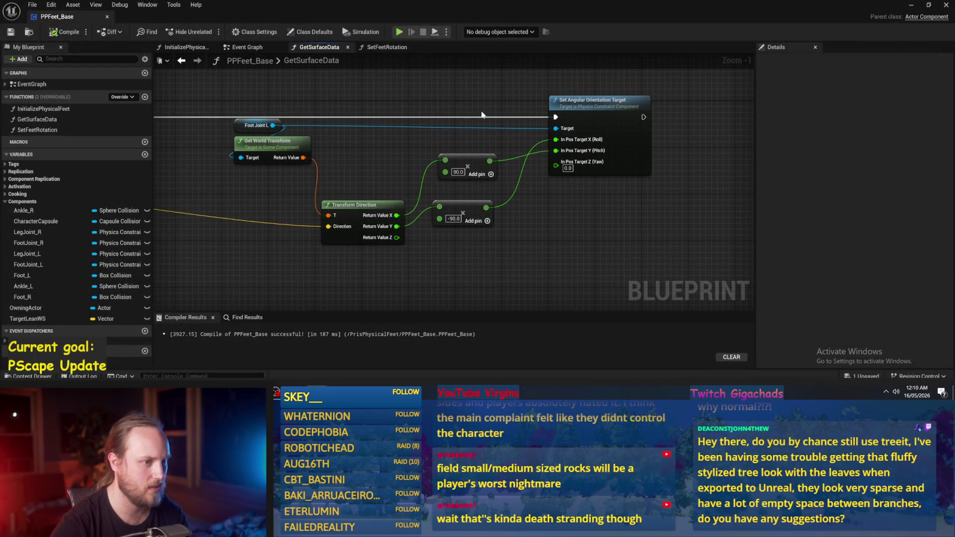
Step: Try 90 as the second multiplier, revert it to -90, and save
{"action": "left_click", "coordinate": [453, 219]}
{"action": "type", "text": "90"}
{"action": "key", "text": "Return"}
{"action": "left_click_drag", "start_coordinate": [502, 252], "coordinate": [501, 170]}
{"action": "key", "text": "ctrl+z"}
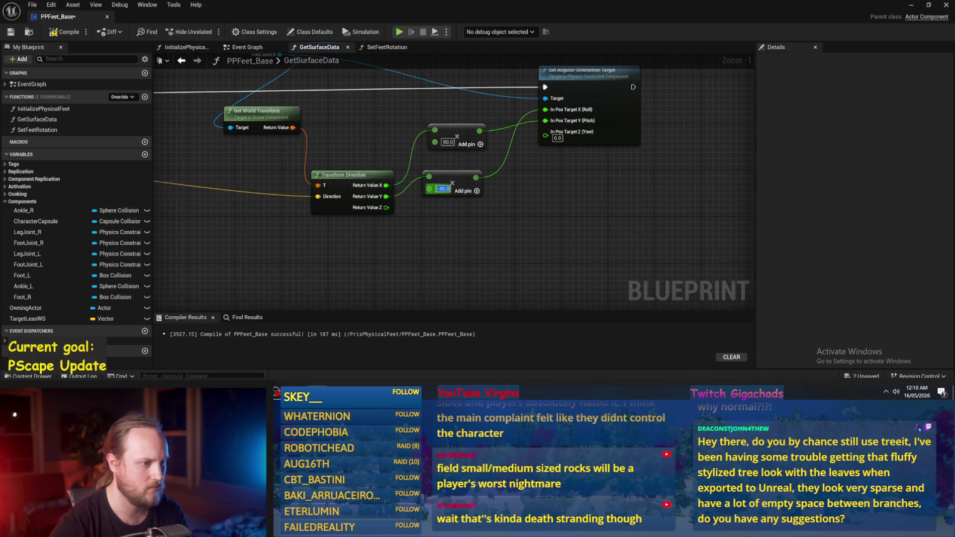
{"action": "key", "text": "ctrl+s"}
Step: Play-test once more, then return to the graph and undo the last value change
{"action": "left_click", "coordinate": [908, 6]}
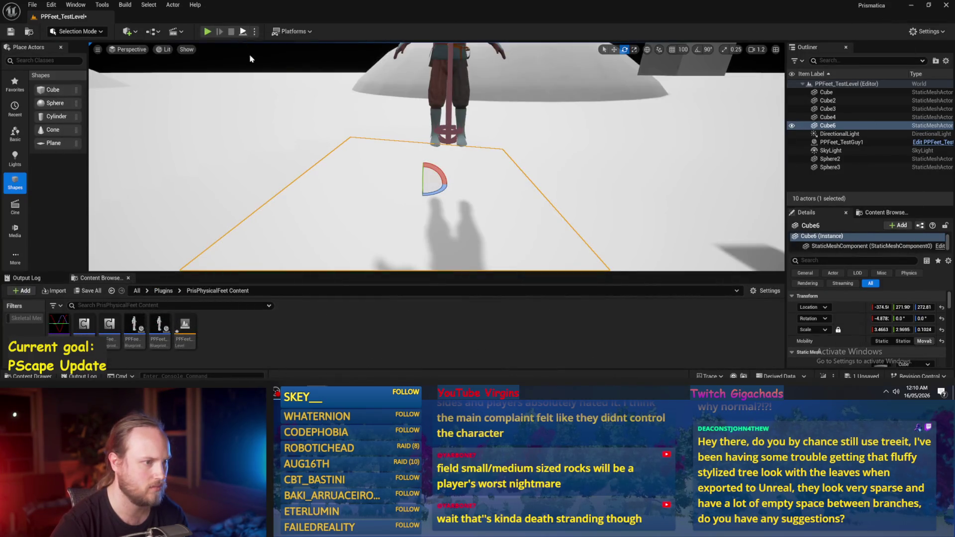
{"action": "left_click", "coordinate": [207, 32]}
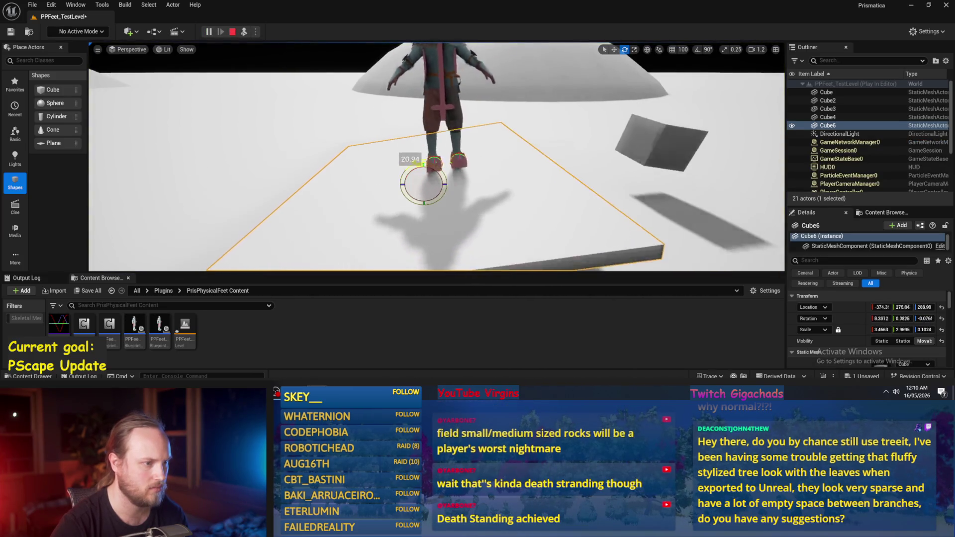
{"action": "key", "text": "Escape"}
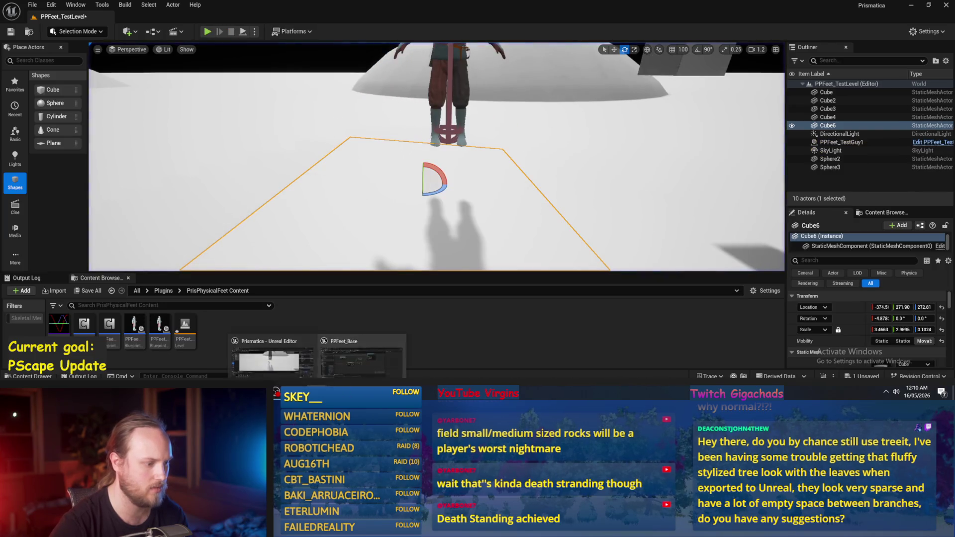
{"action": "key", "text": "alt+Tab"}
{"action": "key", "text": "ctrl+z"}
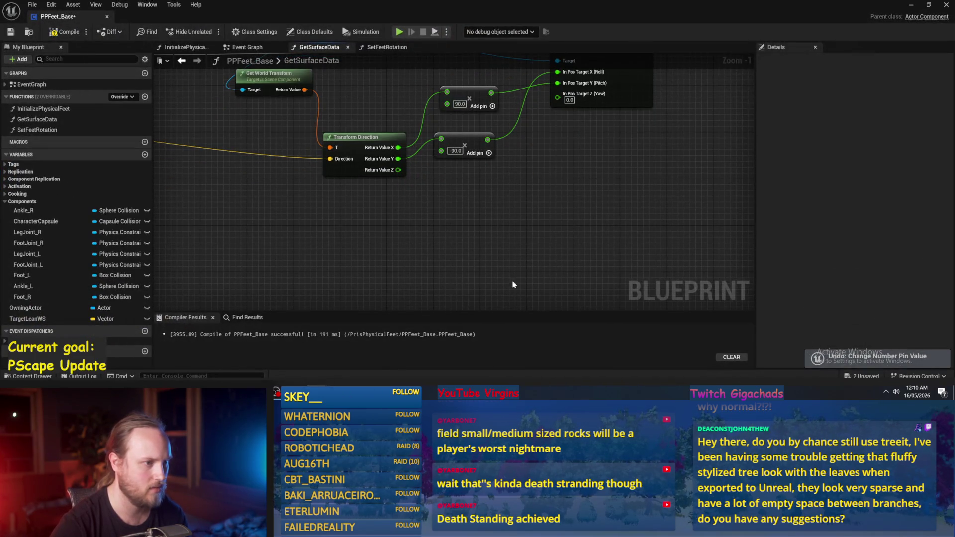
Step: Redo the -90.0 multiplier value and reposition the Foot Joint L and Get World Transform nodes
{"action": "scroll", "coordinate": [456, 159], "scroll_direction": "down", "scroll_amount": 2}
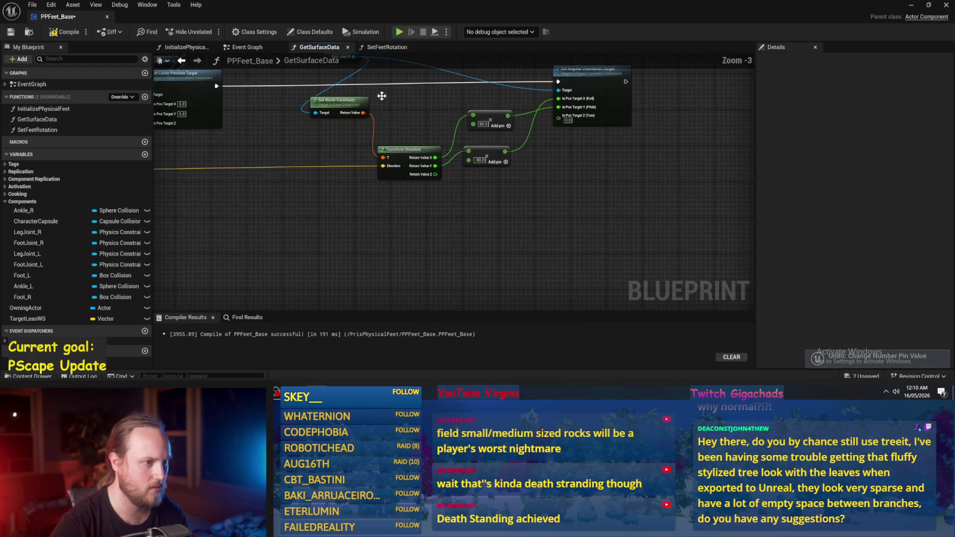
{"action": "key", "text": "ctrl+y"}
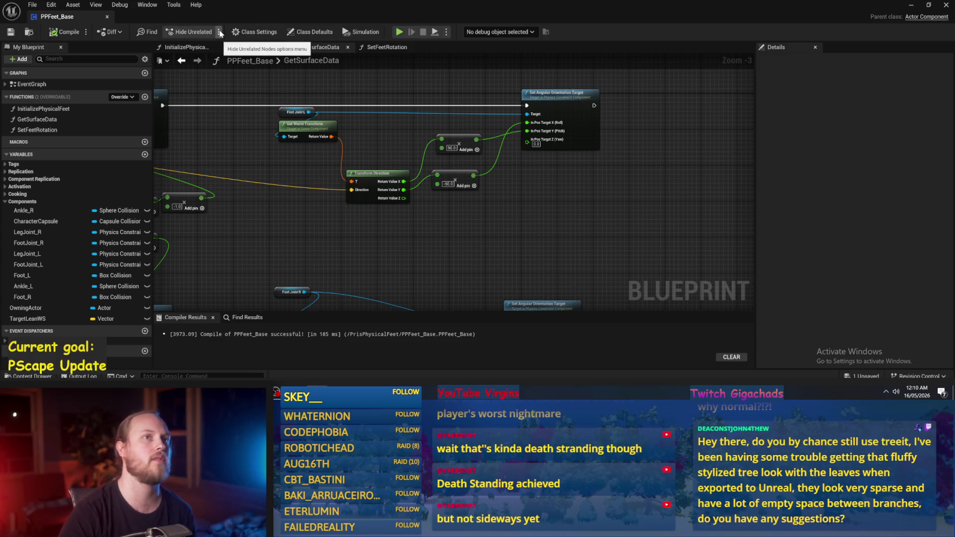
{"action": "left_click_drag", "start_coordinate": [549, 225], "coordinate": [530, 229]}
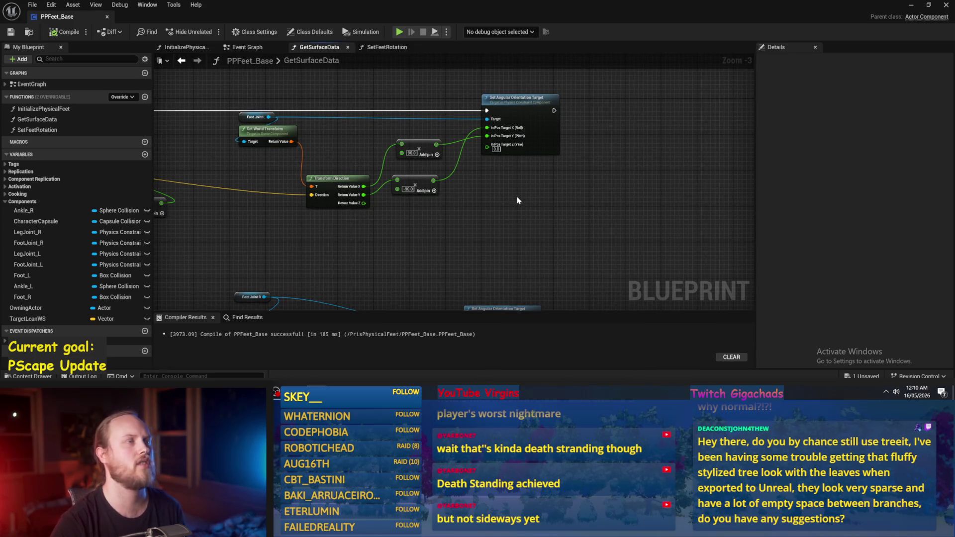
{"action": "mouse_move", "coordinate": [498, 232]}
{"action": "left_mouse_down"}
{"action": "mouse_move", "coordinate": [480, 258]}
{"action": "mouse_move", "coordinate": [497, 226]}
{"action": "mouse_move", "coordinate": [507, 231]}
{"action": "left_mouse_up"}
{"action": "scroll", "coordinate": [507, 231], "scroll_direction": "up", "scroll_amount": 1}
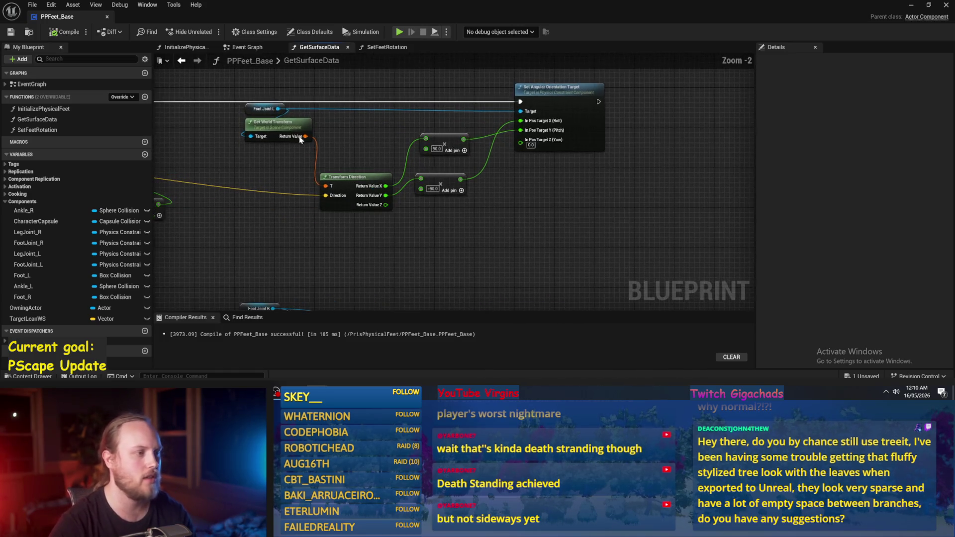
{"action": "mouse_move", "coordinate": [293, 149]}
{"action": "left_mouse_down"}
{"action": "mouse_move", "coordinate": [315, 179]}
{"action": "mouse_move", "coordinate": [293, 184]}
{"action": "mouse_move", "coordinate": [326, 135]}
{"action": "mouse_move", "coordinate": [222, 137]}
{"action": "left_mouse_up"}
{"action": "scroll", "coordinate": [323, 136], "scroll_direction": "up", "scroll_amount": 2}
{"action": "left_click", "coordinate": [324, 136]}
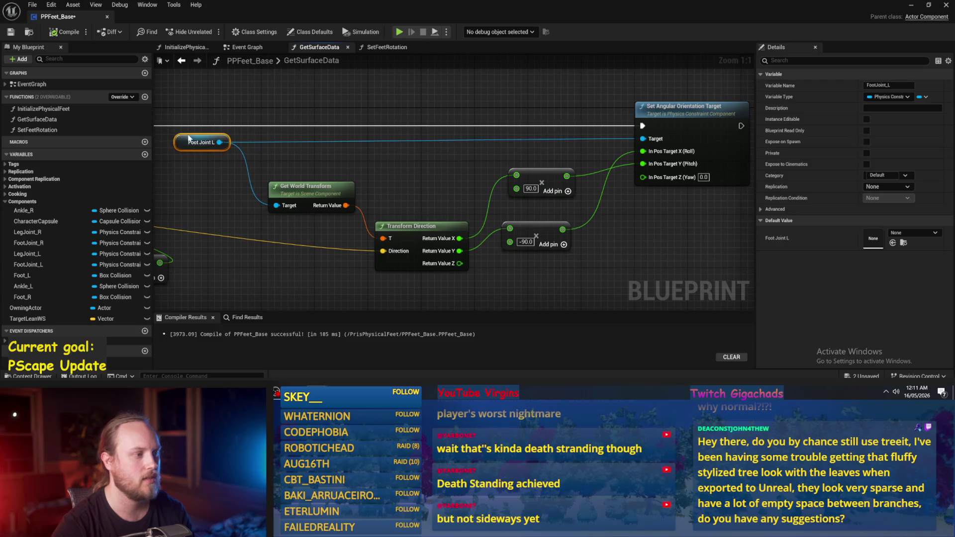
{"action": "left_click", "coordinate": [608, 229]}
Step: Rearrange the right foot's orientation chain, shift Set Angular Orientation Target right, and compile PPFeet_Base
{"action": "scroll", "coordinate": [625, 241], "scroll_direction": "down", "scroll_amount": 2}
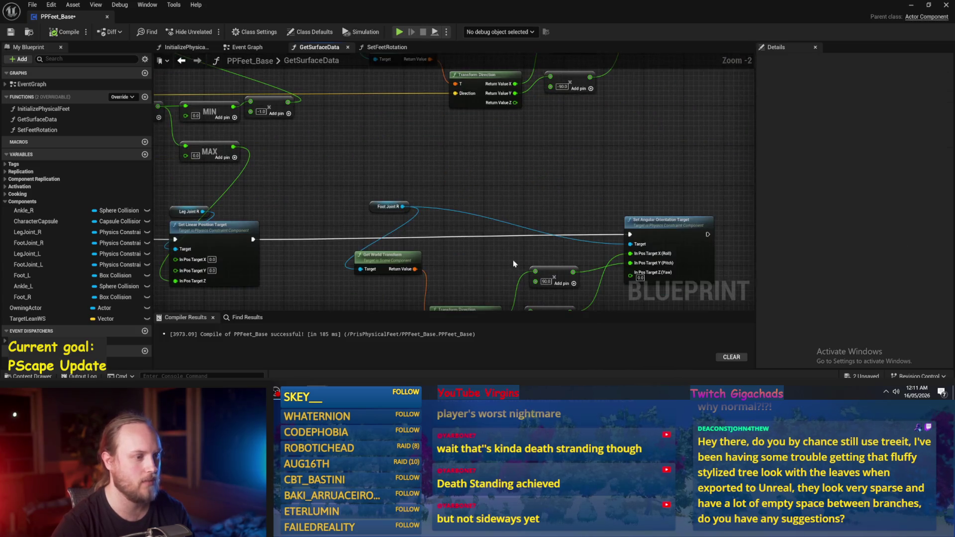
{"action": "scroll", "coordinate": [473, 211], "scroll_direction": "down", "scroll_amount": 1}
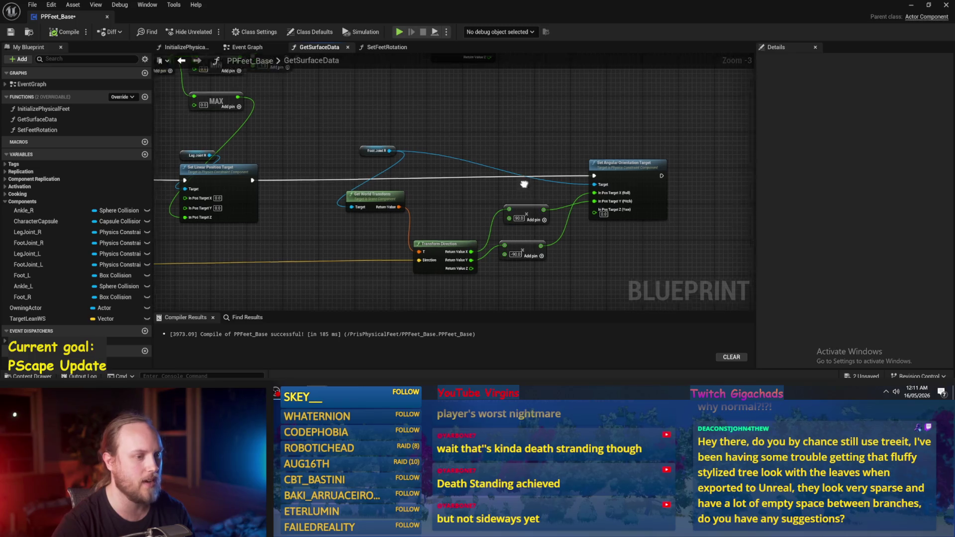
{"action": "left_click_drag", "start_coordinate": [441, 144], "coordinate": [339, 158]}
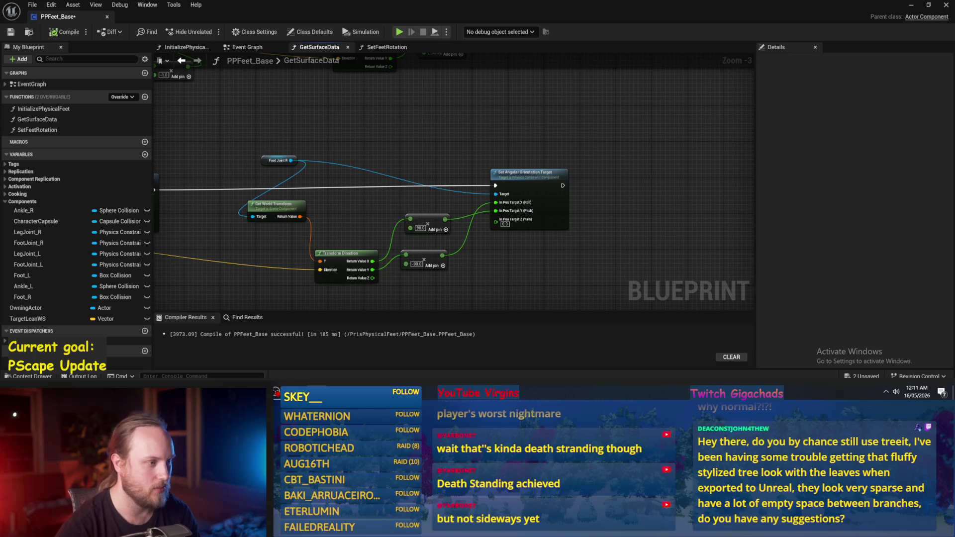
{"action": "mouse_move", "coordinate": [405, 216]}
{"action": "left_mouse_down"}
{"action": "mouse_move", "coordinate": [347, 128]}
{"action": "mouse_move", "coordinate": [351, 179]}
{"action": "left_mouse_up"}
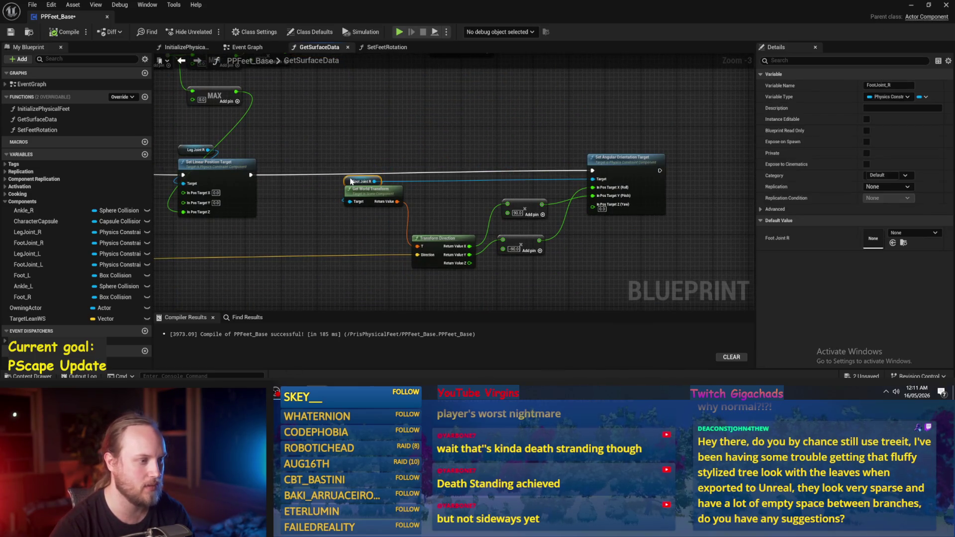
{"action": "scroll", "coordinate": [298, 176], "scroll_direction": "down", "scroll_amount": 1}
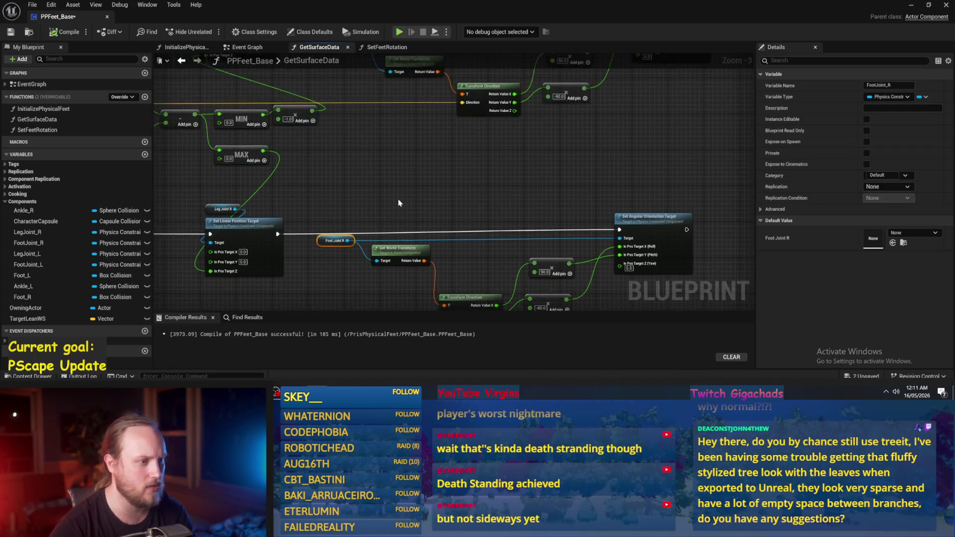
{"action": "mouse_move", "coordinate": [621, 189]}
{"action": "left_mouse_down"}
{"action": "mouse_move", "coordinate": [381, 296]}
{"action": "mouse_move", "coordinate": [339, 299]}
{"action": "left_mouse_up"}
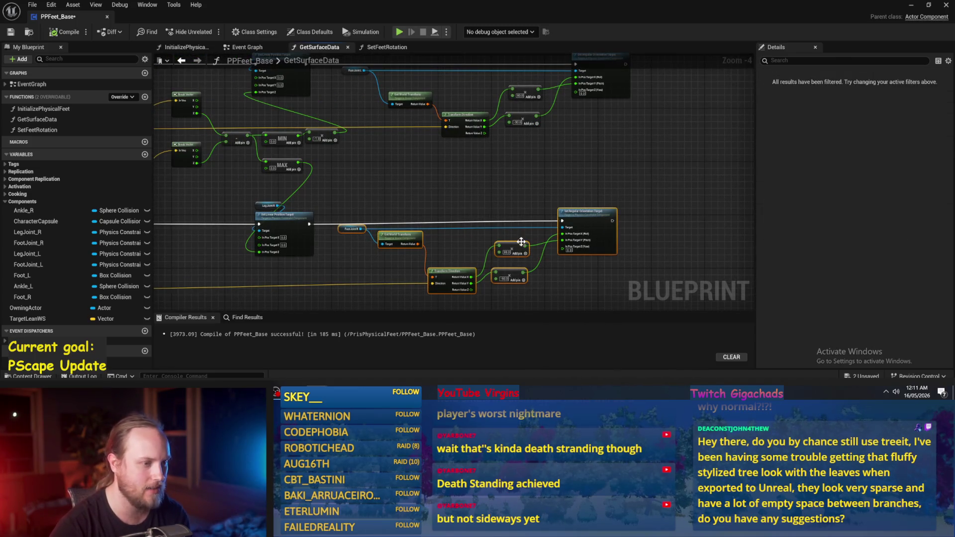
{"action": "left_click_drag", "start_coordinate": [581, 215], "coordinate": [590, 218]}
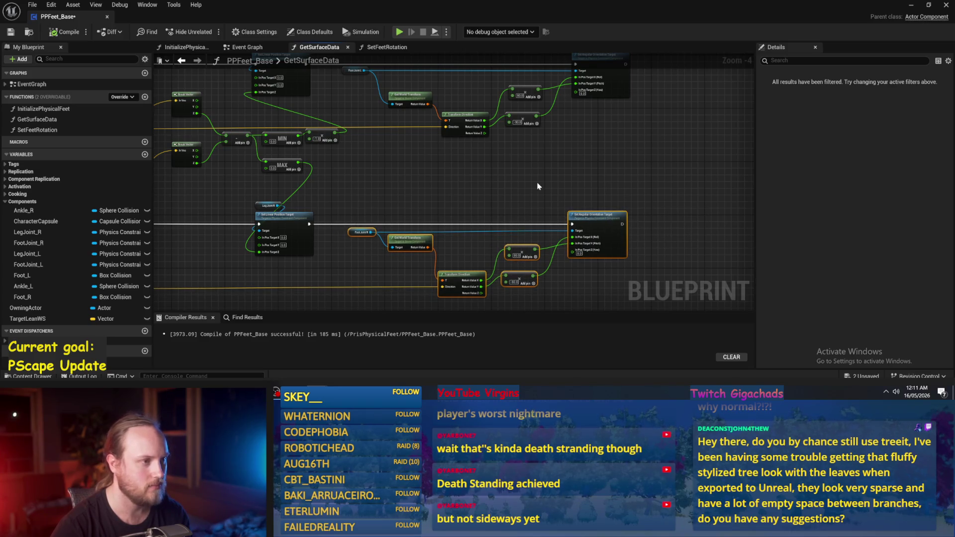
{"action": "left_click", "coordinate": [537, 186]}
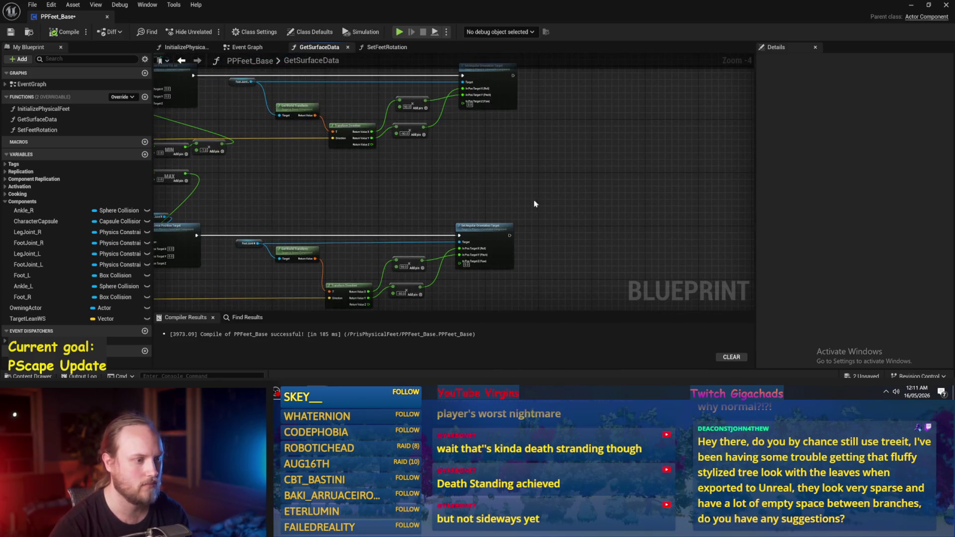
{"action": "mouse_move", "coordinate": [482, 232]}
{"action": "left_mouse_down"}
{"action": "mouse_move", "coordinate": [511, 234]}
{"action": "mouse_move", "coordinate": [506, 151]}
{"action": "mouse_move", "coordinate": [538, 155]}
{"action": "mouse_move", "coordinate": [492, 107]}
{"action": "left_mouse_up"}
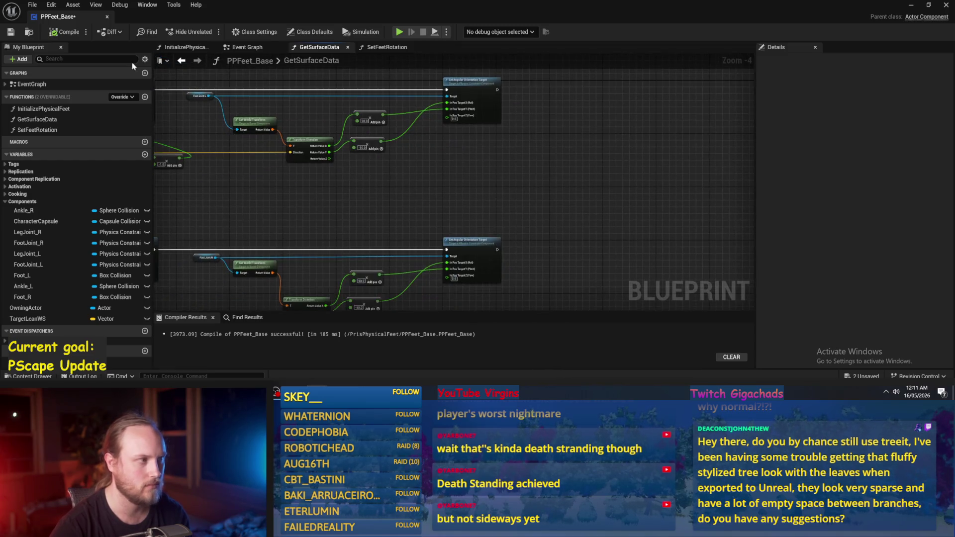
{"action": "left_click", "coordinate": [7, 35]}
{"action": "mouse_move", "coordinate": [494, 207]}
{"action": "left_mouse_down"}
{"action": "mouse_move", "coordinate": [540, 201]}
{"action": "mouse_move", "coordinate": [564, 142]}
{"action": "mouse_move", "coordinate": [571, 153]}
{"action": "mouse_move", "coordinate": [709, 136]}
{"action": "left_mouse_up"}
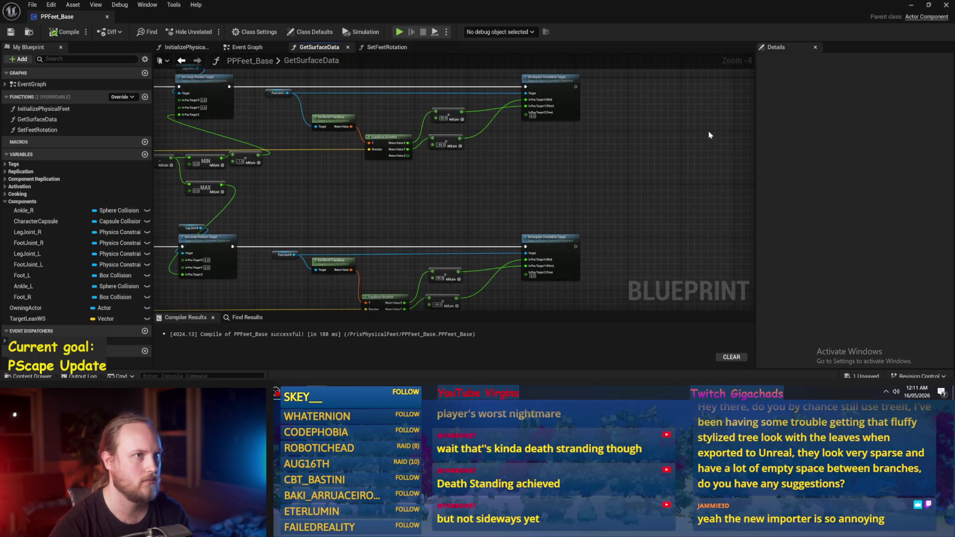
Step: Play-test the level while tilting the slab, then select and focus on PPFeet_TestGuy1
{"action": "left_click", "coordinate": [918, 5]}
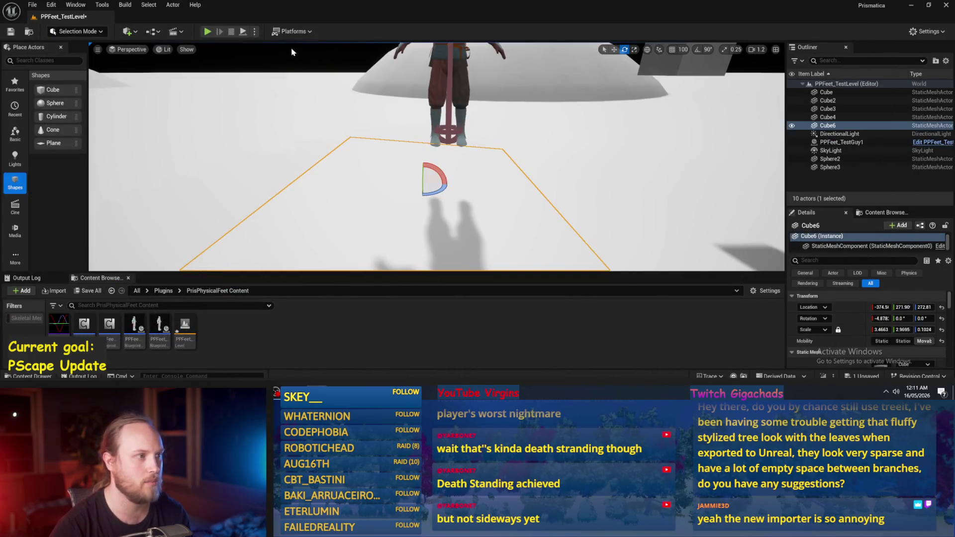
{"action": "left_click", "coordinate": [243, 33]}
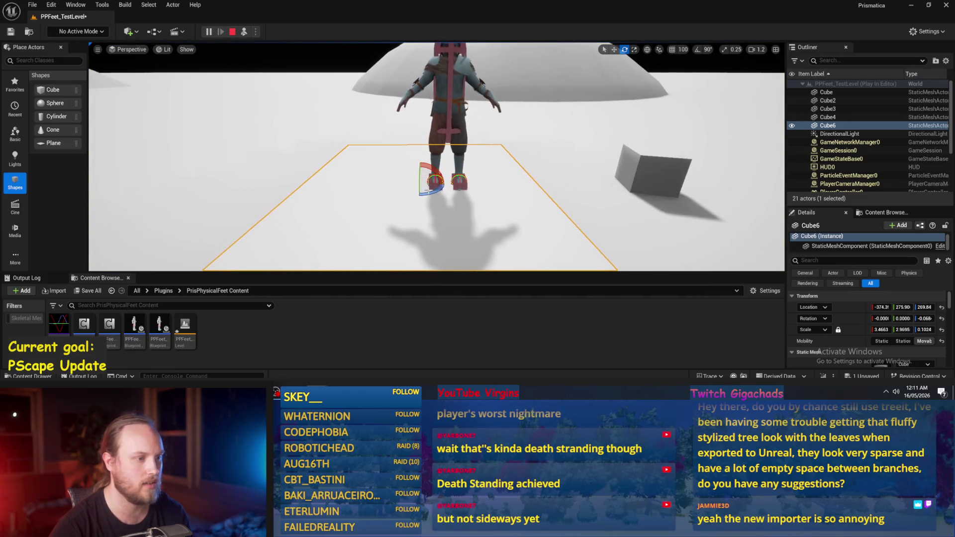
{"action": "left_click_drag", "start_coordinate": [466, 170], "coordinate": [467, 170]}
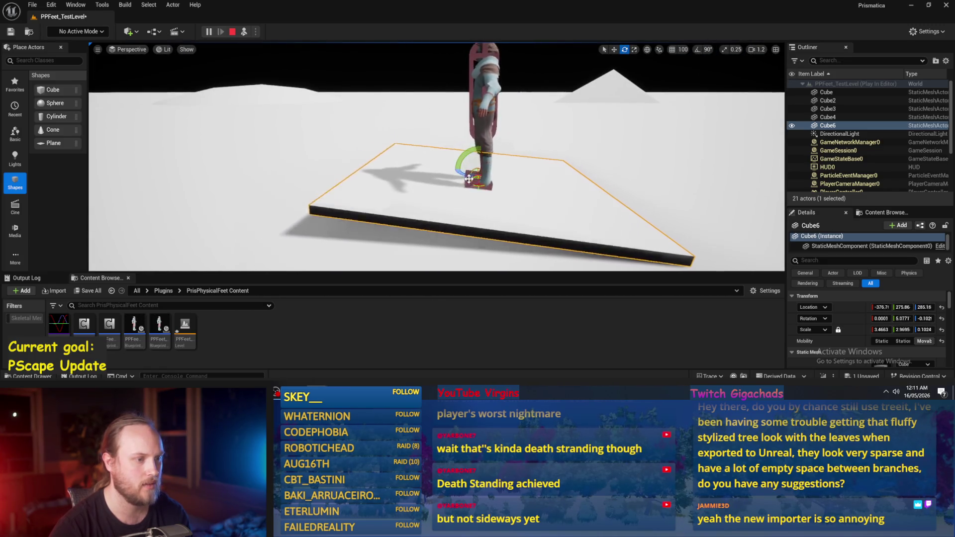
{"action": "key", "text": "Escape"}
{"action": "left_click", "coordinate": [480, 174]}
{"action": "key", "text": "f"}
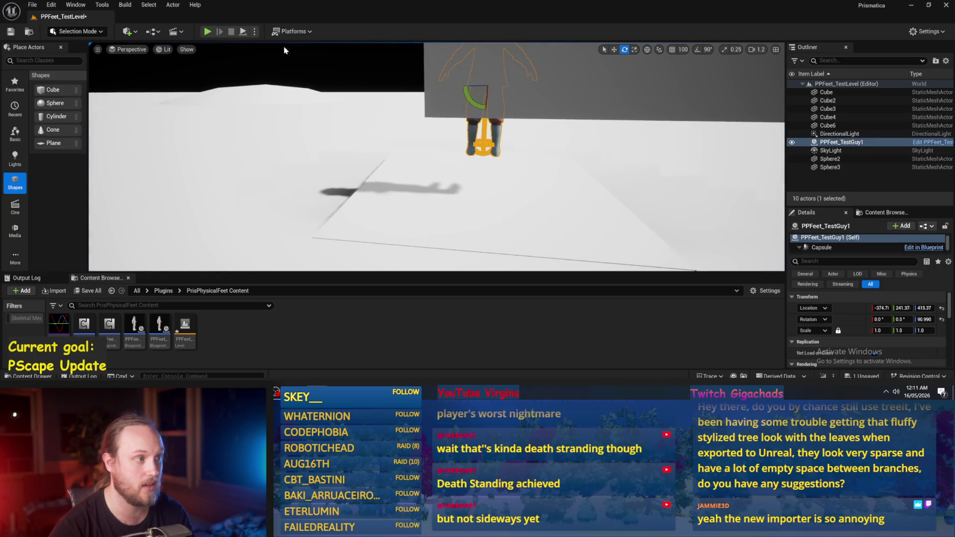
Step: Re-test with the slab tilted back nearly level, focus on Cube6, and reopen GetSurfaceData
{"action": "key", "text": "alt+p"}
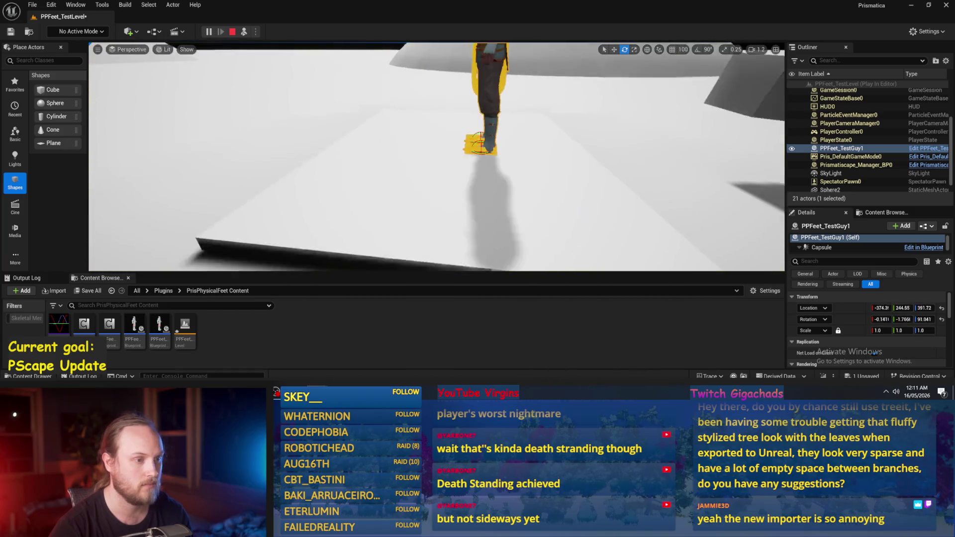
{"action": "key", "text": "Escape"}
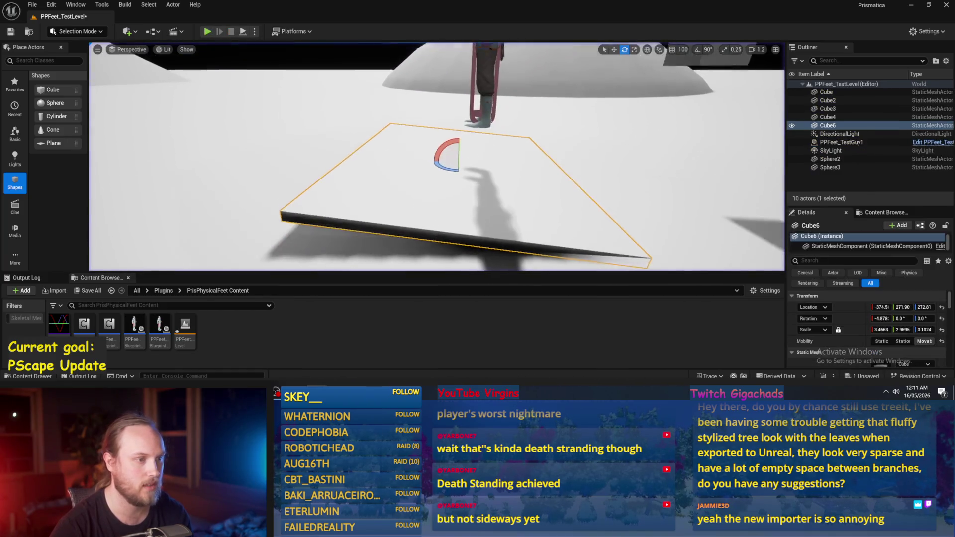
{"action": "left_click_drag", "start_coordinate": [452, 155], "coordinate": [230, 23]}
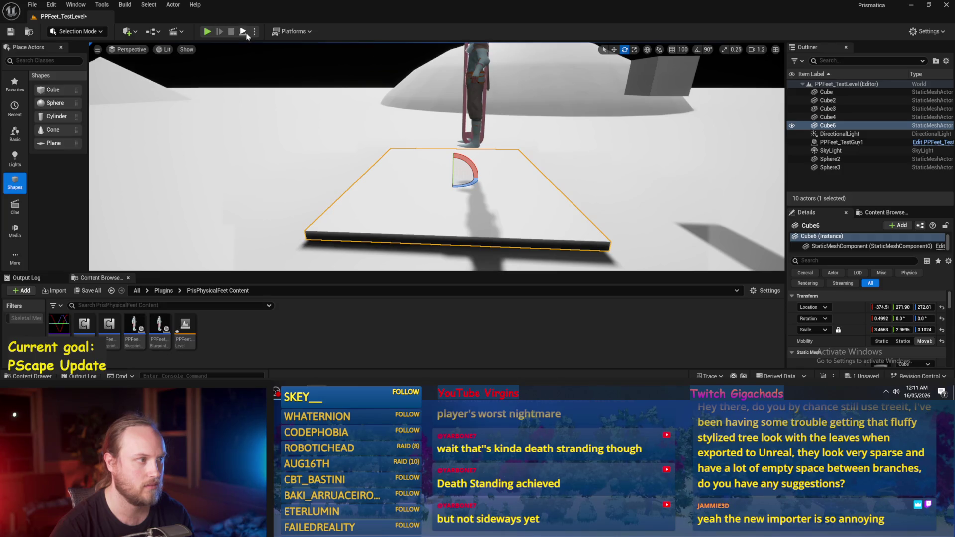
{"action": "left_click", "coordinate": [245, 33]}
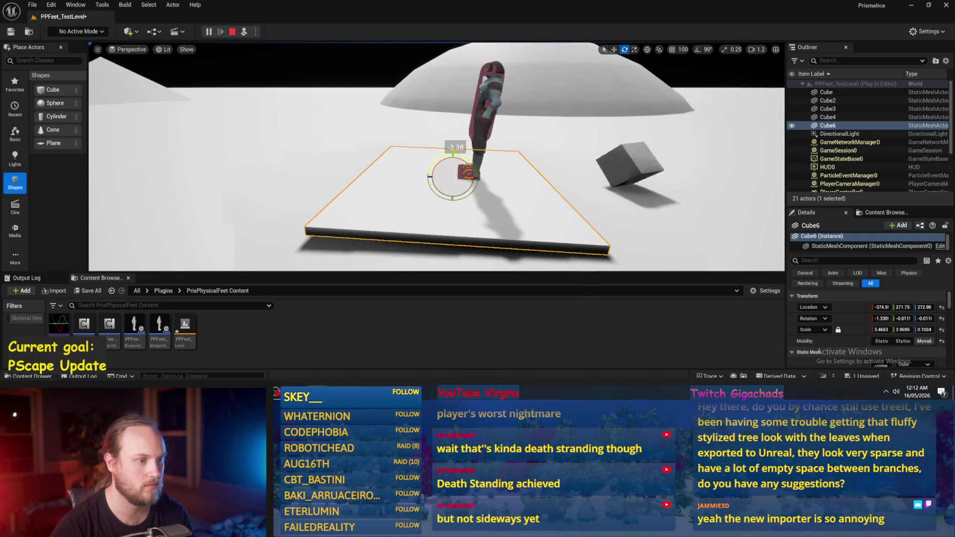
{"action": "key", "text": "Escape"}
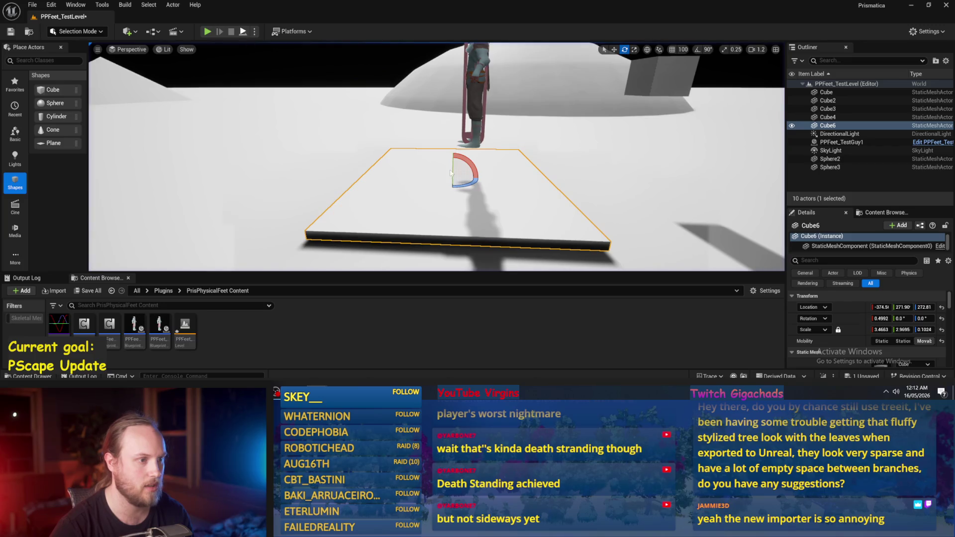
{"action": "key", "text": "alt+s"}
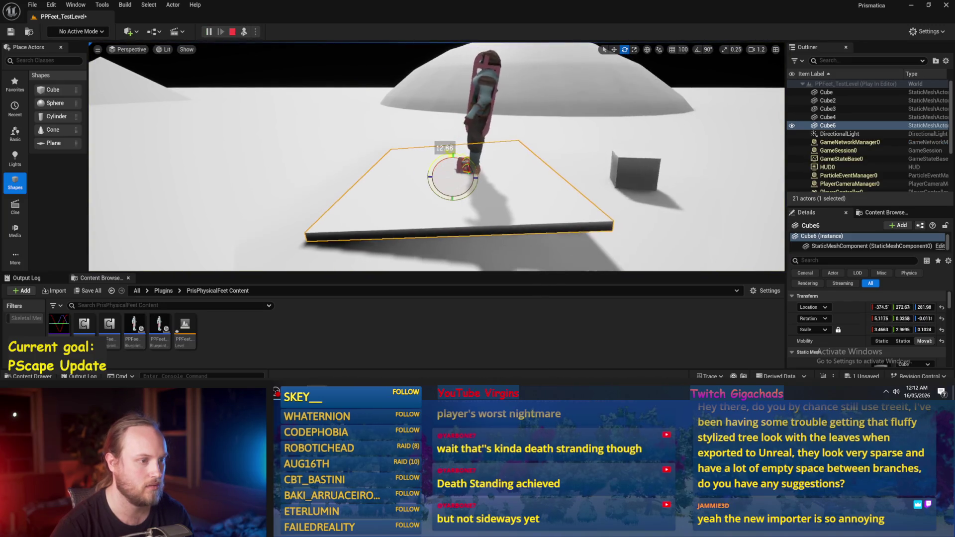
{"action": "key", "text": "f"}
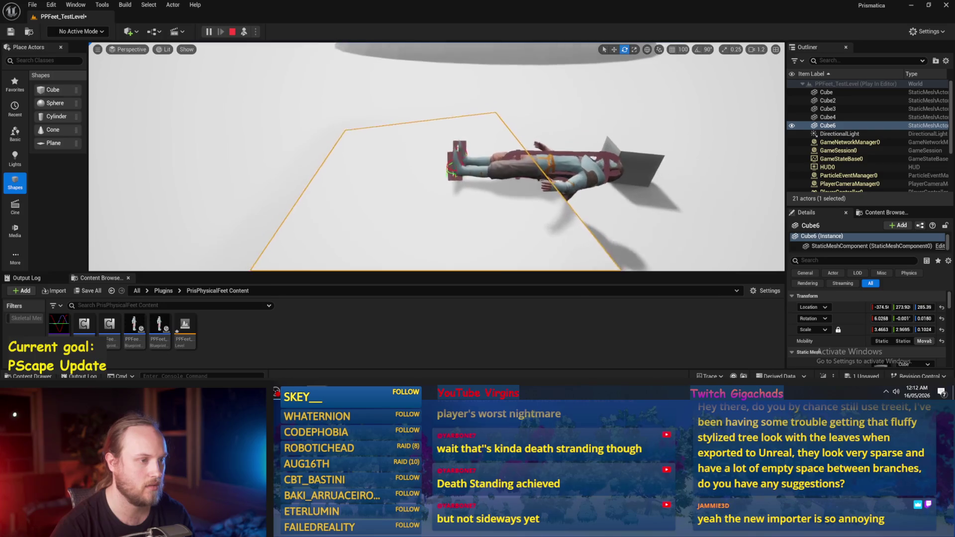
{"action": "double_click", "coordinate": [134, 331]}
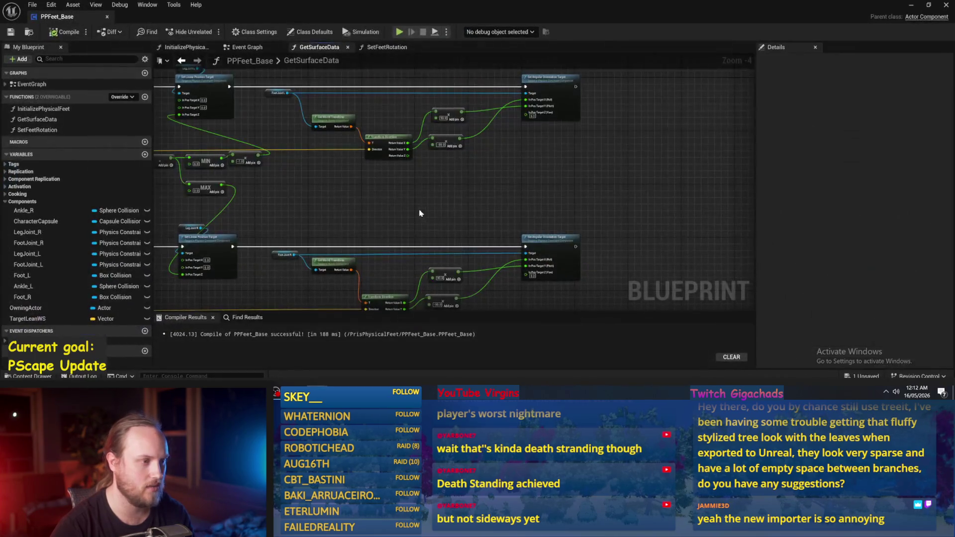
Step: Add an Inverse Transform Direction node from the world transform and split its Return Value into X, Y, Z
{"action": "scroll", "coordinate": [422, 215], "scroll_direction": "up", "scroll_amount": 2}
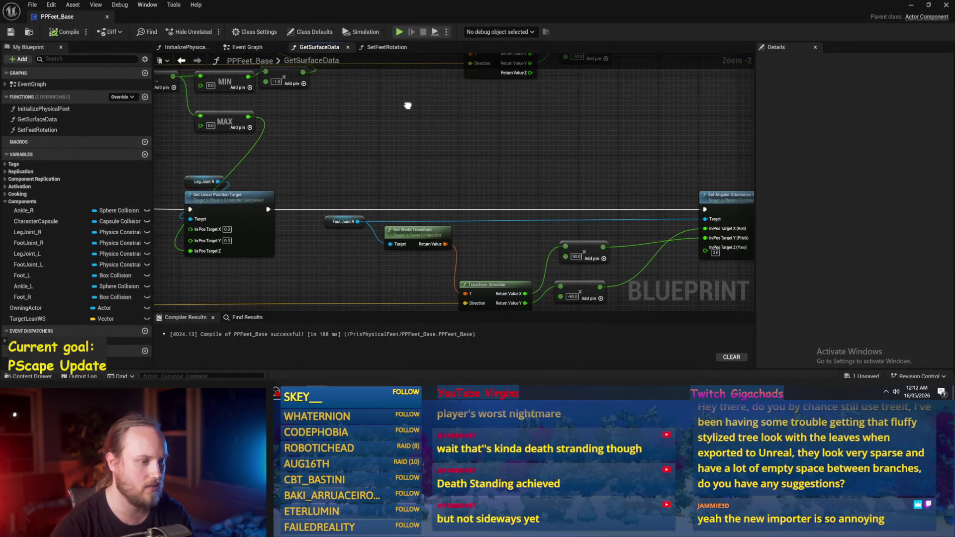
{"action": "left_click_drag", "start_coordinate": [408, 105], "coordinate": [409, 224]}
{"action": "left_click_drag", "start_coordinate": [437, 165], "coordinate": [484, 162]}
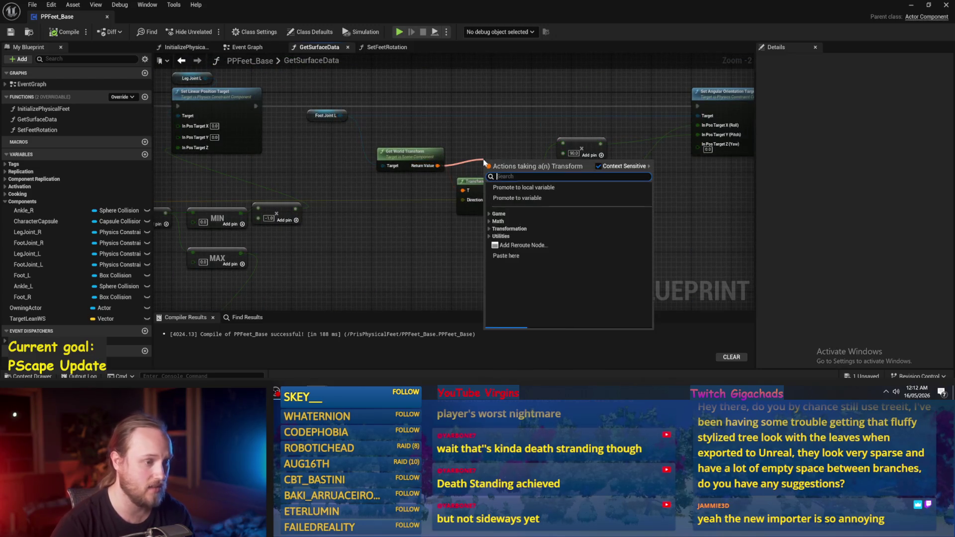
{"action": "type", "text": "invers"}
{"action": "key", "text": "Down"}
{"action": "key", "text": "Down"}
{"action": "key", "text": "Down"}
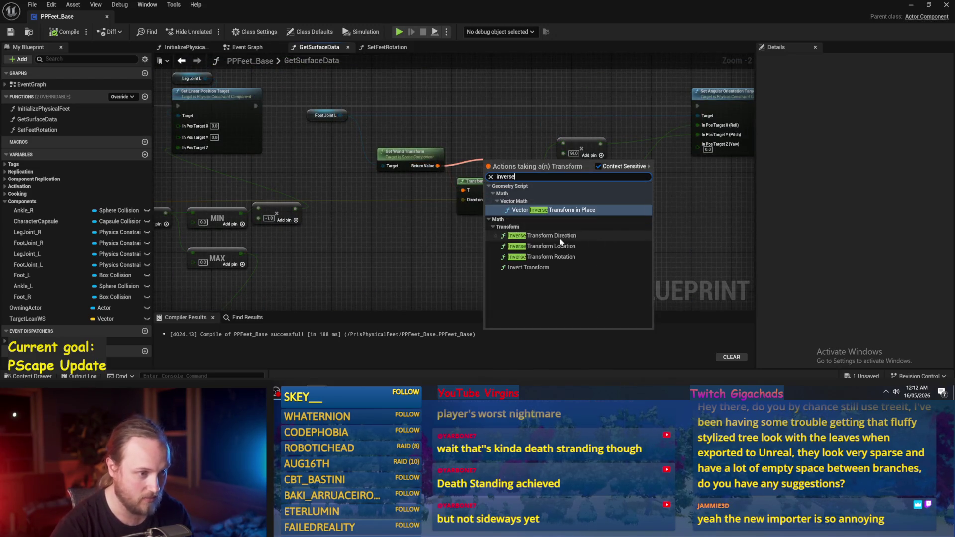
{"action": "key", "text": "Return"}
{"action": "left_click_drag", "start_coordinate": [468, 145], "coordinate": [475, 160]}
{"action": "mouse_move", "coordinate": [469, 204]}
{"action": "left_mouse_down"}
{"action": "mouse_move", "coordinate": [468, 155]}
{"action": "mouse_move", "coordinate": [473, 174]}
{"action": "mouse_move", "coordinate": [512, 176]}
{"action": "mouse_move", "coordinate": [490, 206]}
{"action": "mouse_move", "coordinate": [507, 217]}
{"action": "mouse_move", "coordinate": [526, 164]}
{"action": "left_mouse_up"}
{"action": "right_click", "coordinate": [526, 145]}
{"action": "left_click", "coordinate": [549, 192]}
Step: Wire the world transform and surface normal in, feed X to 90.0 and Y to -90.0, then simulate
{"action": "scroll", "coordinate": [518, 224], "scroll_direction": "down", "scroll_amount": 2}
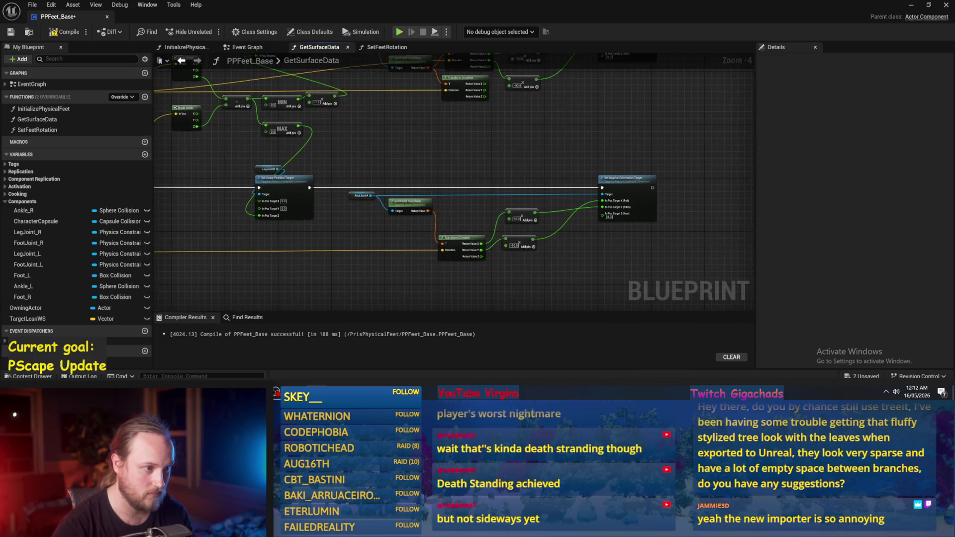
{"action": "scroll", "coordinate": [453, 194], "scroll_direction": "up", "scroll_amount": 3}
{"action": "left_click", "coordinate": [438, 232]}
{"action": "left_click_drag", "start_coordinate": [407, 225], "coordinate": [478, 137]}
{"action": "left_click_drag", "start_coordinate": [410, 166], "coordinate": [416, 118]}
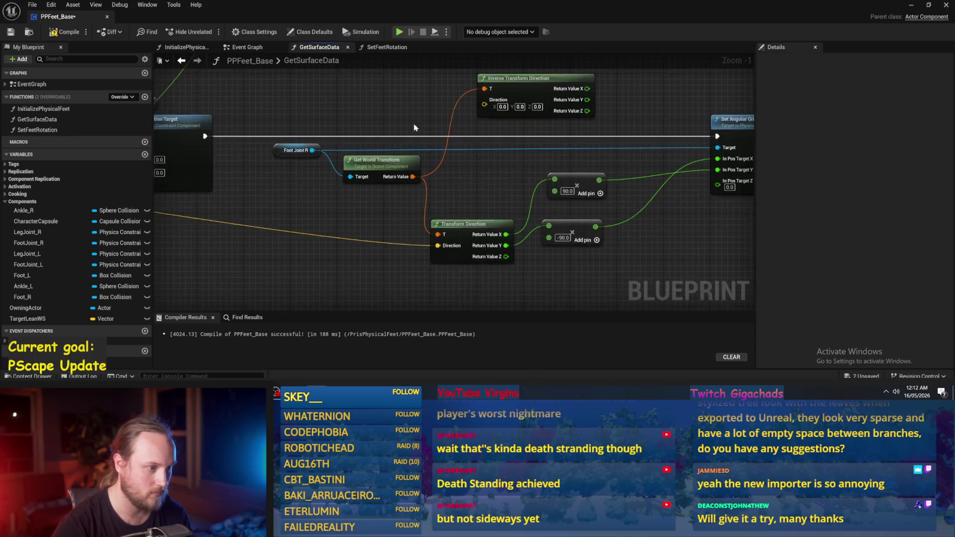
{"action": "scroll", "coordinate": [417, 119], "scroll_direction": "down", "scroll_amount": 1}
{"action": "mouse_move", "coordinate": [433, 229]}
{"action": "left_mouse_down"}
{"action": "mouse_move", "coordinate": [478, 105]}
{"action": "mouse_move", "coordinate": [536, 105]}
{"action": "mouse_move", "coordinate": [534, 174]}
{"action": "left_mouse_up"}
{"action": "left_click_drag", "start_coordinate": [529, 213], "coordinate": [535, 105]}
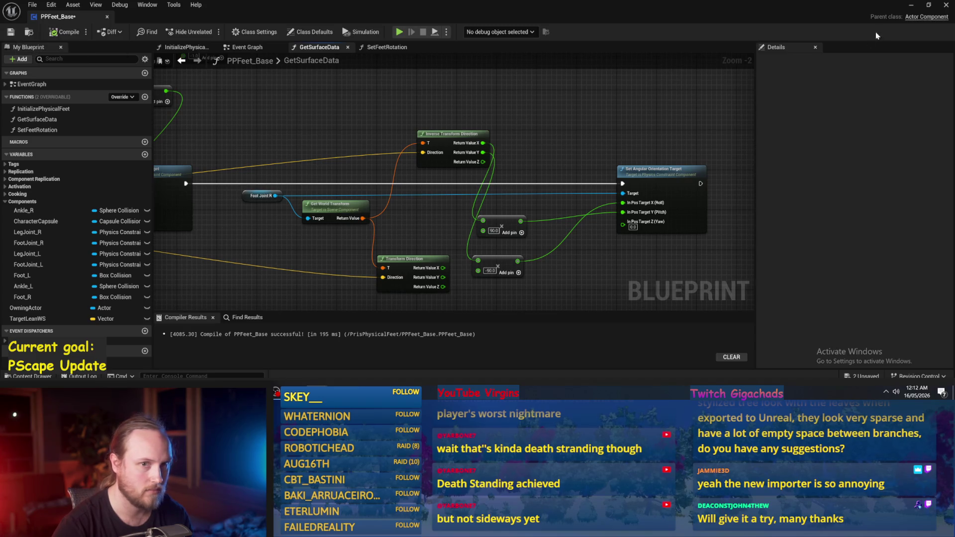
{"action": "left_click", "coordinate": [912, 7]}
{"action": "left_click", "coordinate": [243, 32]}
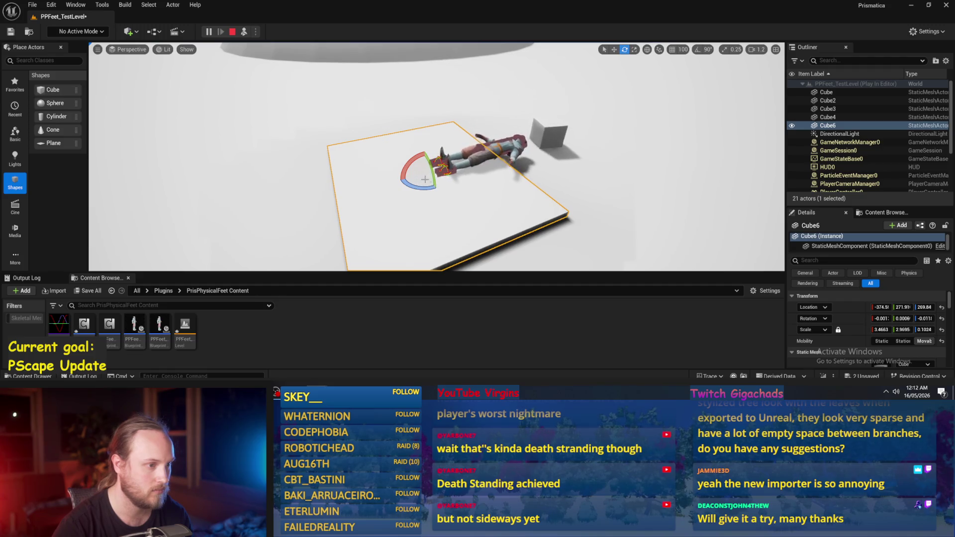
Step: Restart the simulation, tilt the slab, then reset the test character's Rotation Z to 0
{"action": "left_click", "coordinate": [233, 32]}
{"action": "left_click", "coordinate": [243, 32]}
{"action": "mouse_move", "coordinate": [411, 160]}
{"action": "left_mouse_down"}
{"action": "mouse_move", "coordinate": [415, 197]}
{"action": "mouse_move", "coordinate": [433, 147]}
{"action": "left_mouse_up"}
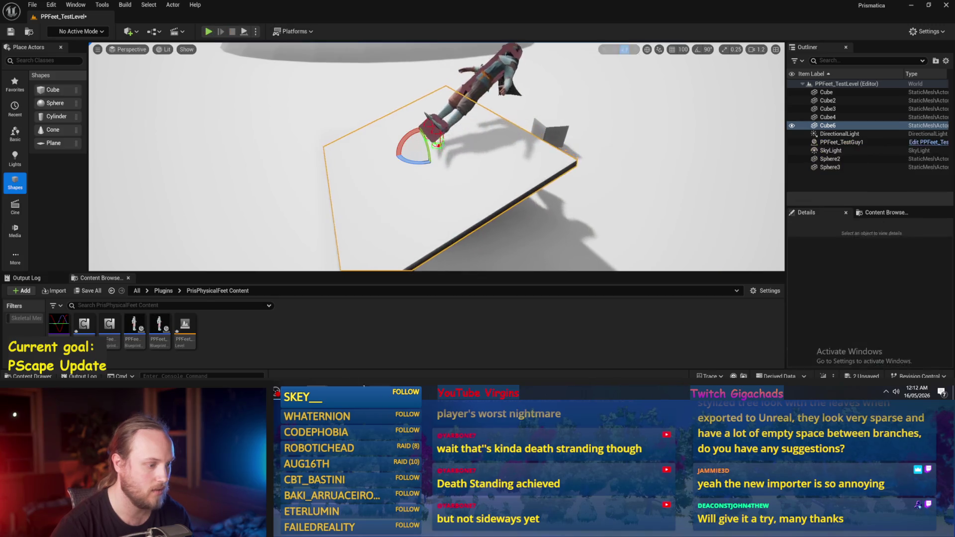
{"action": "key", "text": "Escape"}
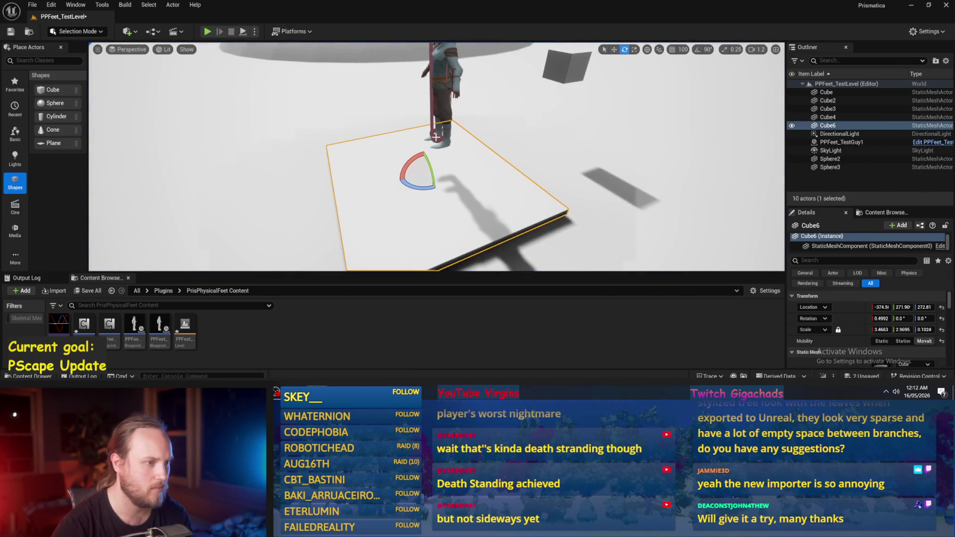
{"action": "left_click", "coordinate": [436, 140]}
{"action": "left_click", "coordinate": [942, 319]}
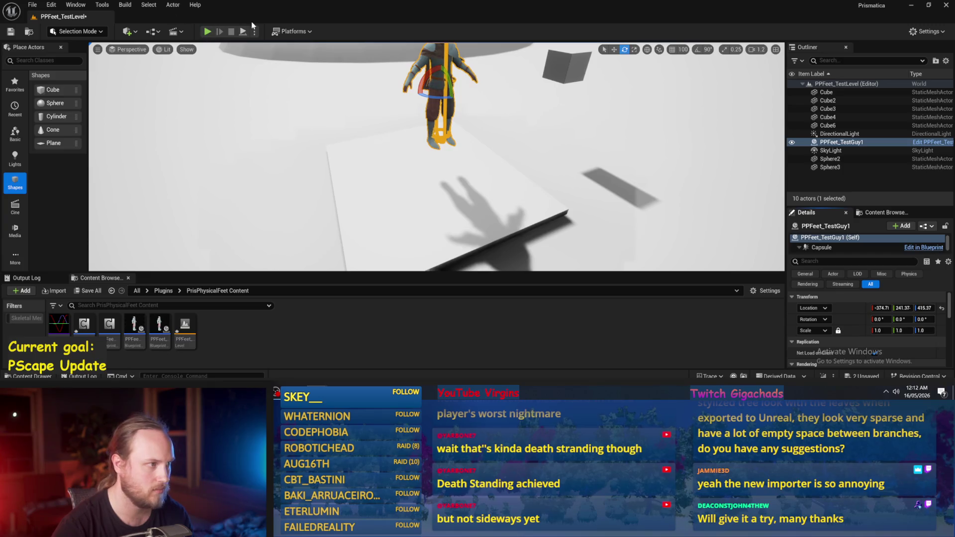
Step: Run three more play sessions, then return to the foot orientation nodes in PPFeet_Base
{"action": "key", "text": "alt+p"}
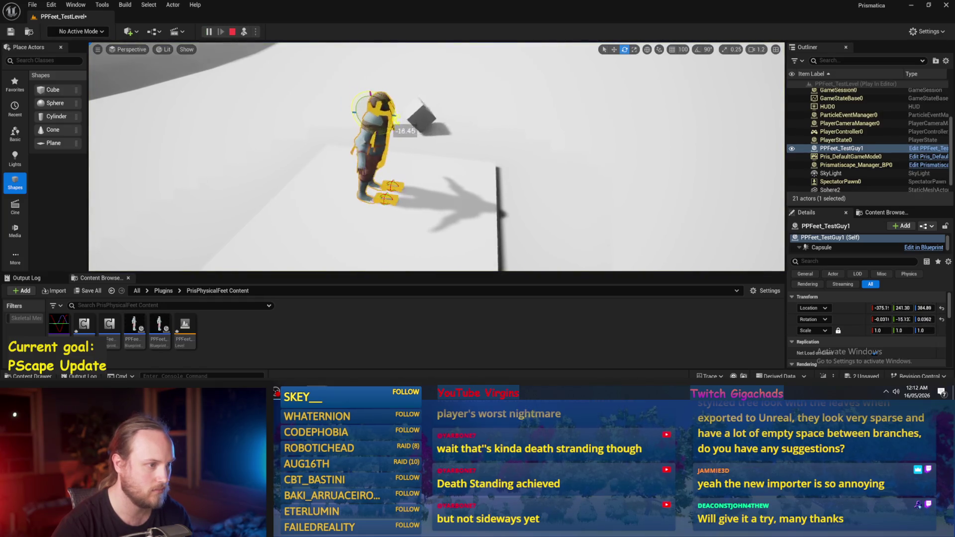
{"action": "left_click", "coordinate": [434, 208]}
{"action": "key", "text": "Escape"}
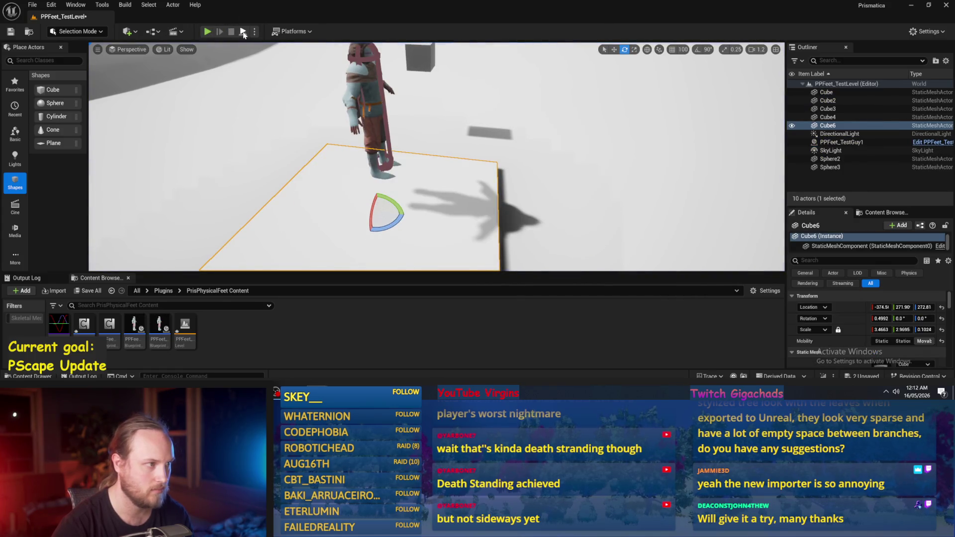
{"action": "key", "text": "alt+p"}
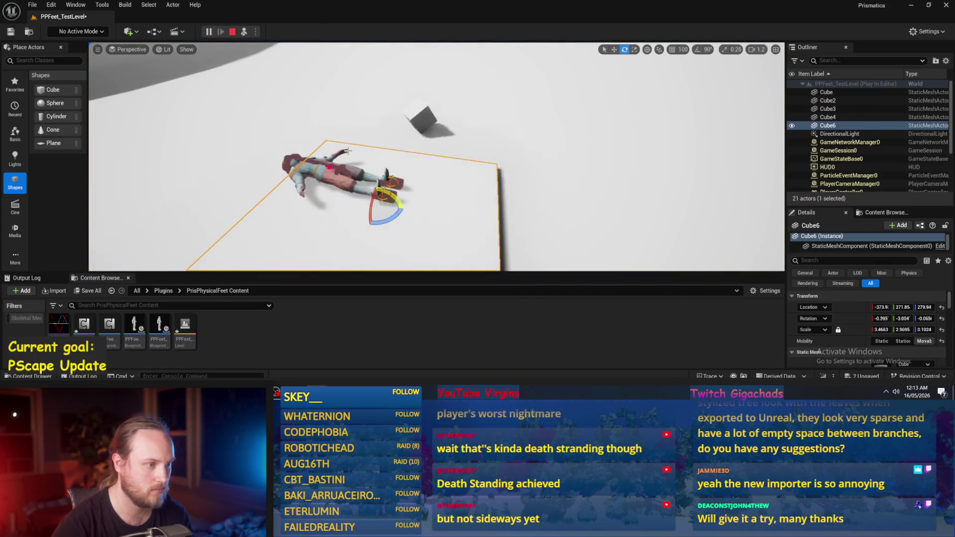
{"action": "key", "text": "Escape"}
{"action": "key", "text": "alt+p"}
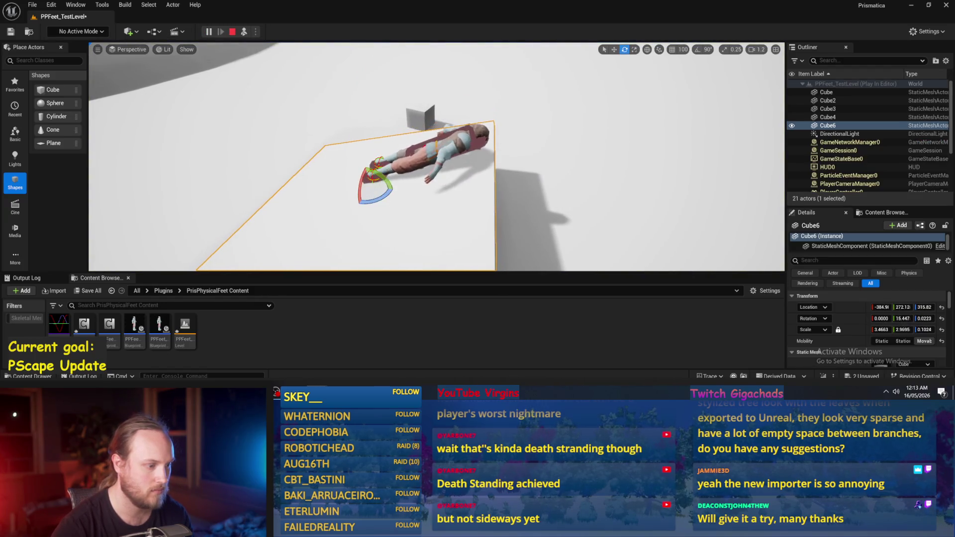
{"action": "key", "text": "Escape"}
{"action": "key", "text": "alt+Tab"}
{"action": "mouse_move", "coordinate": [551, 260]}
{"action": "left_mouse_down"}
{"action": "mouse_move", "coordinate": [538, 195]}
{"action": "mouse_move", "coordinate": [505, 218]}
{"action": "mouse_move", "coordinate": [476, 191]}
{"action": "mouse_move", "coordinate": [501, 126]}
{"action": "left_mouse_up"}
Step: Swap the multipliers to -90.0 for X and 90.0 for Y, recompile PPFeet_Base, and start simulating
{"action": "scroll", "coordinate": [577, 110], "scroll_direction": "up", "scroll_amount": 2}
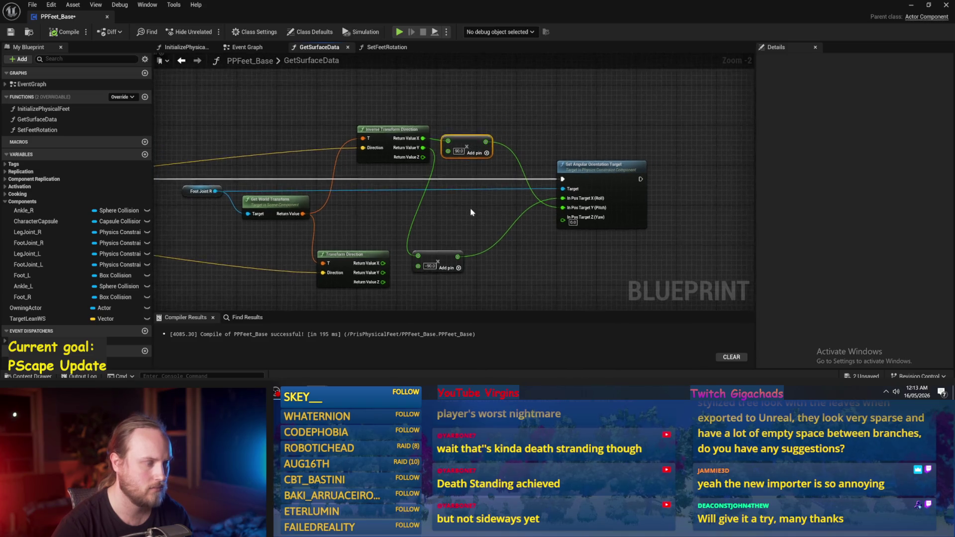
{"action": "left_click_drag", "start_coordinate": [413, 271], "coordinate": [446, 222]}
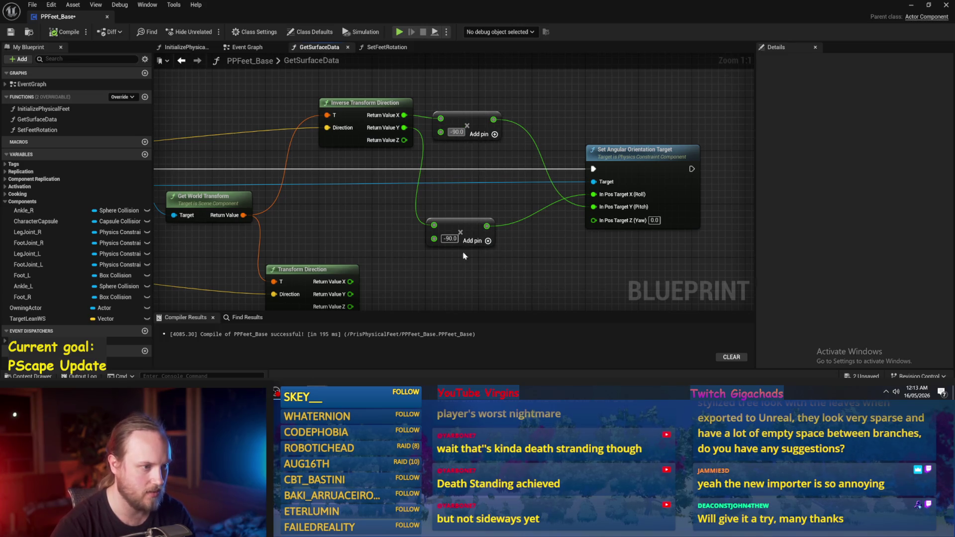
{"action": "key", "text": "ctrl+z"}
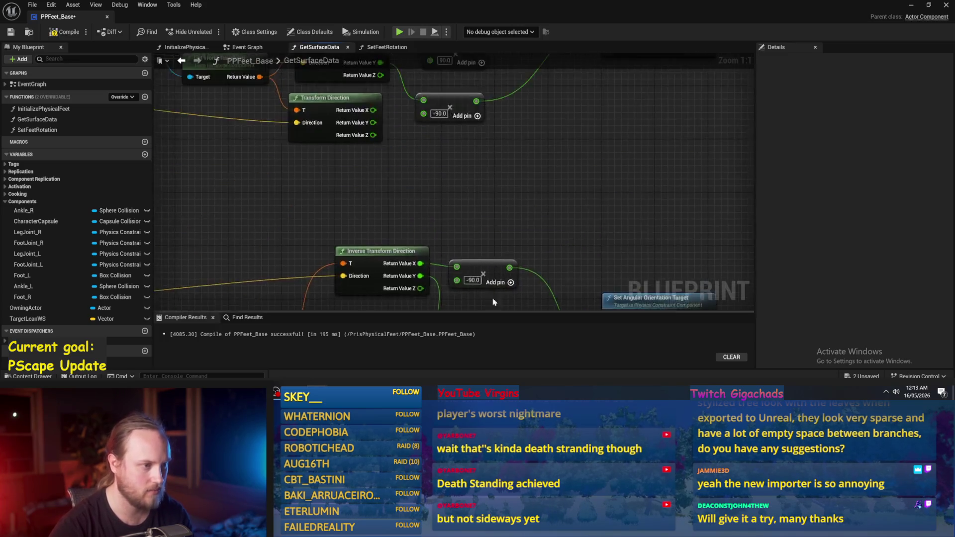
{"action": "scroll", "coordinate": [479, 192], "scroll_direction": "down", "scroll_amount": 2}
{"action": "scroll", "coordinate": [454, 142], "scroll_direction": "up", "scroll_amount": 2}
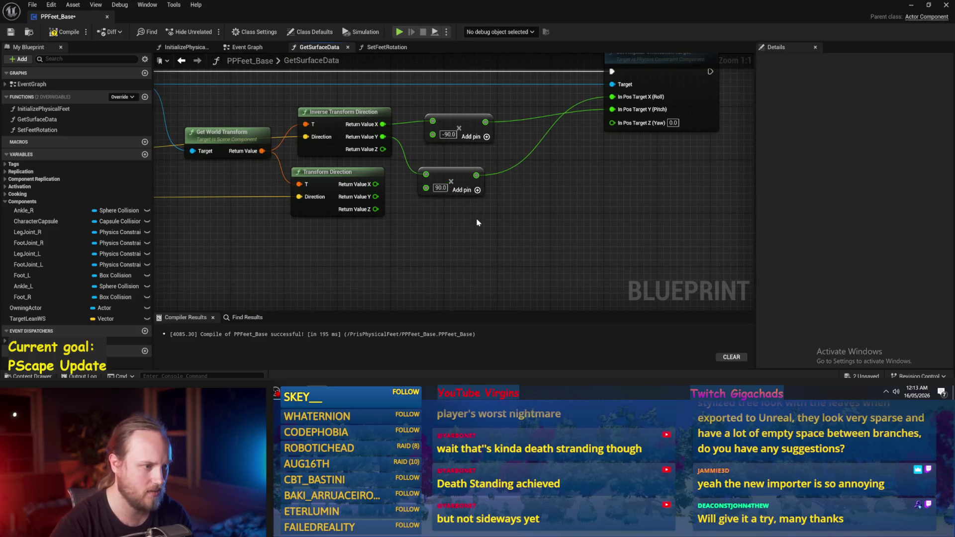
{"action": "left_click", "coordinate": [10, 32]}
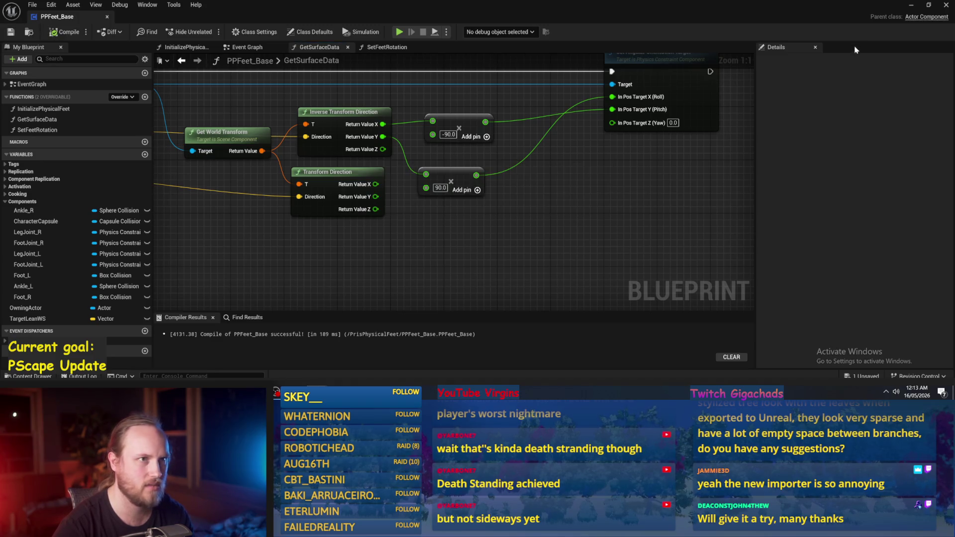
{"action": "left_click", "coordinate": [910, 6]}
{"action": "left_click", "coordinate": [243, 32]}
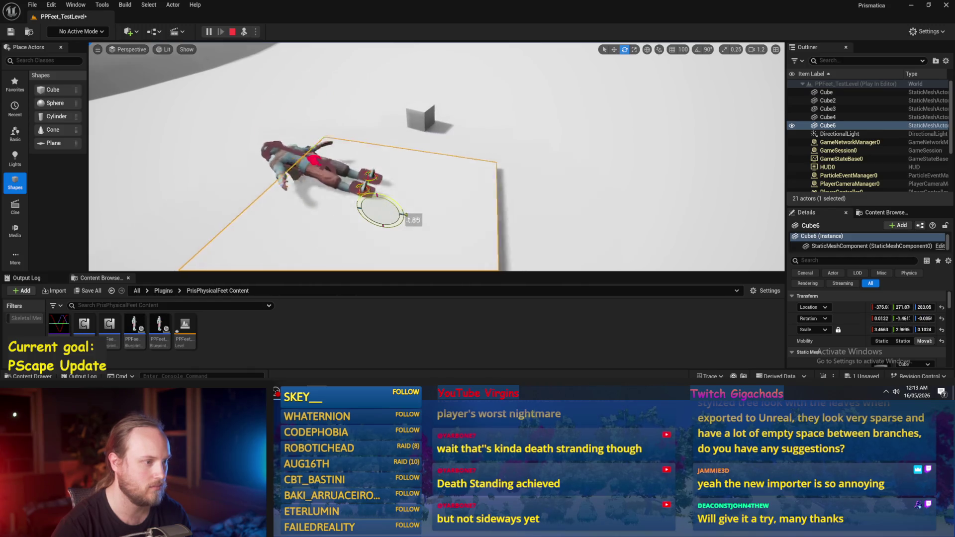
Step: Restart the simulation, tilt Cube6 about 24 degrees, and switch back to the GetSurfaceData graph
{"action": "key", "text": "Escape"}
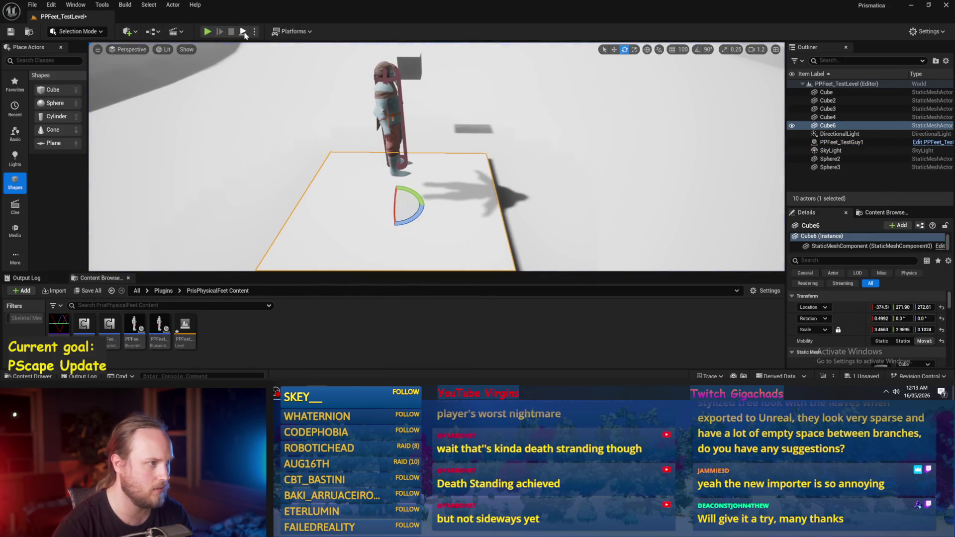
{"action": "left_click", "coordinate": [242, 32]}
{"action": "left_click_drag", "start_coordinate": [426, 204], "coordinate": [412, 190]}
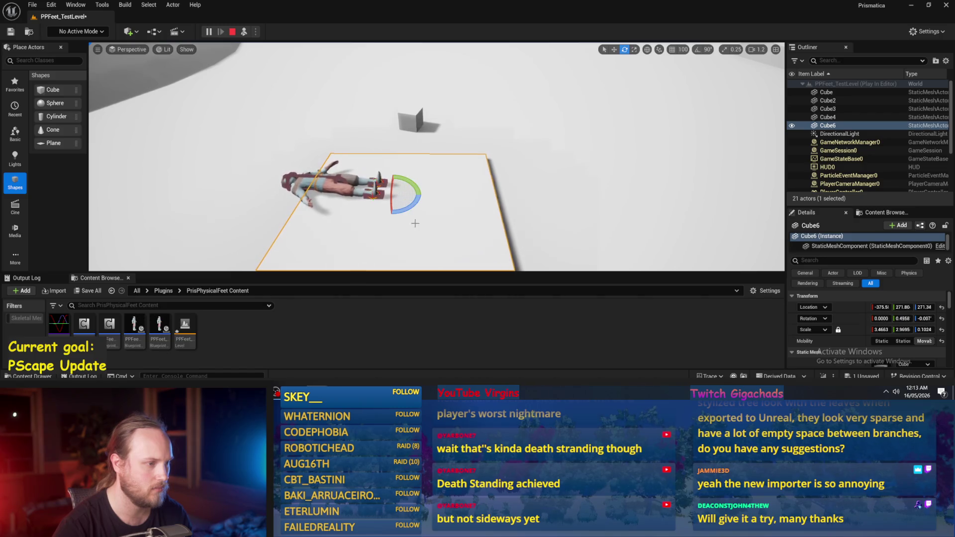
{"action": "key", "text": "alt+Tab"}
{"action": "scroll", "coordinate": [481, 243], "scroll_direction": "down", "scroll_amount": 2}
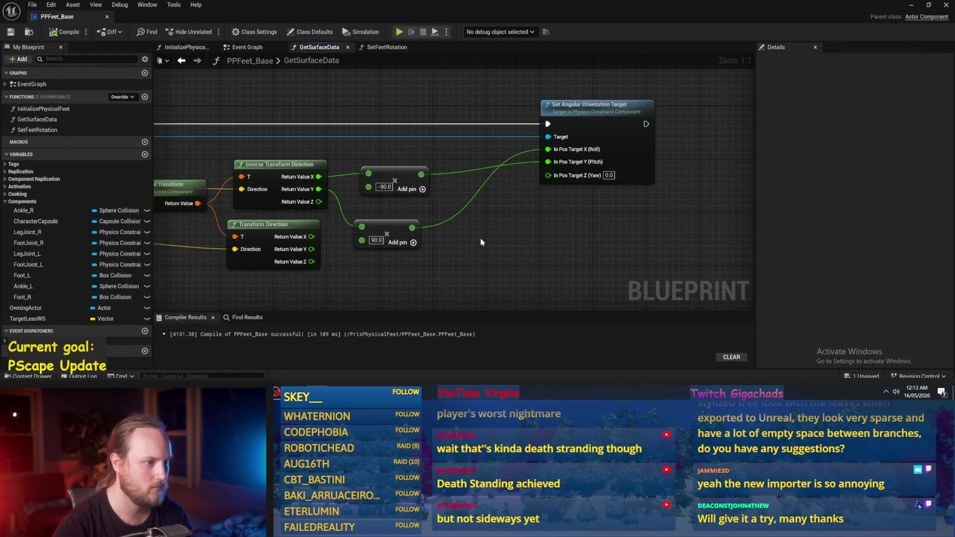
{"action": "scroll", "coordinate": [431, 264], "scroll_direction": "up", "scroll_amount": 2}
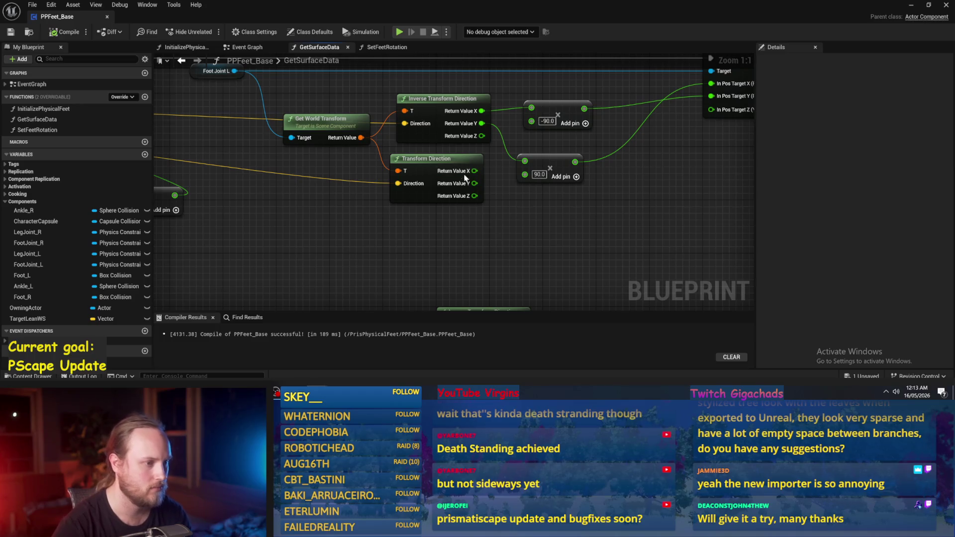
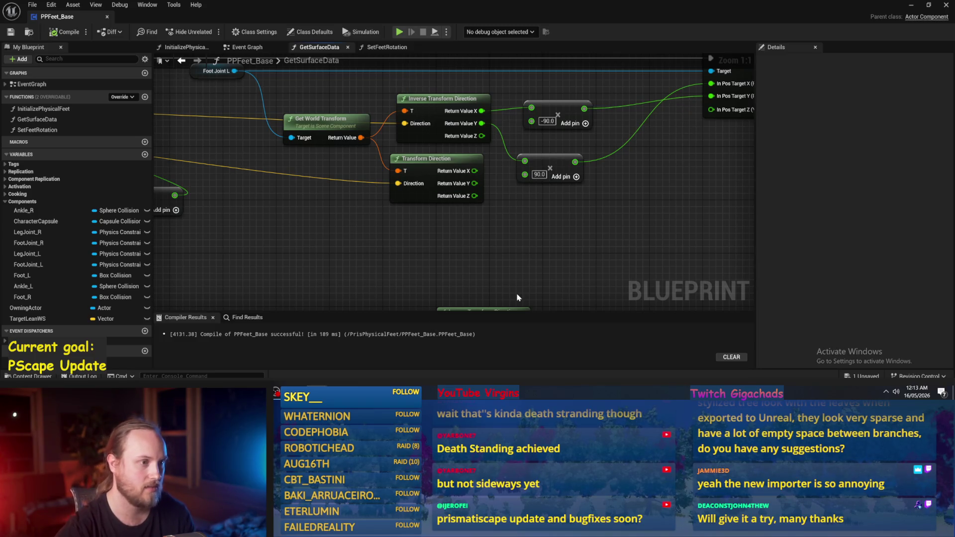
Step: Reposition the -90 Add node in the GetSurfaceData graph
{"action": "scroll", "coordinate": [493, 189], "scroll_direction": "down", "scroll_amount": 1}
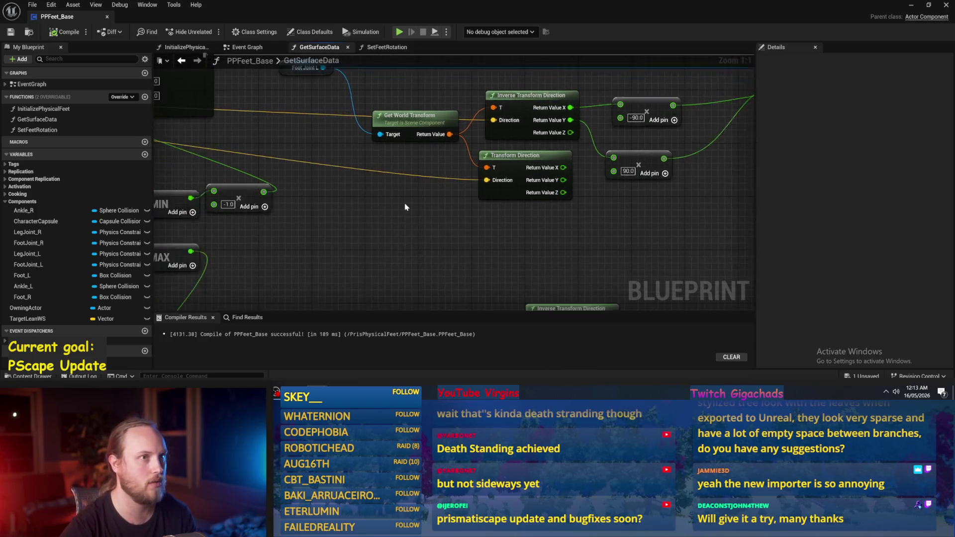
{"action": "left_click_drag", "start_coordinate": [572, 225], "coordinate": [563, 224]}
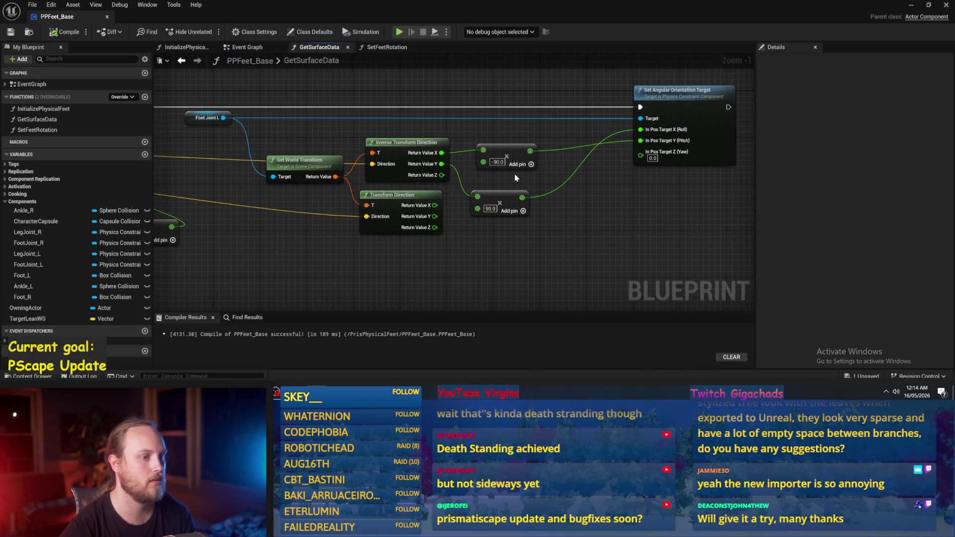
{"action": "mouse_move", "coordinate": [509, 150]}
{"action": "left_mouse_down"}
{"action": "mouse_move", "coordinate": [493, 133]}
{"action": "mouse_move", "coordinate": [506, 150]}
{"action": "left_mouse_up"}
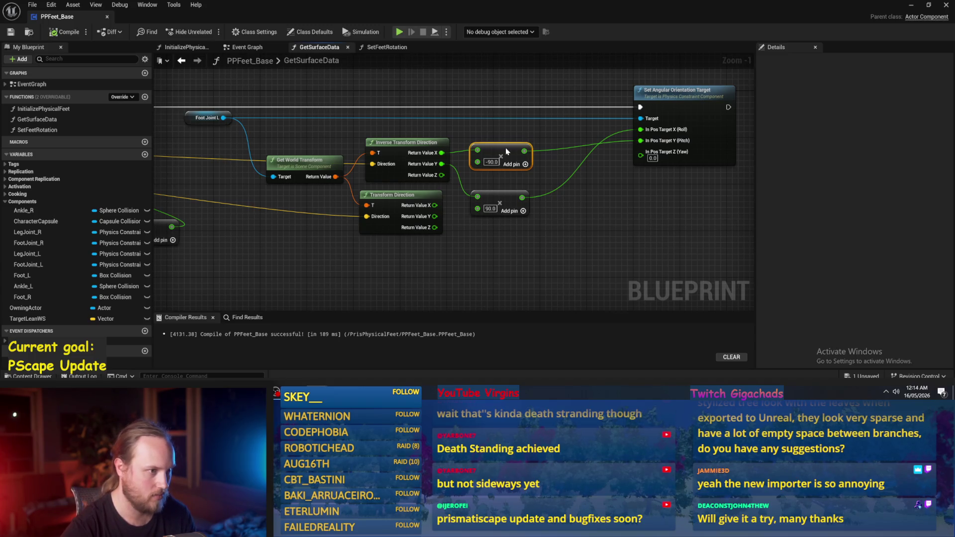
{"action": "left_click", "coordinate": [579, 204]}
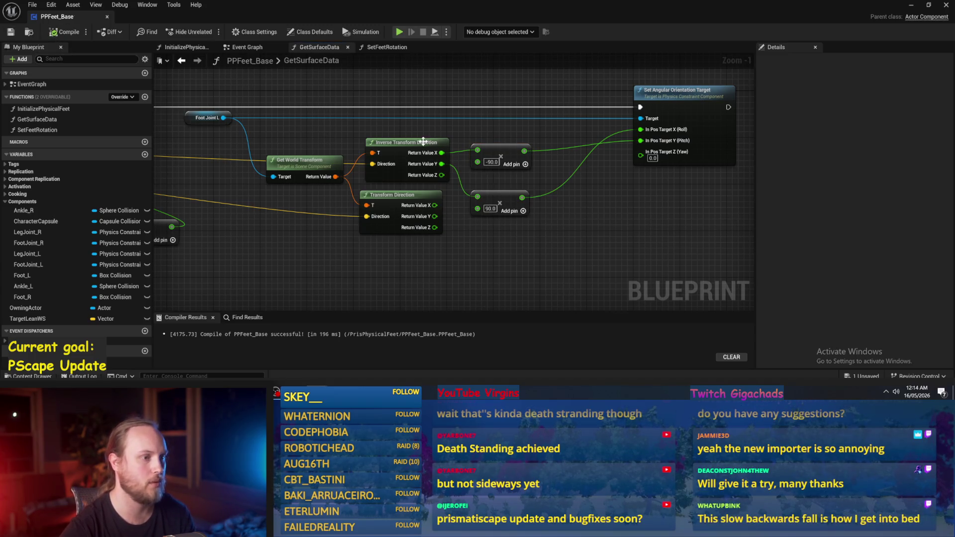
Step: Wire -90 into In Pos Target Y (Pitch) and 90 into Roll, then save PPFeet_Base
{"action": "left_click_drag", "start_coordinate": [524, 151], "coordinate": [642, 131]}
{"action": "mouse_move", "coordinate": [524, 151]}
{"action": "left_mouse_down"}
{"action": "mouse_move", "coordinate": [645, 150]}
{"action": "mouse_move", "coordinate": [641, 141]}
{"action": "left_mouse_up"}
{"action": "left_click_drag", "start_coordinate": [522, 197], "coordinate": [642, 130]}
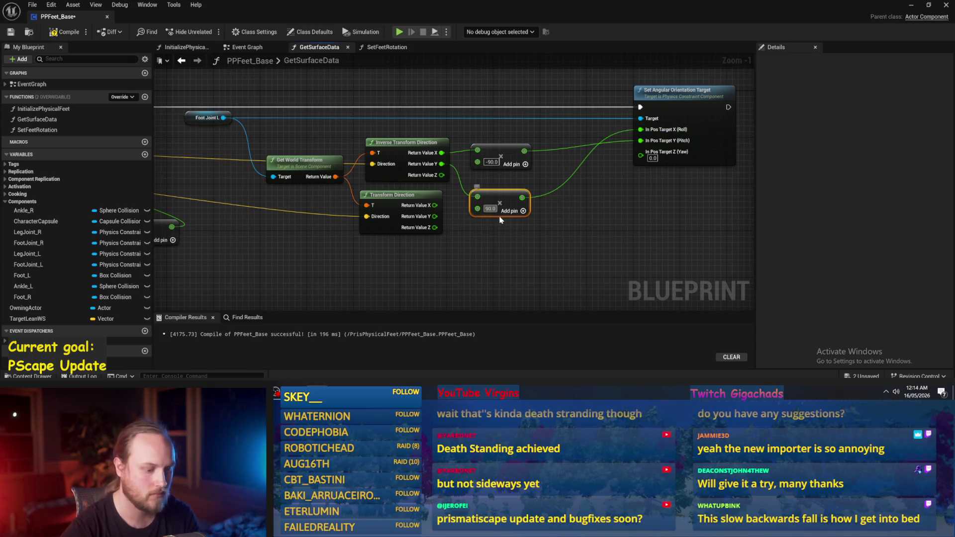
{"action": "mouse_move", "coordinate": [534, 222]}
{"action": "left_mouse_down"}
{"action": "mouse_move", "coordinate": [610, 113]}
{"action": "mouse_move", "coordinate": [568, 175]}
{"action": "left_mouse_up"}
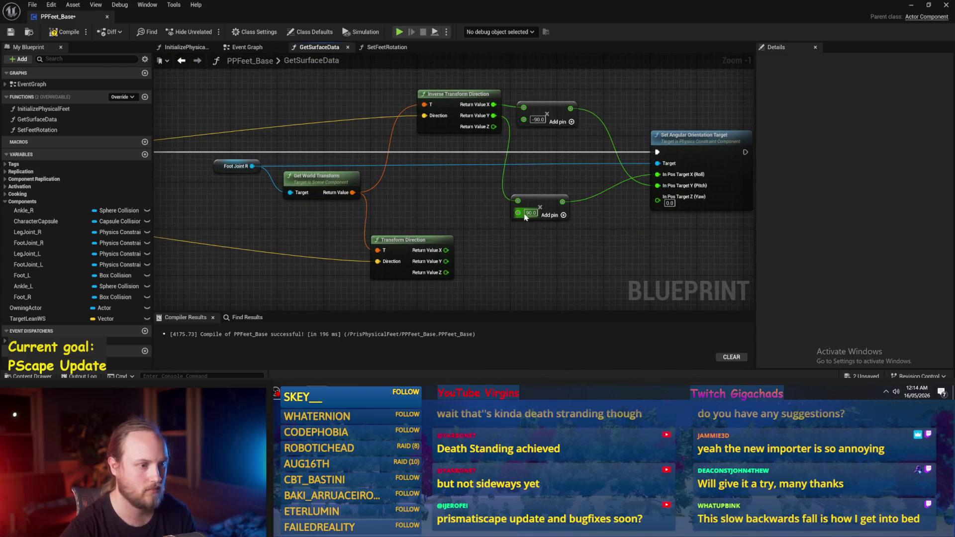
{"action": "left_click_drag", "start_coordinate": [592, 252], "coordinate": [493, 244]}
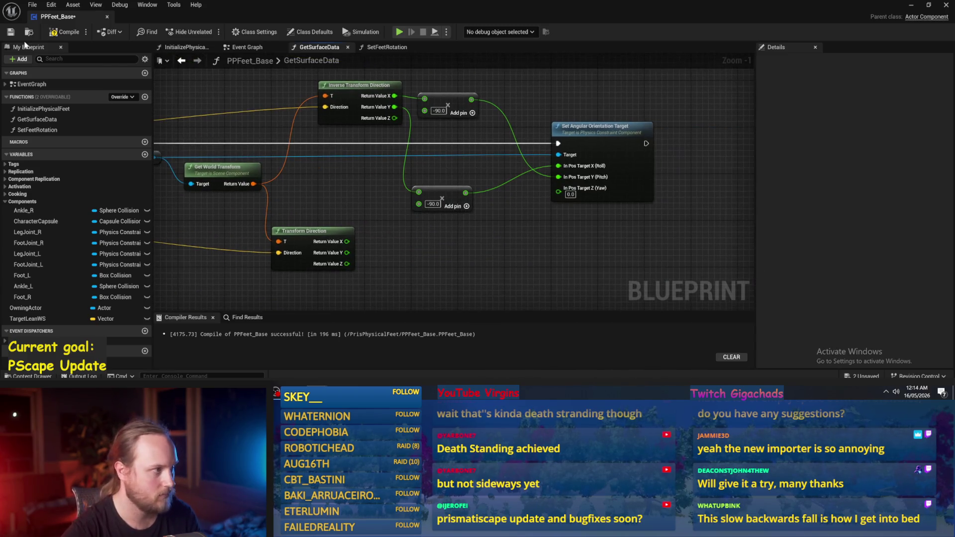
{"action": "left_click", "coordinate": [11, 32]}
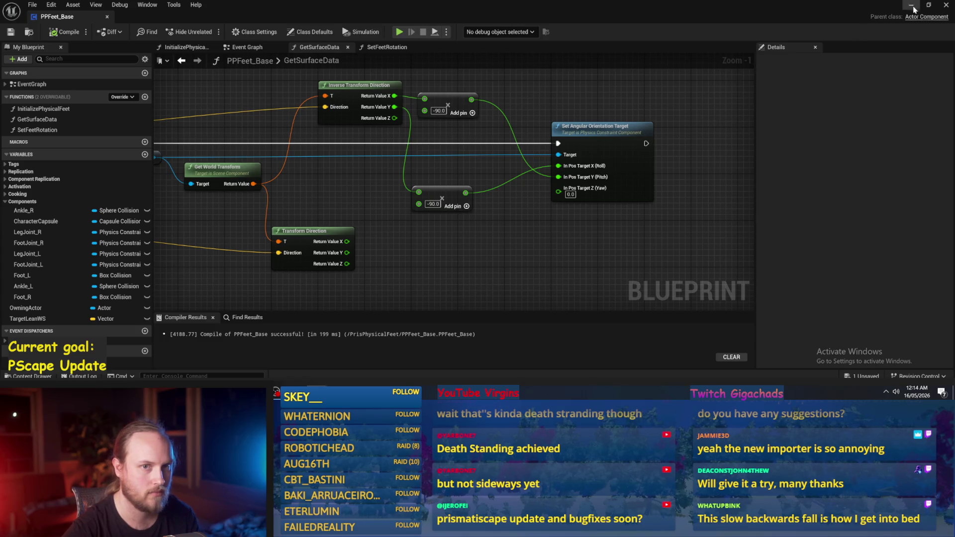
{"action": "left_click", "coordinate": [912, 6]}
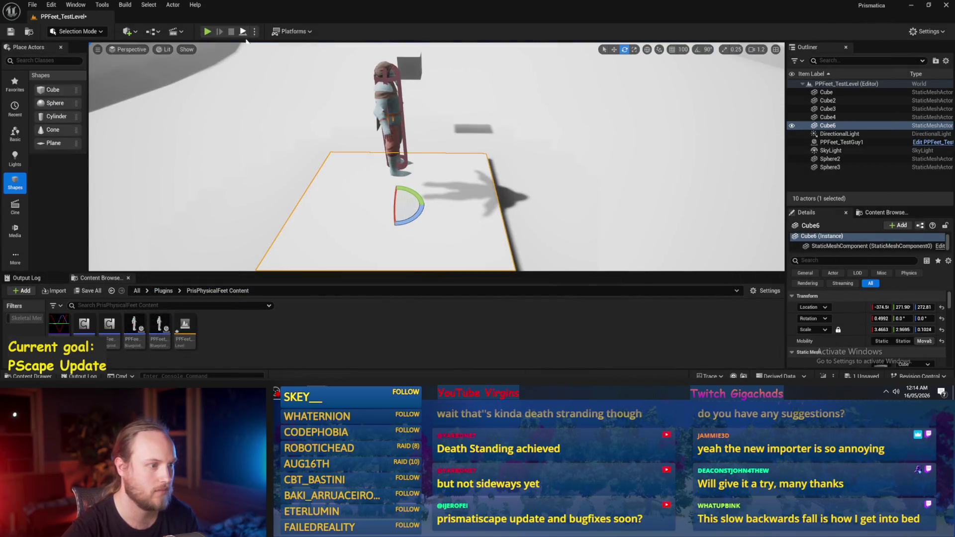
{"action": "left_click", "coordinate": [244, 32]}
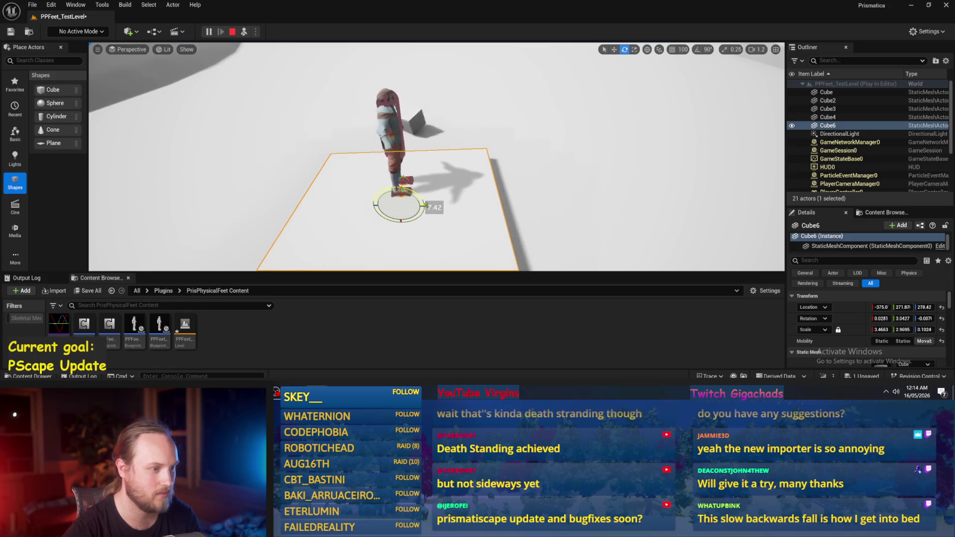
{"action": "key", "text": "Escape"}
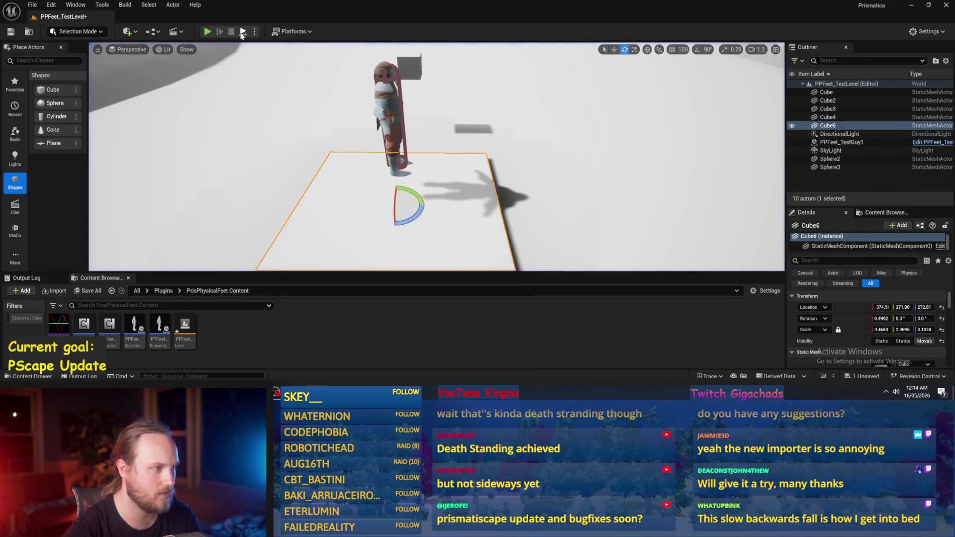
{"action": "left_click", "coordinate": [243, 32]}
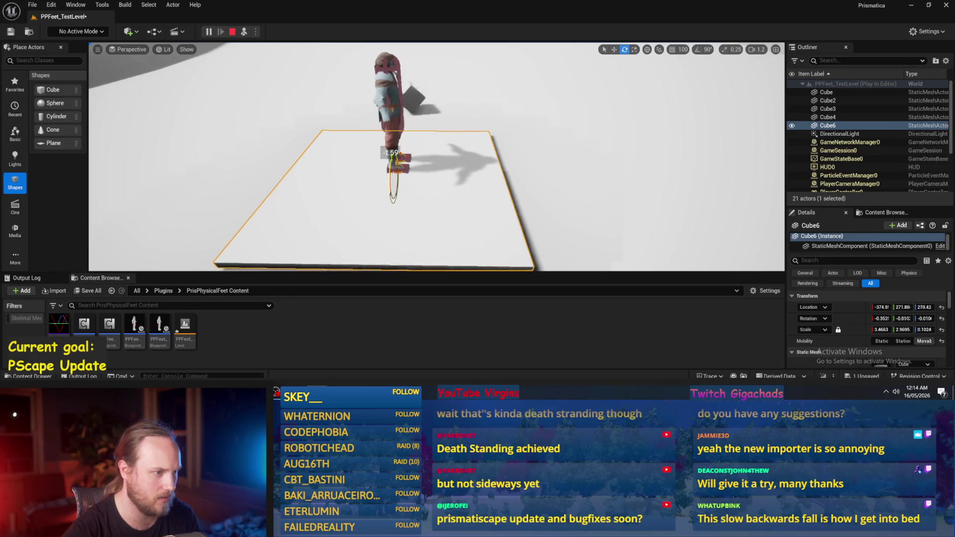
{"action": "key", "text": "Escape"}
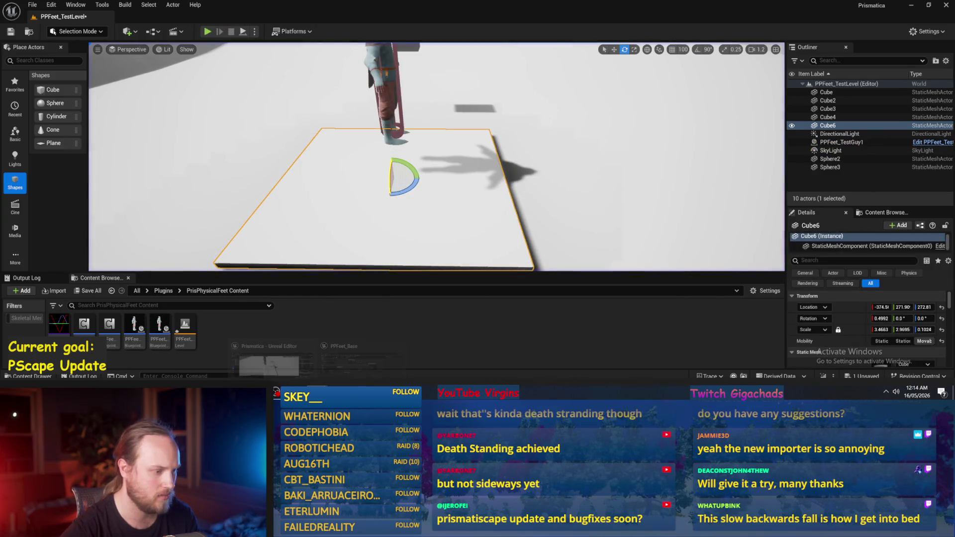
{"action": "key", "text": "alt+Tab"}
{"action": "left_click_drag", "start_coordinate": [528, 208], "coordinate": [531, 308]}
{"action": "scroll", "coordinate": [516, 160], "scroll_direction": "down", "scroll_amount": 2}
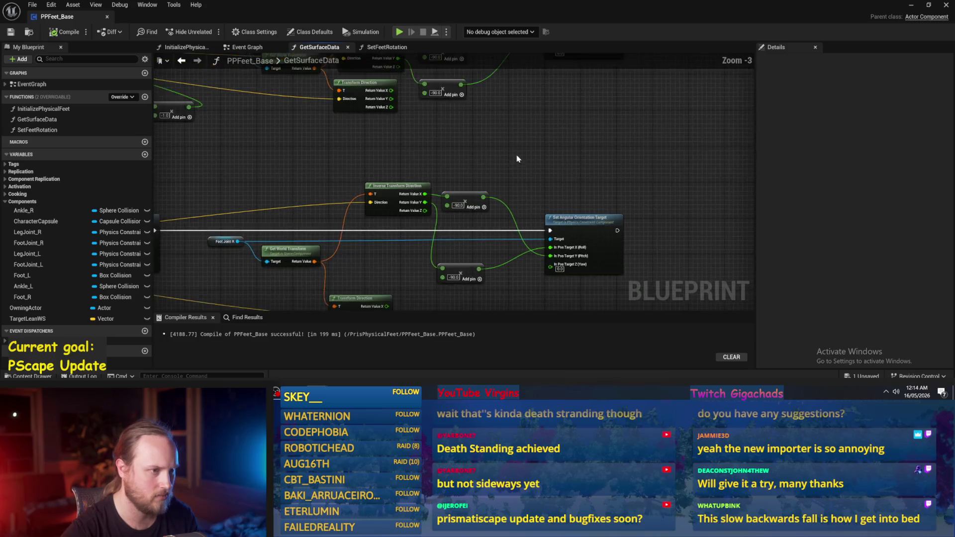
Step: Run a quick play-in-editor test of PPFeet_TestLevel
{"action": "mouse_move", "coordinate": [507, 249]}
{"action": "left_mouse_down"}
{"action": "mouse_move", "coordinate": [514, 141]}
{"action": "mouse_move", "coordinate": [503, 212]}
{"action": "mouse_move", "coordinate": [503, 175]}
{"action": "mouse_move", "coordinate": [482, 187]}
{"action": "left_mouse_up"}
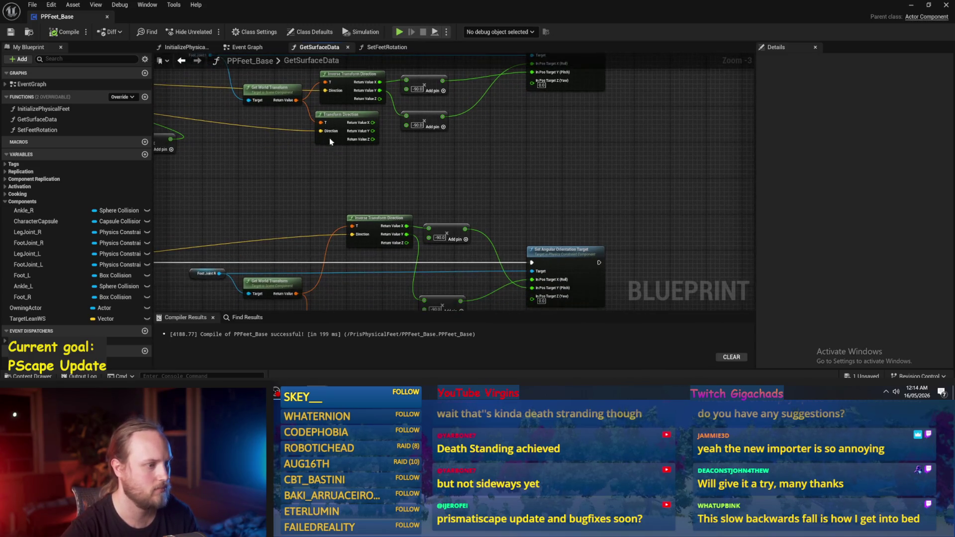
{"action": "left_click", "coordinate": [911, 6]}
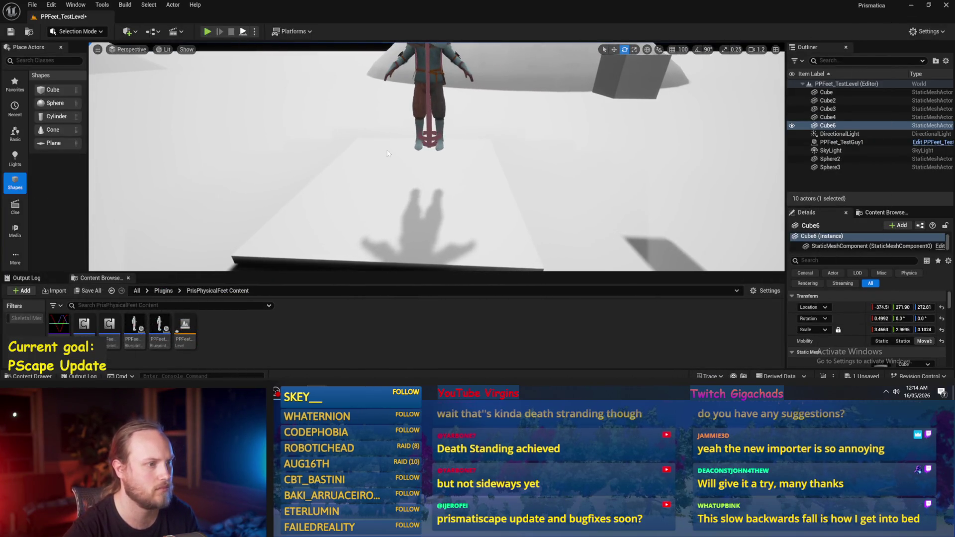
{"action": "key", "text": "alt+p"}
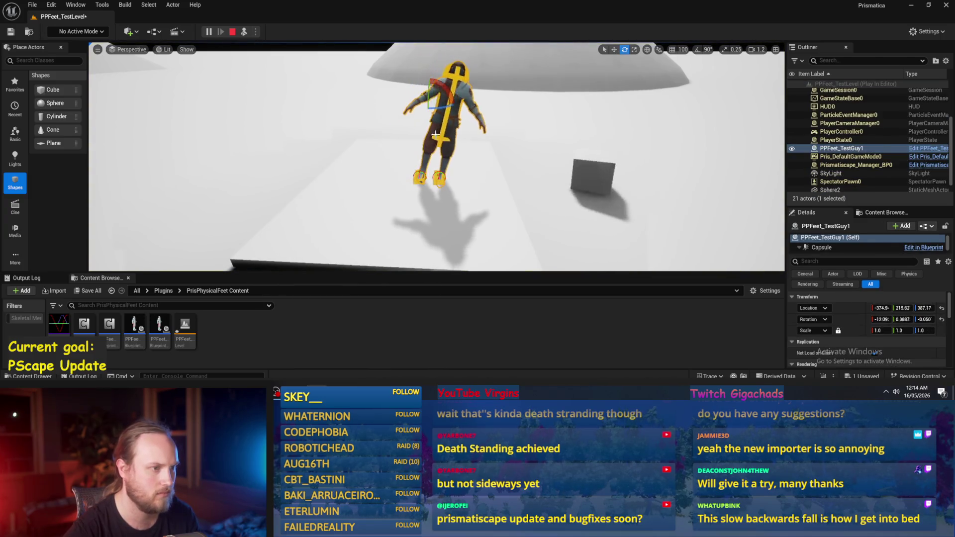
{"action": "key", "text": "Escape"}
Step: Review the InitializePhysicalFeet and GetSurfaceData graphs, then go back to the level
{"action": "key", "text": "alt+Tab"}
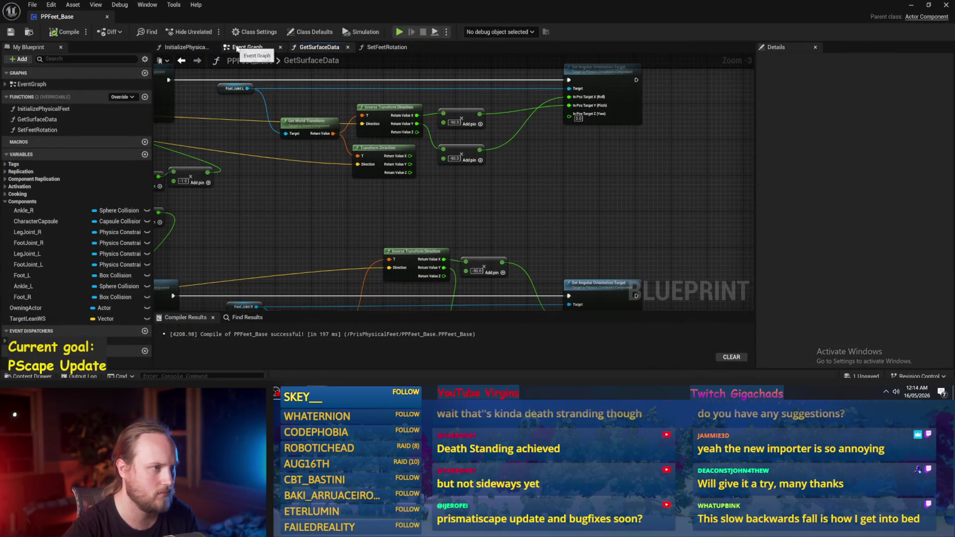
{"action": "left_click", "coordinate": [195, 49]}
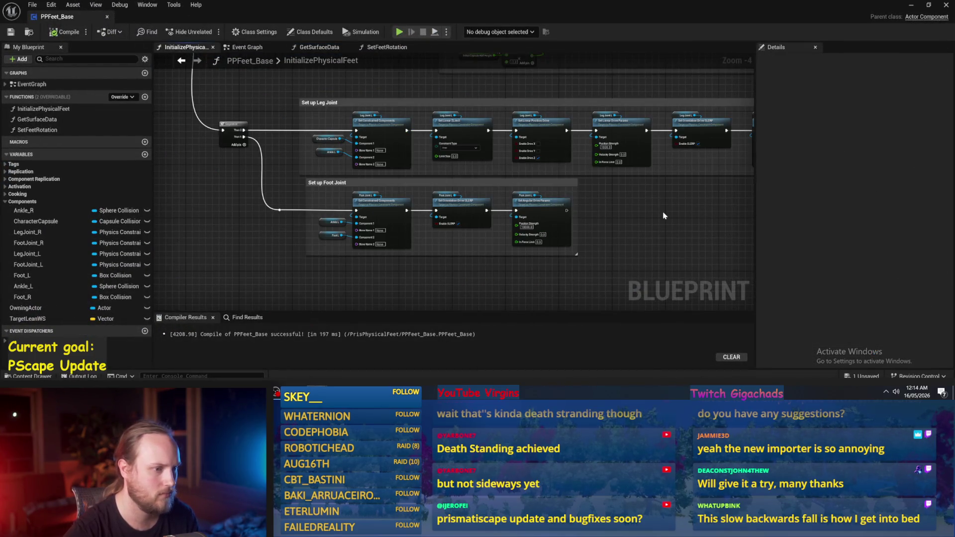
{"action": "scroll", "coordinate": [609, 226], "scroll_direction": "up", "scroll_amount": 2}
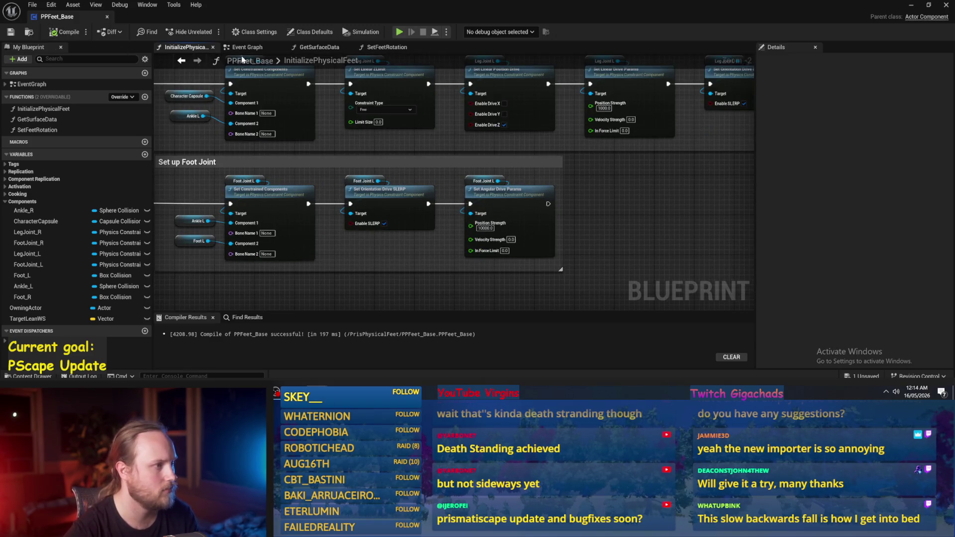
{"action": "left_click", "coordinate": [319, 47]}
{"action": "scroll", "coordinate": [498, 227], "scroll_direction": "down", "scroll_amount": 1}
{"action": "scroll", "coordinate": [315, 154], "scroll_direction": "up", "scroll_amount": 2}
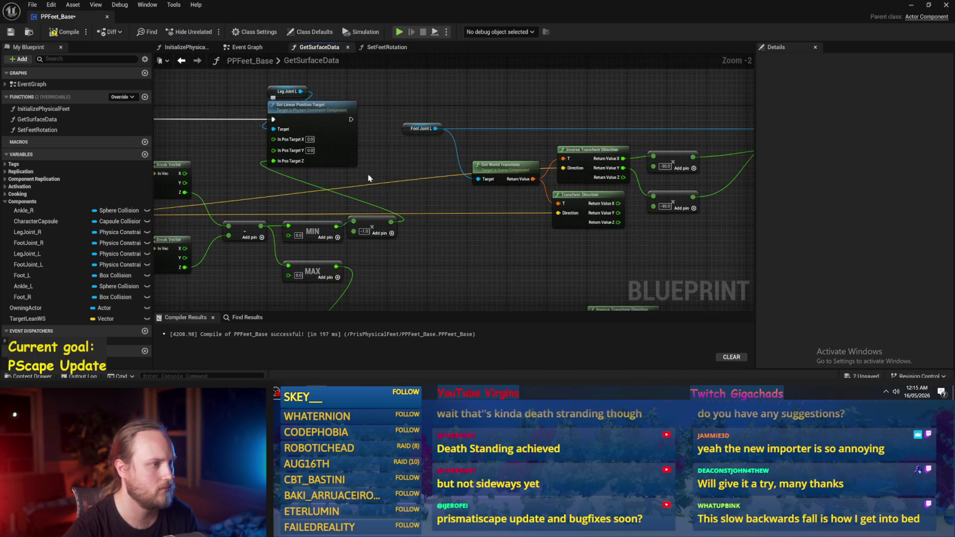
{"action": "scroll", "coordinate": [373, 160], "scroll_direction": "down", "scroll_amount": 2}
{"action": "scroll", "coordinate": [396, 192], "scroll_direction": "up", "scroll_amount": 2}
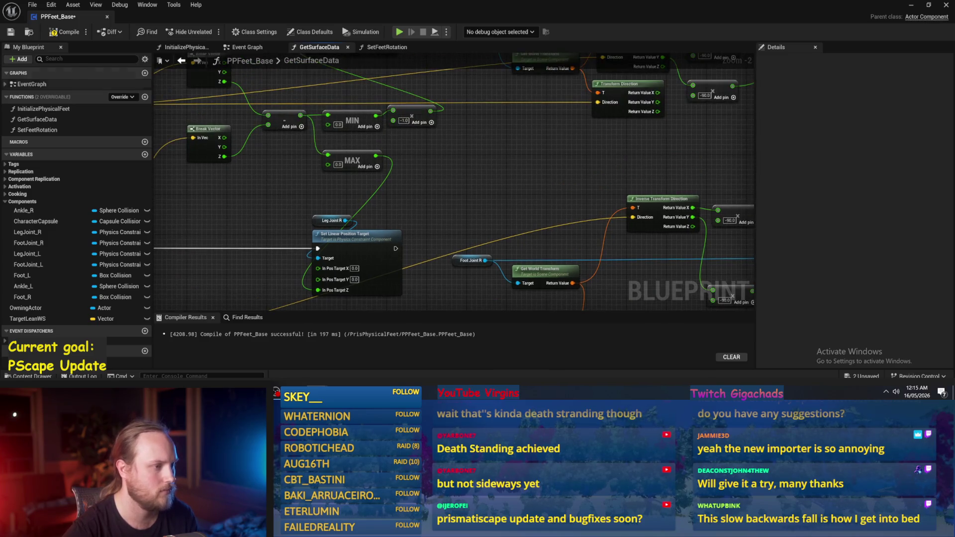
{"action": "scroll", "coordinate": [480, 203], "scroll_direction": "down", "scroll_amount": 2}
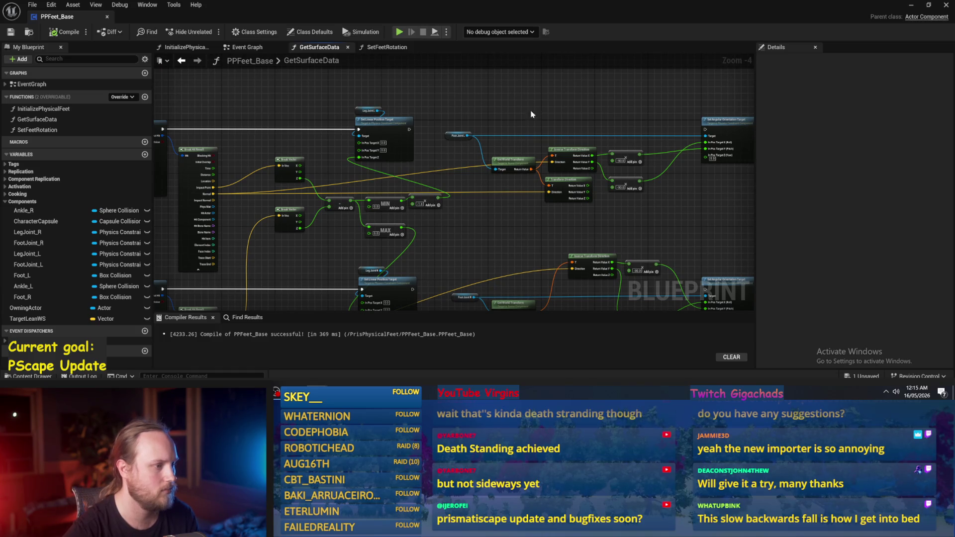
{"action": "left_click", "coordinate": [906, 6]}
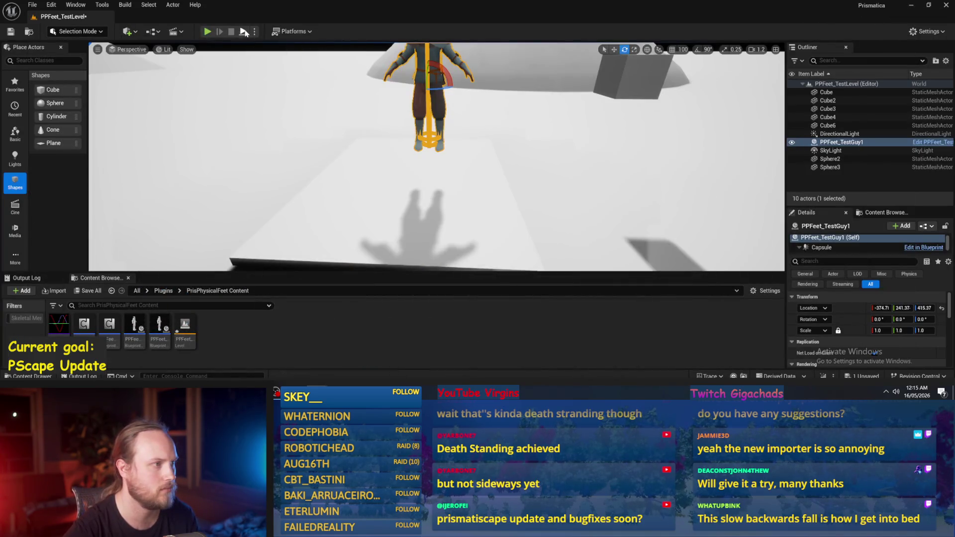
Step: Play-test the level twice, tilting the Cube6 platform under the character
{"action": "key", "text": "alt+p"}
{"action": "key", "text": "F8"}
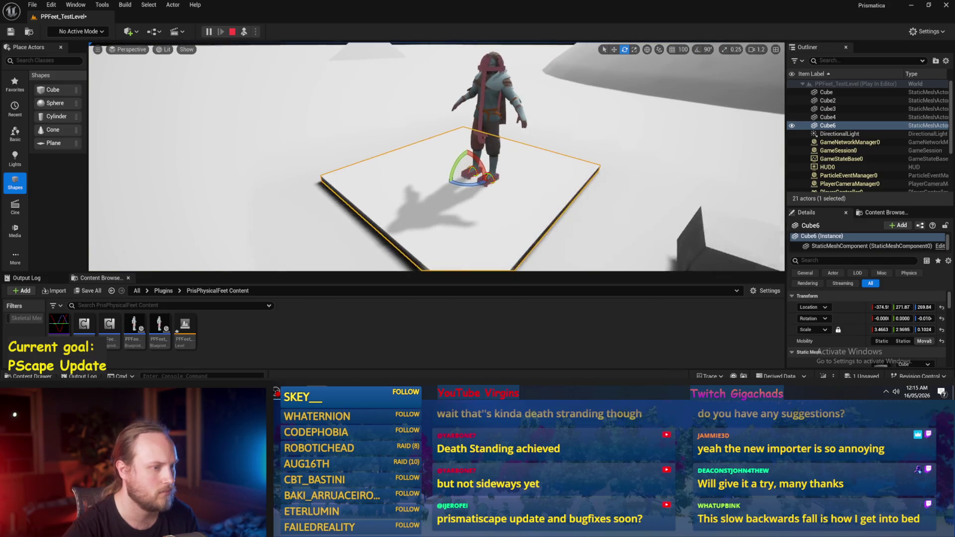
{"action": "mouse_move", "coordinate": [475, 164]}
{"action": "left_mouse_down"}
{"action": "mouse_move", "coordinate": [467, 150]}
{"action": "mouse_move", "coordinate": [469, 168]}
{"action": "left_mouse_up"}
{"action": "key", "text": "Escape"}
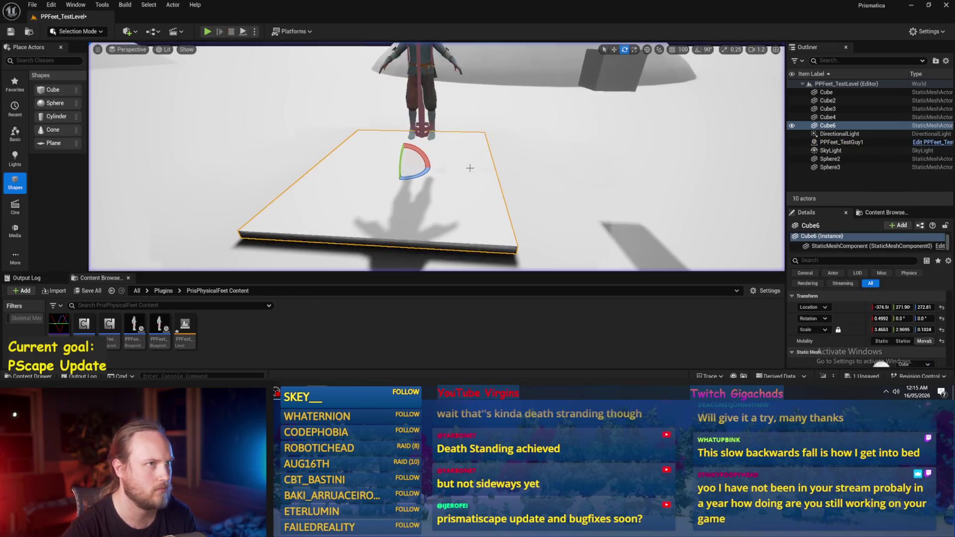
{"action": "key", "text": "alt+p"}
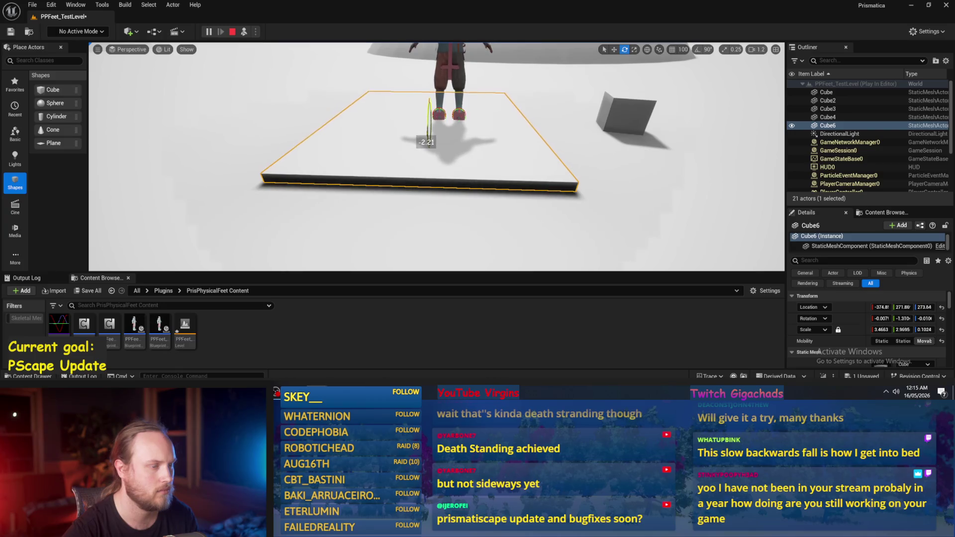
{"action": "key", "text": "Escape"}
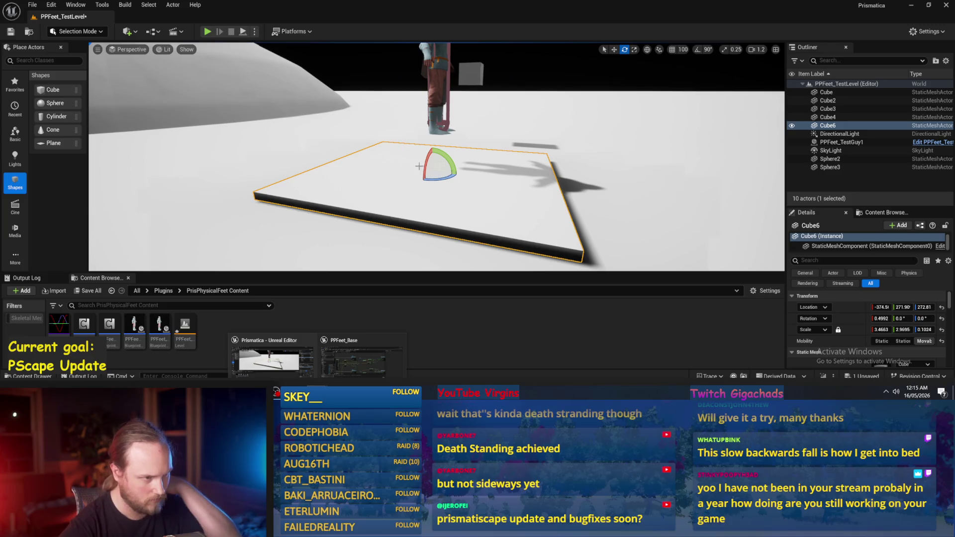
{"action": "left_click_drag", "start_coordinate": [435, 103], "coordinate": [497, 86]}
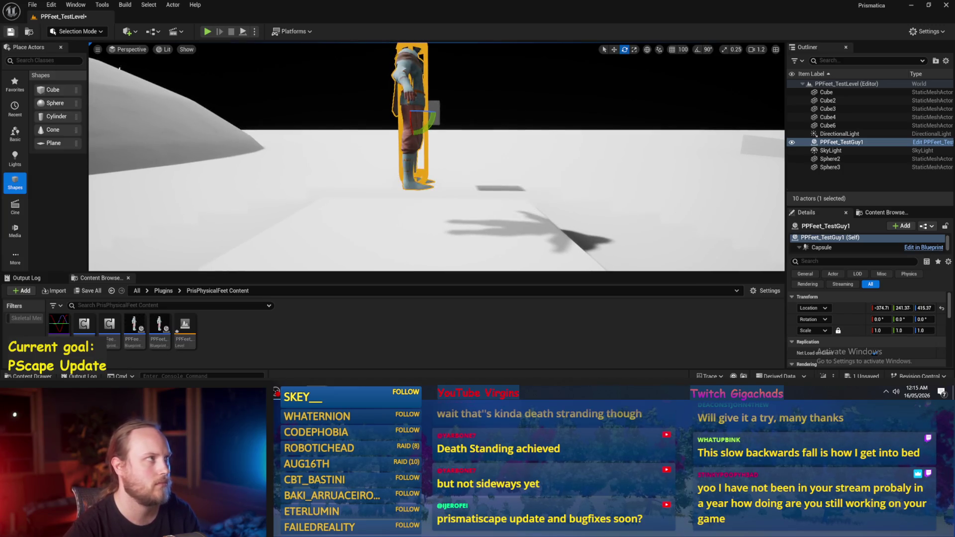
{"action": "left_click_drag", "start_coordinate": [341, 127], "coordinate": [341, 141]}
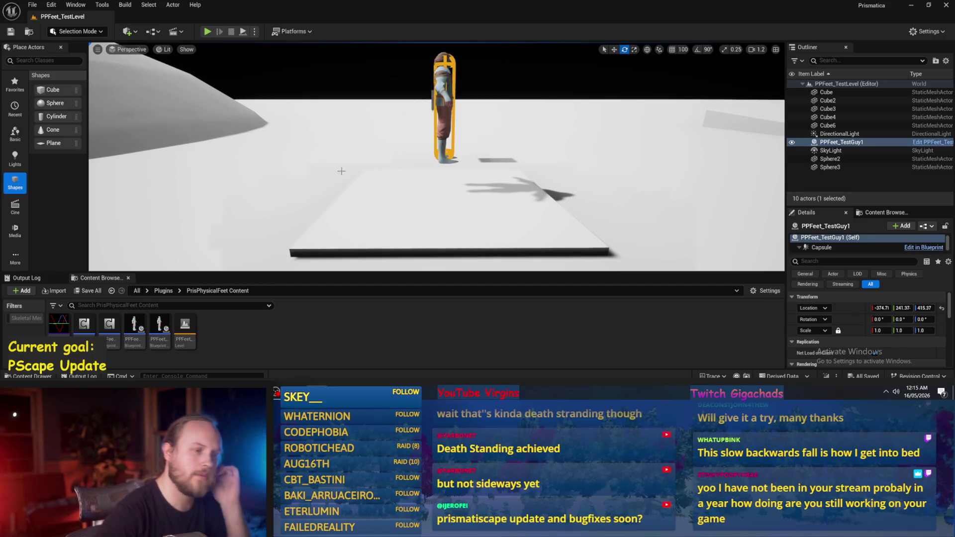
{"action": "scroll", "coordinate": [396, 239], "scroll_direction": "down", "scroll_amount": 1}
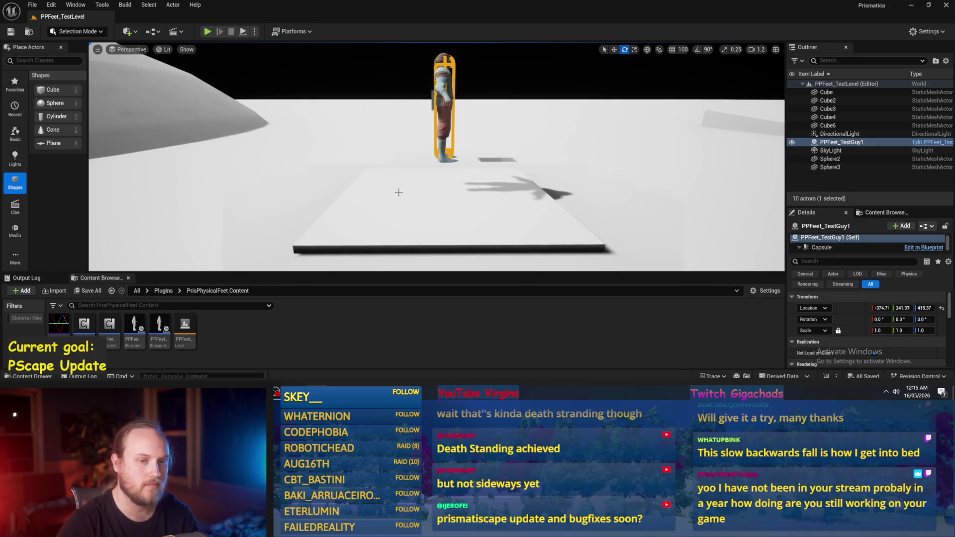
{"action": "scroll", "coordinate": [447, 122], "scroll_direction": "up", "scroll_amount": 3}
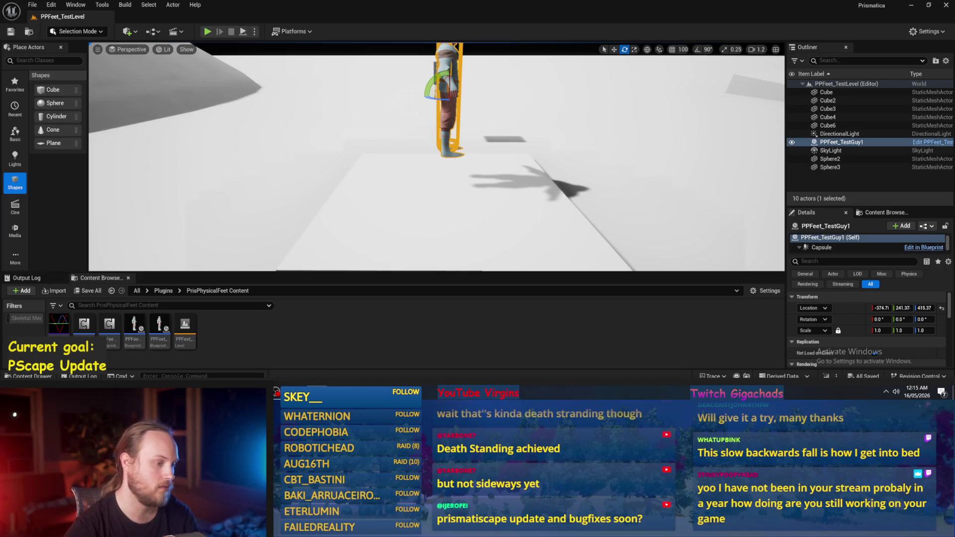
Step: In PPFeet_Base's GetSurfaceData graph, delete the two -90 Add nodes
{"action": "key", "text": "alt+Tab"}
{"action": "scroll", "coordinate": [535, 203], "scroll_direction": "up", "scroll_amount": 2}
{"action": "scroll", "coordinate": [536, 179], "scroll_direction": "up", "scroll_amount": 1}
{"action": "key", "text": "Delete"}
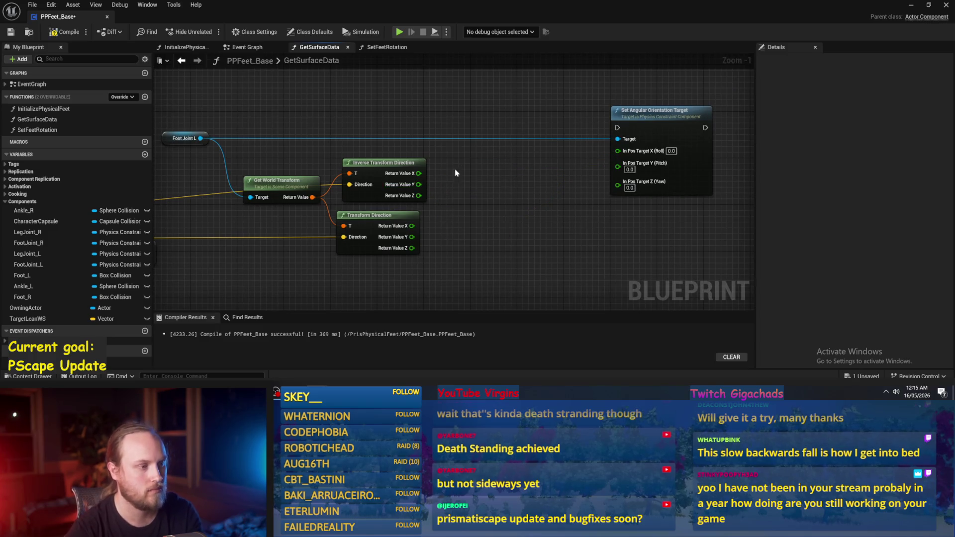
Step: Move the transform direction nodes aside and compile PPFeet_Base
{"action": "left_click_drag", "start_coordinate": [268, 179], "coordinate": [278, 175]}
{"action": "scroll", "coordinate": [390, 162], "scroll_direction": "down", "scroll_amount": 1}
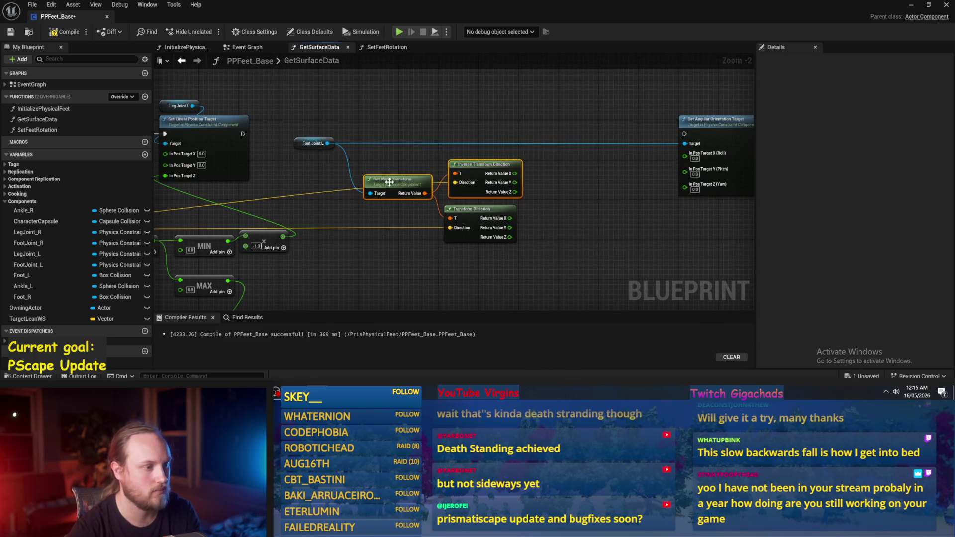
{"action": "left_click_drag", "start_coordinate": [390, 182], "coordinate": [419, 298]}
{"action": "mouse_move", "coordinate": [374, 205]}
{"action": "left_mouse_down"}
{"action": "mouse_move", "coordinate": [566, 186]}
{"action": "mouse_move", "coordinate": [328, 159]}
{"action": "left_mouse_up"}
{"action": "left_click", "coordinate": [11, 32]}
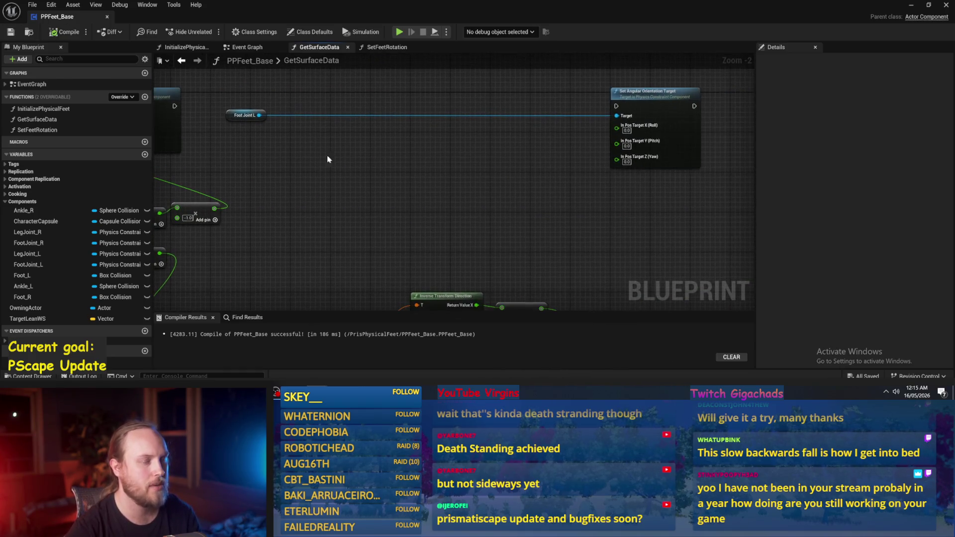
Step: Recombine In Pos Target X, Y, Z into one pin and search 'to rot' from the hit Normal
{"action": "right_click", "coordinate": [618, 129]}
{"action": "left_click", "coordinate": [643, 173]}
{"action": "mouse_move", "coordinate": [599, 169]}
{"action": "left_mouse_down"}
{"action": "mouse_move", "coordinate": [586, 152]}
{"action": "mouse_move", "coordinate": [434, 203]}
{"action": "left_mouse_up"}
{"action": "mouse_move", "coordinate": [257, 202]}
{"action": "left_mouse_down"}
{"action": "mouse_move", "coordinate": [242, 183]}
{"action": "mouse_move", "coordinate": [736, 187]}
{"action": "mouse_move", "coordinate": [728, 186]}
{"action": "left_mouse_up"}
{"action": "type", "text": "to rot"}
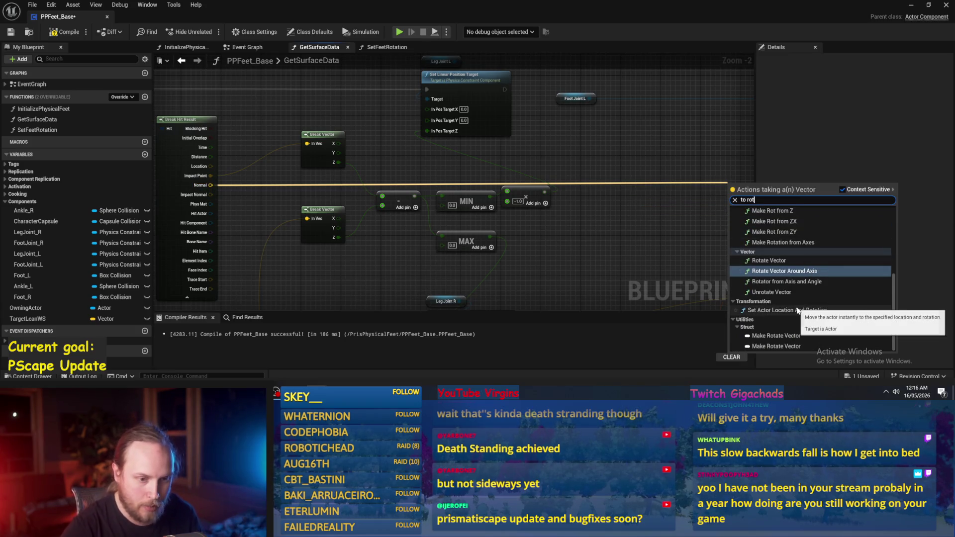
Step: Add a Make Rot from X node fed by the hit Normal
{"action": "scroll", "coordinate": [796, 298], "scroll_direction": "up", "scroll_amount": 2}
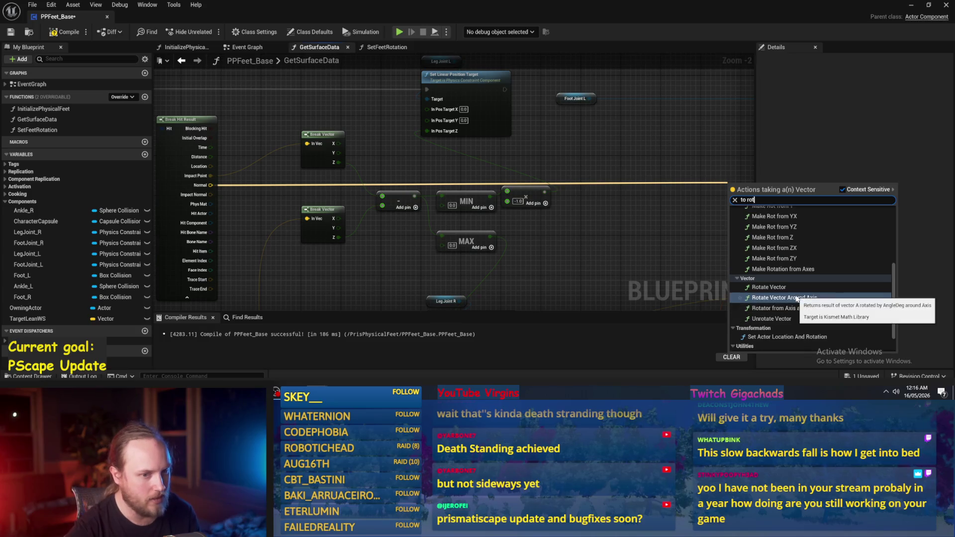
{"action": "scroll", "coordinate": [791, 269], "scroll_direction": "up", "scroll_amount": 2}
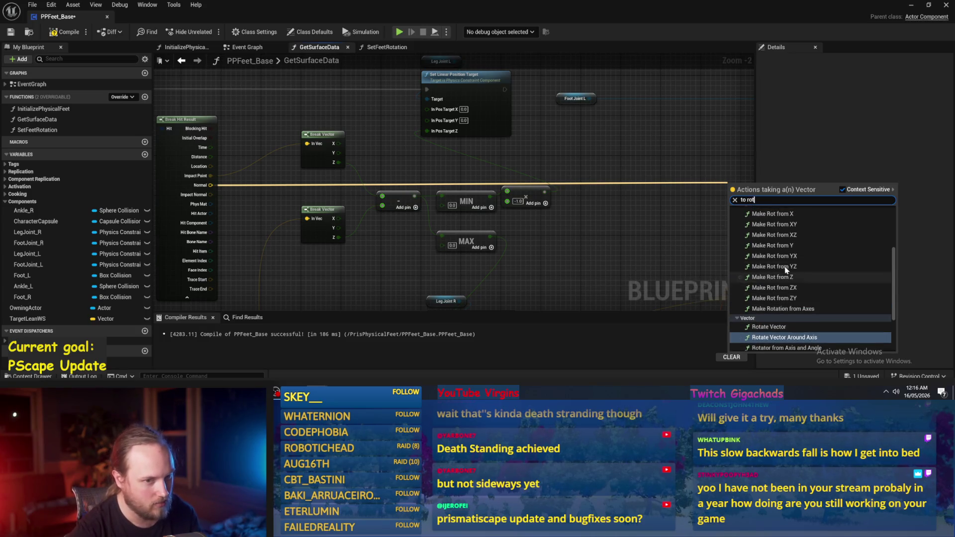
{"action": "scroll", "coordinate": [772, 226], "scroll_direction": "up", "scroll_amount": 1}
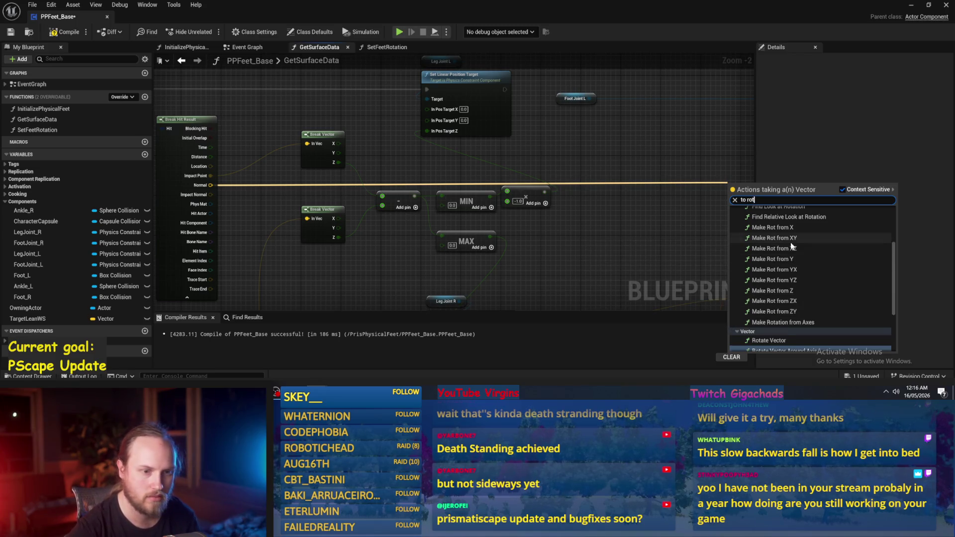
{"action": "left_click", "coordinate": [778, 231]}
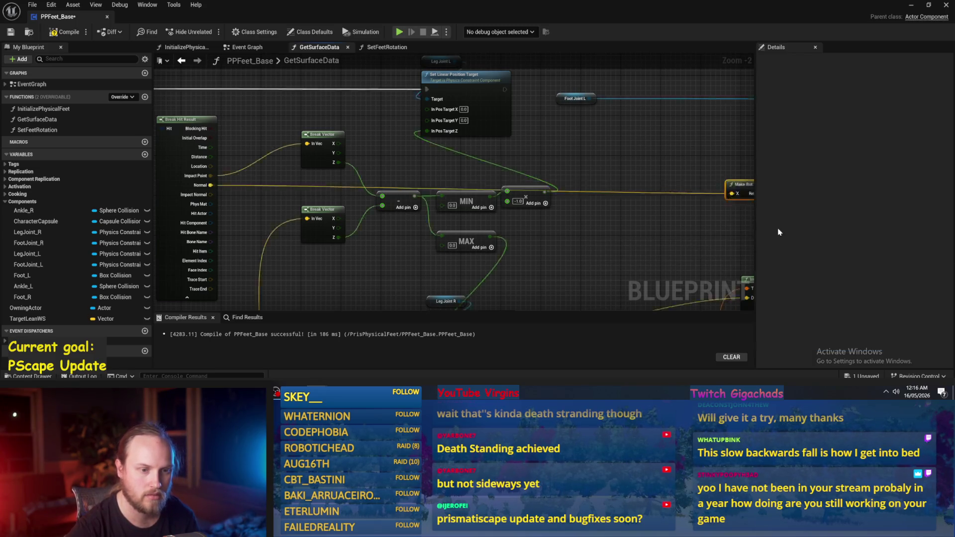
{"action": "left_click_drag", "start_coordinate": [577, 201], "coordinate": [548, 206]}
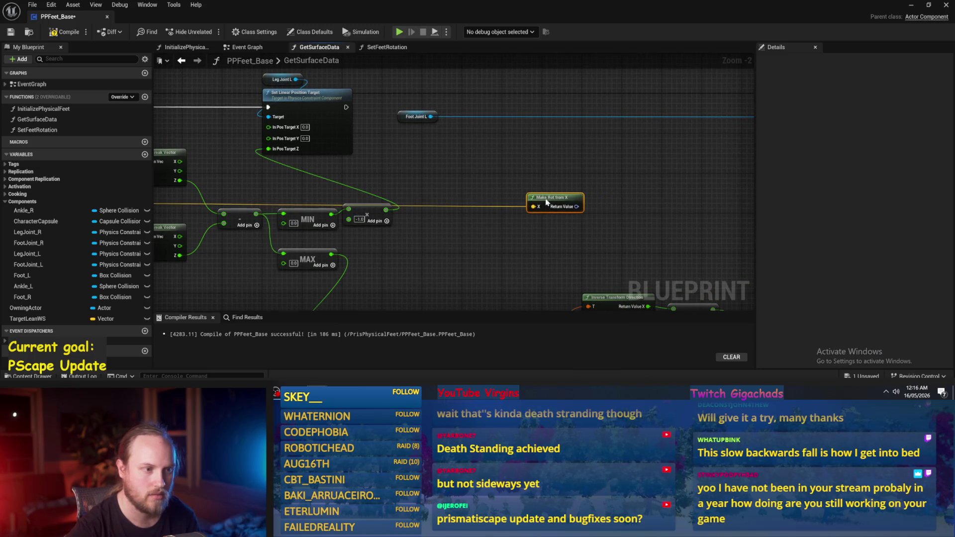
Step: Add a Get World Rotation node for the Foot Joint L reference
{"action": "left_click_drag", "start_coordinate": [307, 117], "coordinate": [492, 149]}
{"action": "type", "text": "g"}
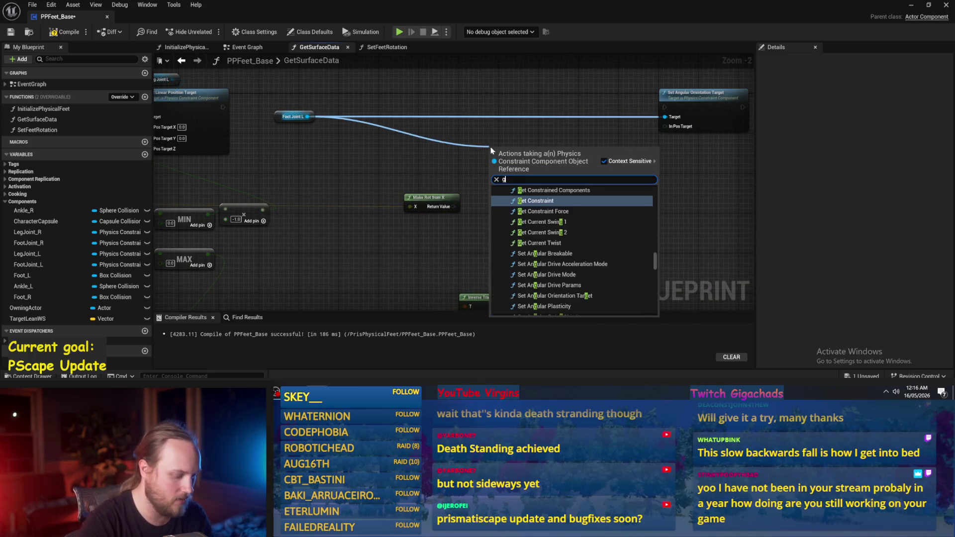
{"action": "type", "text": "et transfor"}
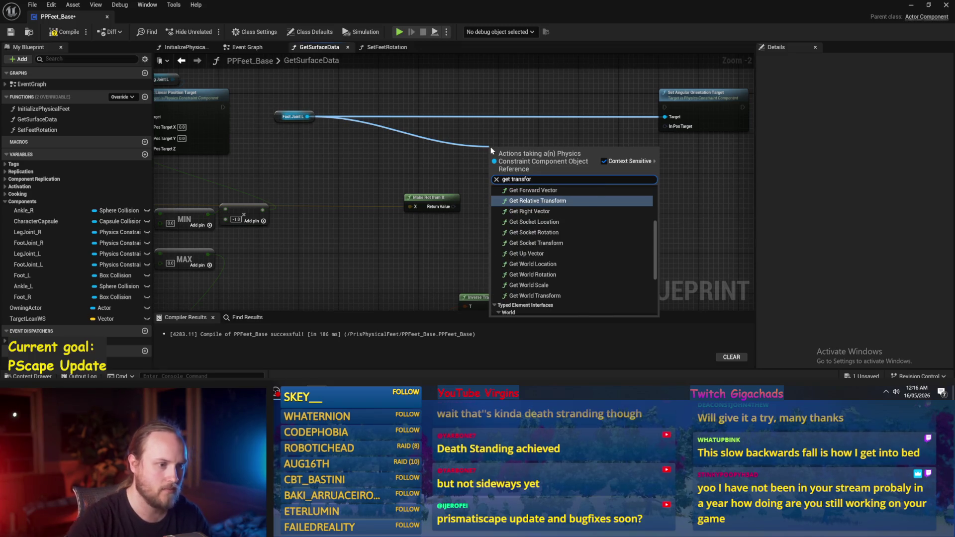
{"action": "scroll", "coordinate": [552, 266], "scroll_direction": "up", "scroll_amount": 1}
{"action": "scroll", "coordinate": [551, 266], "scroll_direction": "down", "scroll_amount": 3}
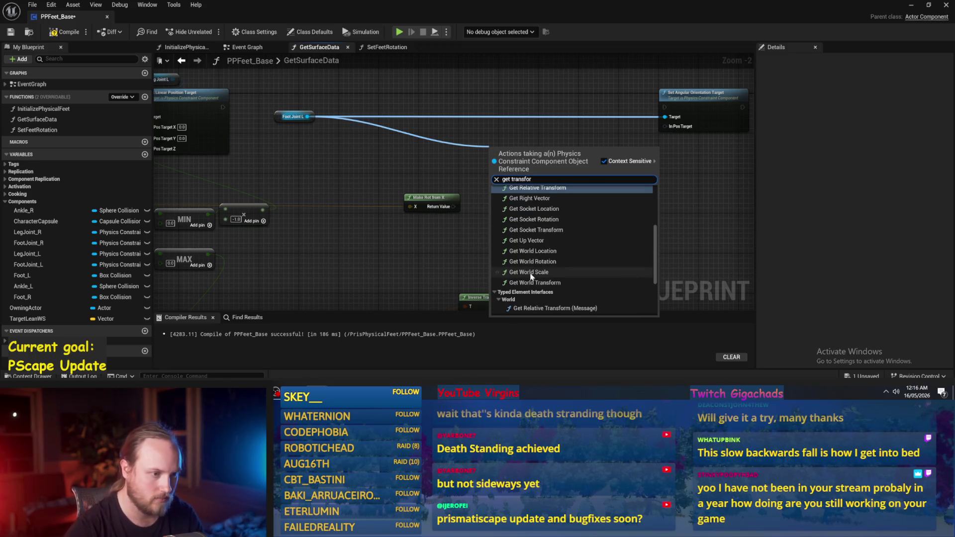
{"action": "scroll", "coordinate": [549, 239], "scroll_direction": "up", "scroll_amount": 2}
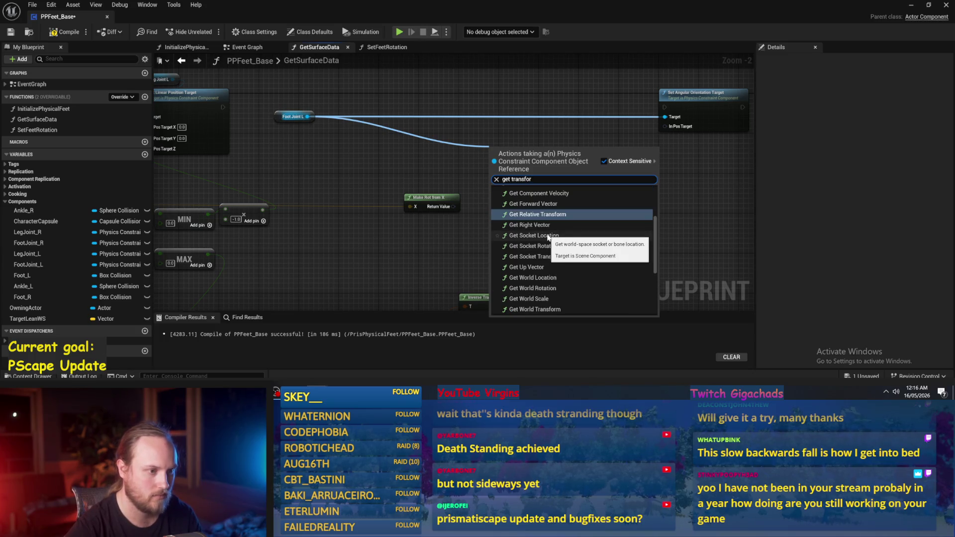
{"action": "scroll", "coordinate": [549, 239], "scroll_direction": "up", "scroll_amount": 2}
{"action": "left_click", "coordinate": [333, 131]}
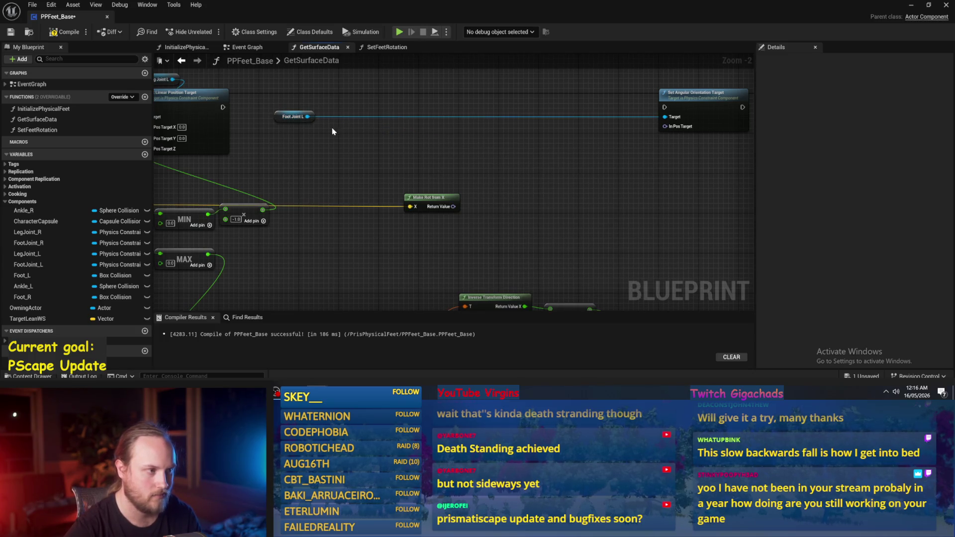
{"action": "left_click_drag", "start_coordinate": [308, 118], "coordinate": [500, 149]}
{"action": "type", "text": "rotat"}
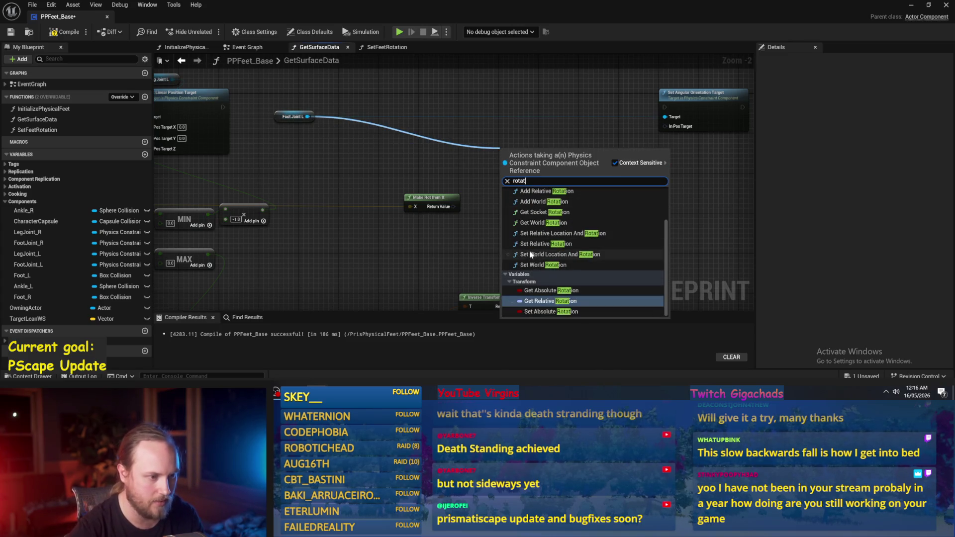
{"action": "left_click", "coordinate": [541, 224]}
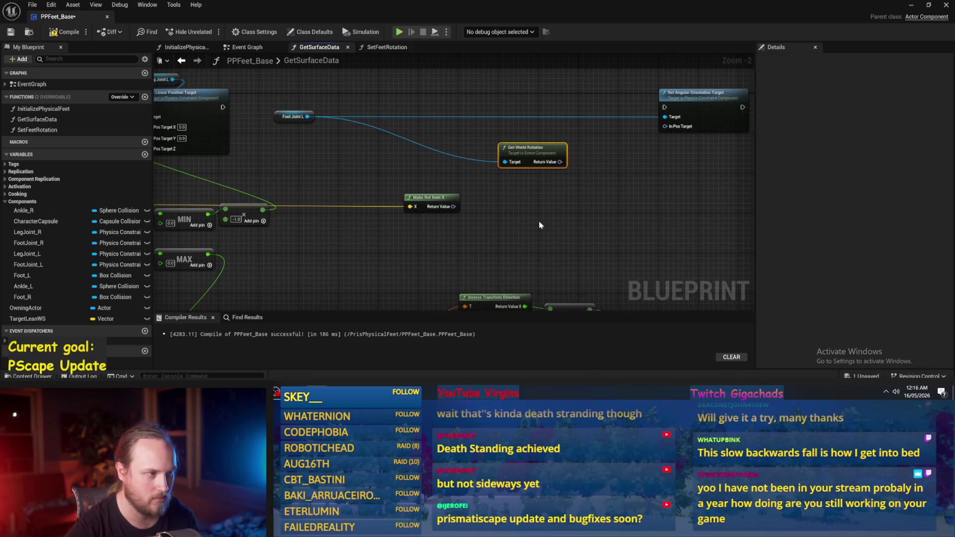
{"action": "scroll", "coordinate": [508, 239], "scroll_direction": "up", "scroll_amount": 2}
{"action": "mouse_move", "coordinate": [504, 153]}
{"action": "left_mouse_down"}
{"action": "mouse_move", "coordinate": [382, 138]}
{"action": "mouse_move", "coordinate": [370, 160]}
{"action": "left_mouse_up"}
{"action": "scroll", "coordinate": [374, 159], "scroll_direction": "down", "scroll_amount": 2}
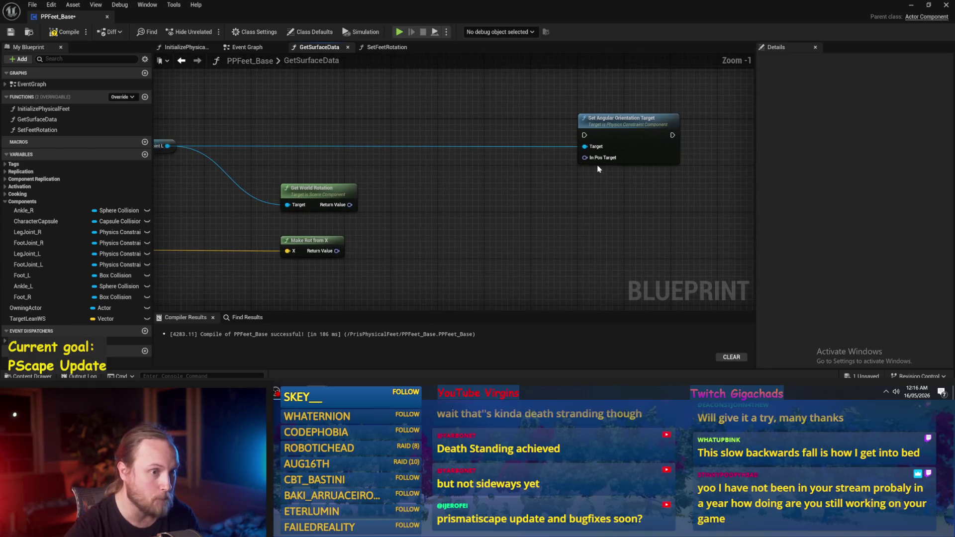
{"action": "left_click", "coordinate": [521, 205]}
Step: Add a Delta (Rotator) of world rotation and Make Rot from X into In Pos Target
{"action": "left_click_drag", "start_coordinate": [385, 186], "coordinate": [435, 184]}
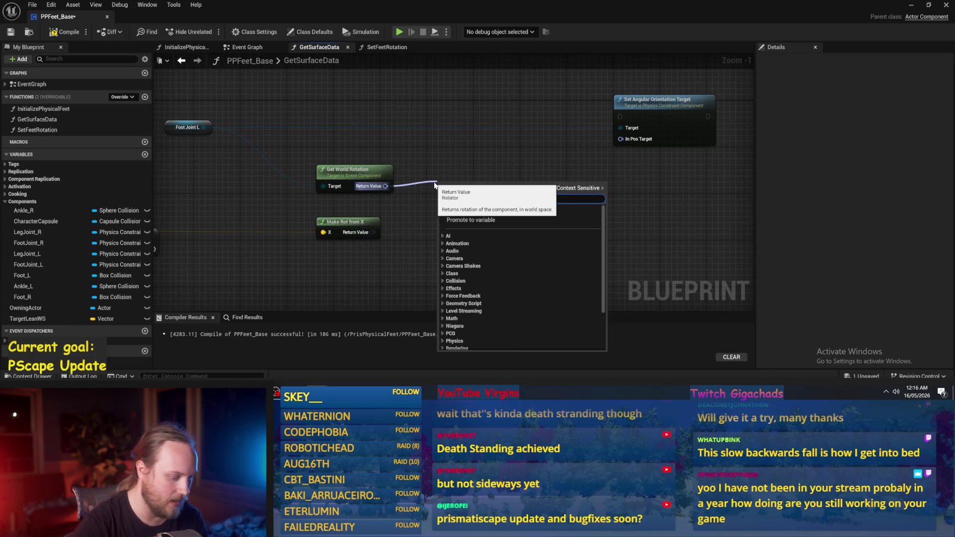
{"action": "type", "text": "delta"}
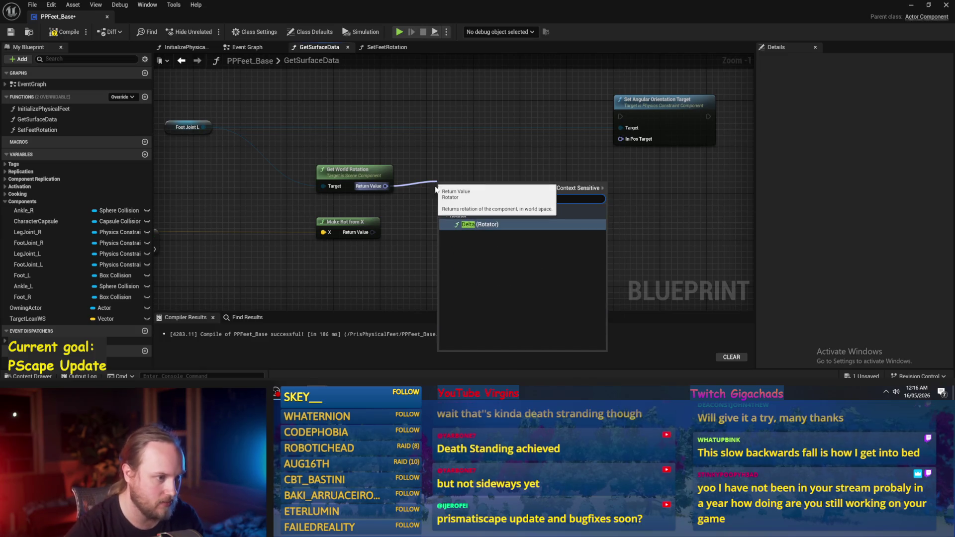
{"action": "key", "text": "Return"}
{"action": "left_click_drag", "start_coordinate": [372, 232], "coordinate": [581, 158]}
{"action": "key", "text": "ctrl+z"}
{"action": "scroll", "coordinate": [244, 132], "scroll_direction": "up", "scroll_amount": 1}
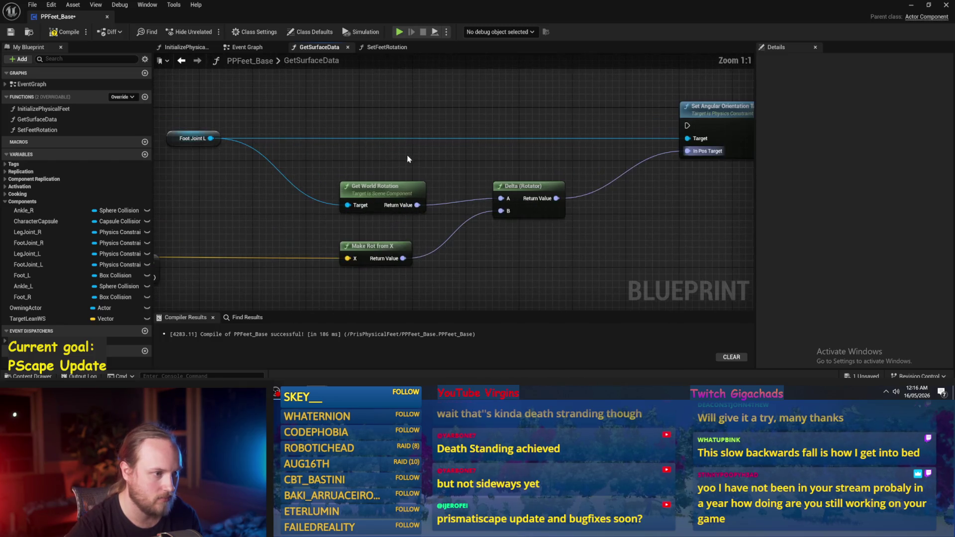
{"action": "left_click", "coordinate": [397, 197]}
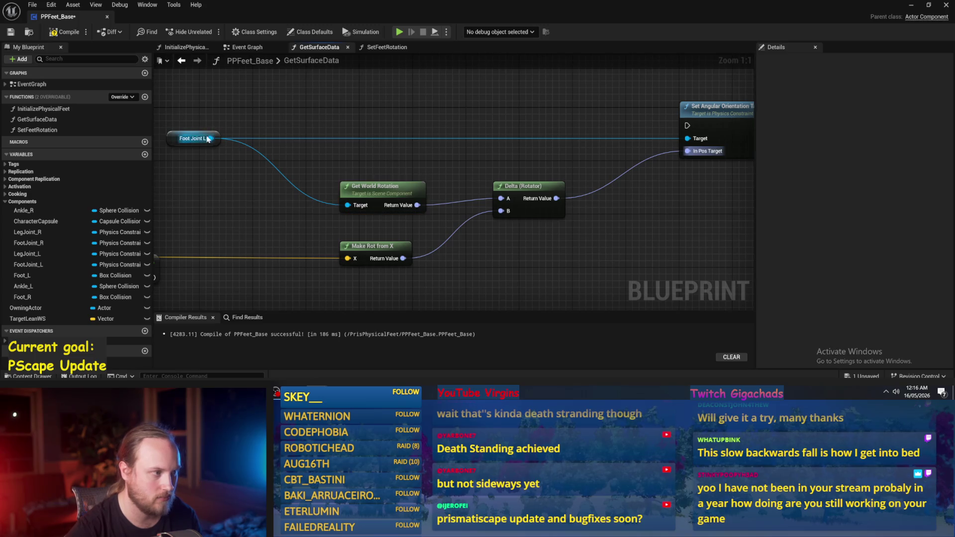
{"action": "scroll", "coordinate": [374, 155], "scroll_direction": "down", "scroll_amount": 1}
Step: Chain the orientation target after the position target and select the left foot orientation nodes
{"action": "left_click_drag", "start_coordinate": [220, 138], "coordinate": [721, 143]}
{"action": "scroll", "coordinate": [604, 207], "scroll_direction": "down", "scroll_amount": 1}
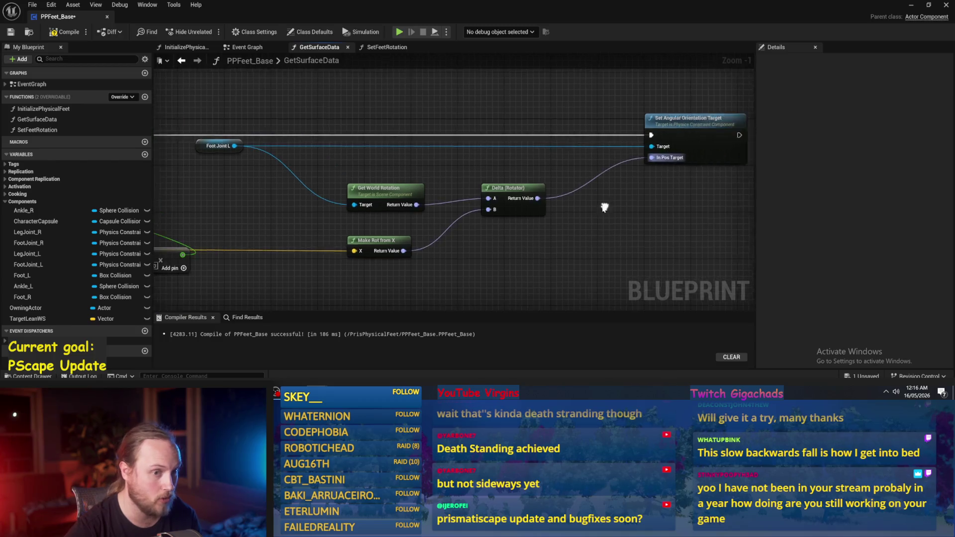
{"action": "mouse_move", "coordinate": [687, 101]}
{"action": "left_mouse_down"}
{"action": "mouse_move", "coordinate": [251, 273]}
{"action": "mouse_move", "coordinate": [282, 277]}
{"action": "left_mouse_up"}
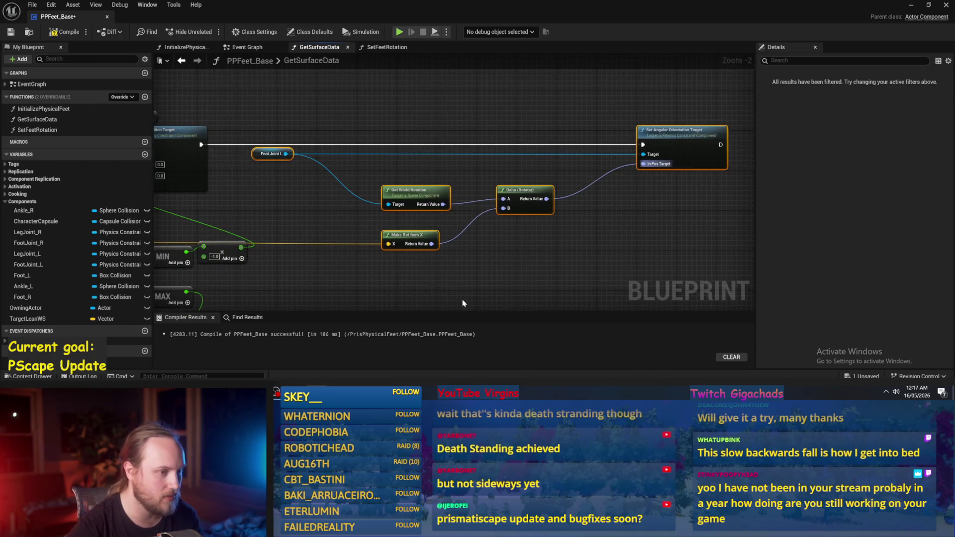
{"action": "scroll", "coordinate": [463, 304], "scroll_direction": "down", "scroll_amount": 2}
{"action": "mouse_move", "coordinate": [627, 180]}
{"action": "left_mouse_down"}
{"action": "mouse_move", "coordinate": [325, 281]}
{"action": "mouse_move", "coordinate": [357, 296]}
{"action": "left_mouse_up"}
Step: Paste the orientation nodes and rewire them to Foot Joint R, the right exec chain and hit Normal
{"action": "key", "text": "Delete"}
{"action": "key", "text": "ctrl+v"}
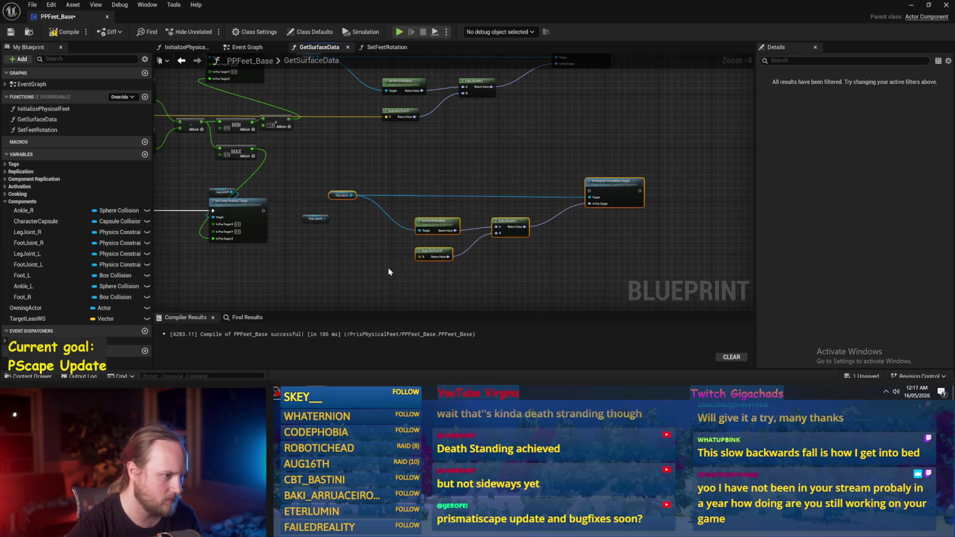
{"action": "scroll", "coordinate": [342, 224], "scroll_direction": "up", "scroll_amount": 2}
{"action": "left_click_drag", "start_coordinate": [355, 183], "coordinate": [317, 221]}
{"action": "left_click_drag", "start_coordinate": [226, 205], "coordinate": [714, 175]}
{"action": "mouse_move", "coordinate": [204, 269]}
{"action": "left_mouse_down"}
{"action": "mouse_move", "coordinate": [304, 236]}
{"action": "mouse_move", "coordinate": [500, 201]}
{"action": "mouse_move", "coordinate": [470, 149]}
{"action": "left_mouse_up"}
{"action": "mouse_move", "coordinate": [194, 181]}
{"action": "left_mouse_down"}
{"action": "mouse_move", "coordinate": [714, 164]}
{"action": "mouse_move", "coordinate": [725, 154]}
{"action": "left_mouse_up"}
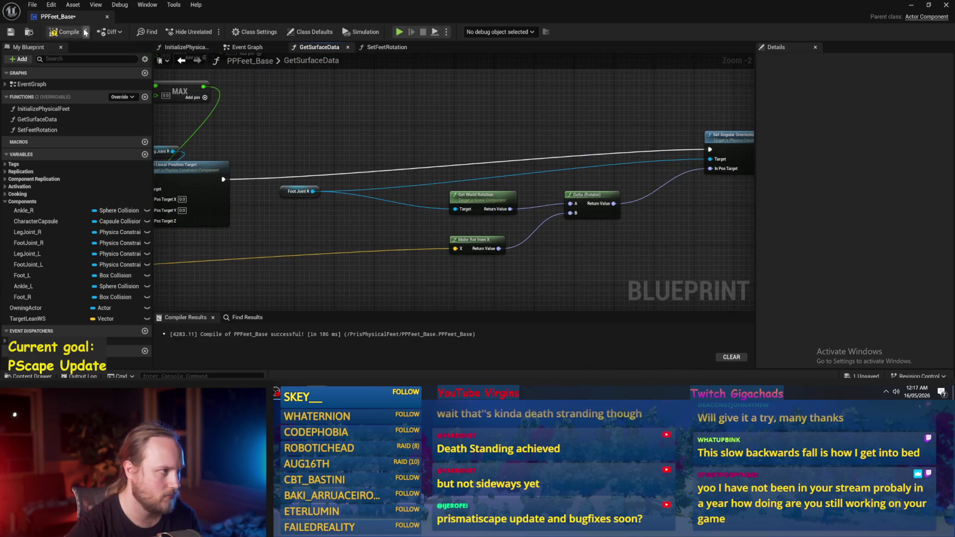
Step: Play-test the level, stop it, and return to PPFeet_Base
{"action": "left_click", "coordinate": [925, 5]}
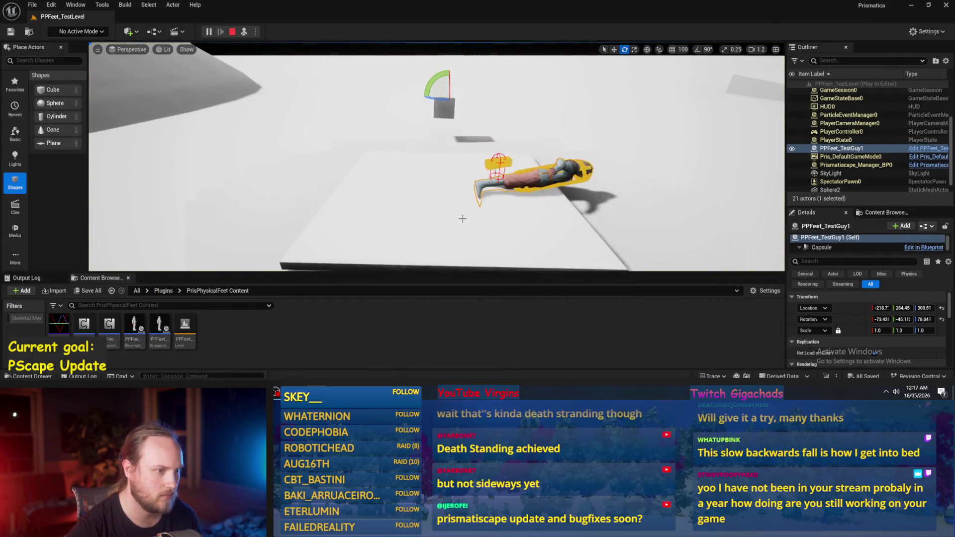
{"action": "key", "text": "Escape"}
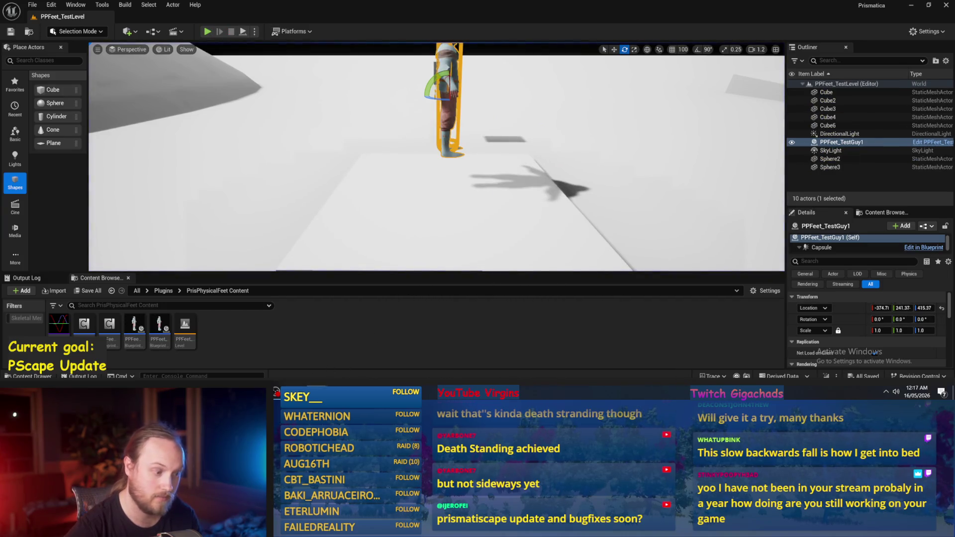
{"action": "key", "text": "alt+Tab"}
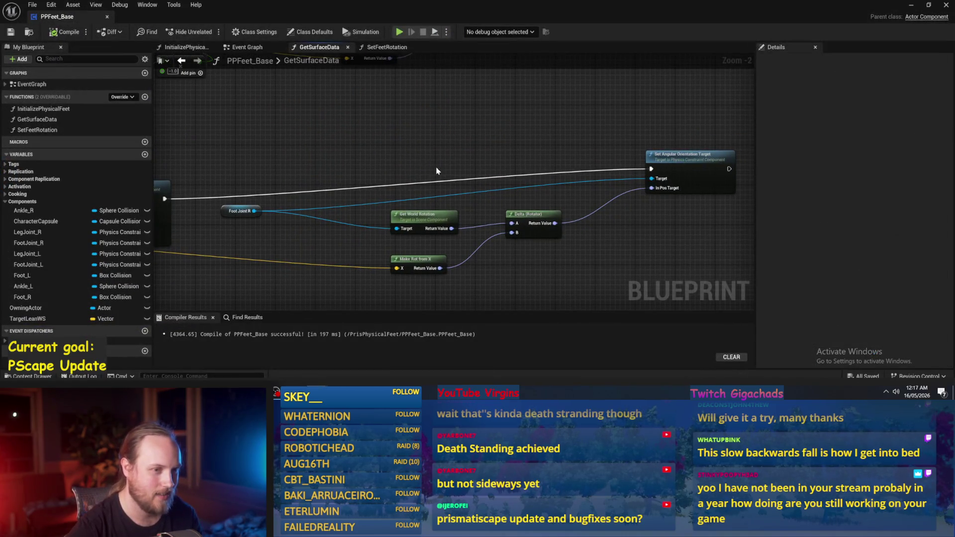
Step: Reposition the Make Rot from X node beside the Delta (Rotator) node
{"action": "left_click", "coordinate": [476, 202]}
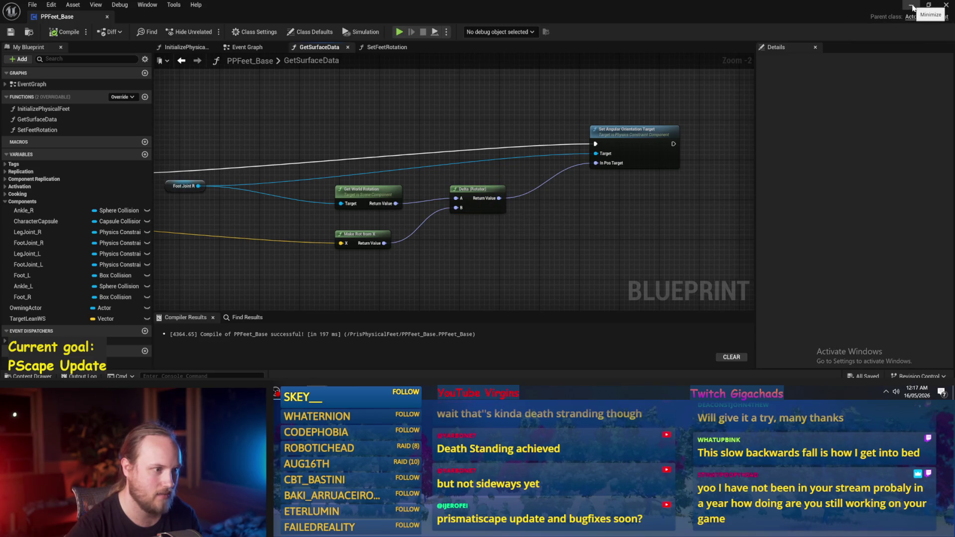
{"action": "left_click_drag", "start_coordinate": [512, 142], "coordinate": [547, 176]}
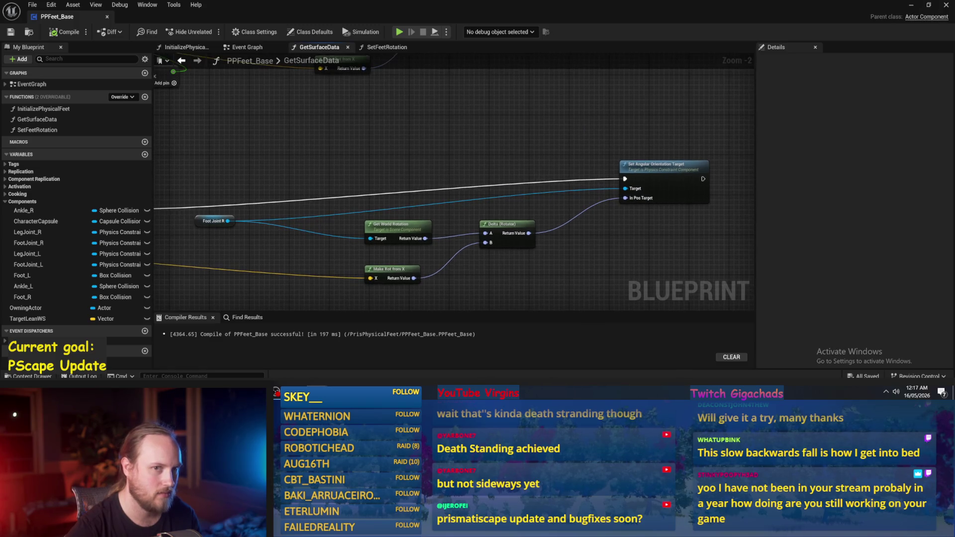
{"action": "scroll", "coordinate": [508, 175], "scroll_direction": "down", "scroll_amount": 2}
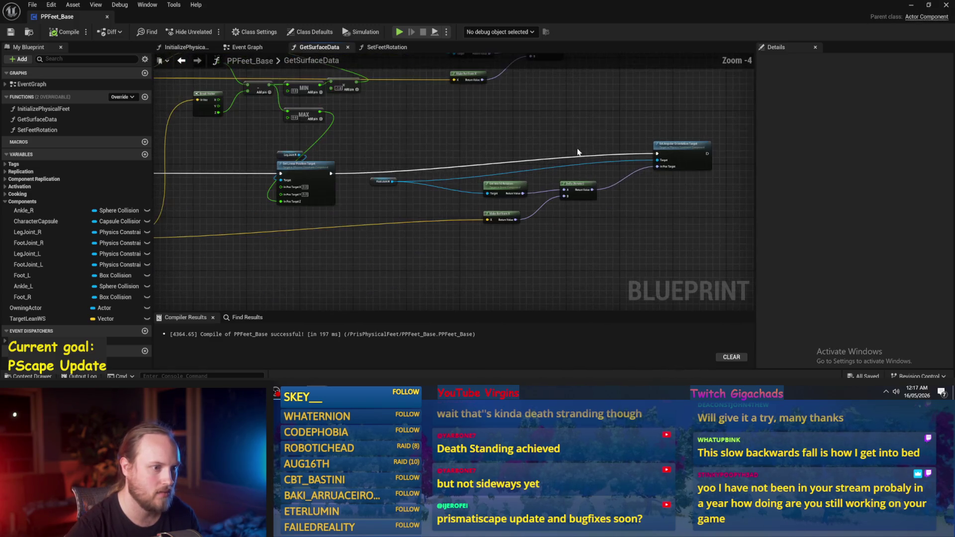
{"action": "scroll", "coordinate": [368, 222], "scroll_direction": "up", "scroll_amount": 2}
{"action": "mouse_move", "coordinate": [365, 220]}
{"action": "left_mouse_down"}
{"action": "mouse_move", "coordinate": [399, 213]}
{"action": "mouse_move", "coordinate": [365, 228]}
{"action": "mouse_move", "coordinate": [445, 213]}
{"action": "left_mouse_up"}
{"action": "scroll", "coordinate": [399, 213], "scroll_direction": "down", "scroll_amount": 1}
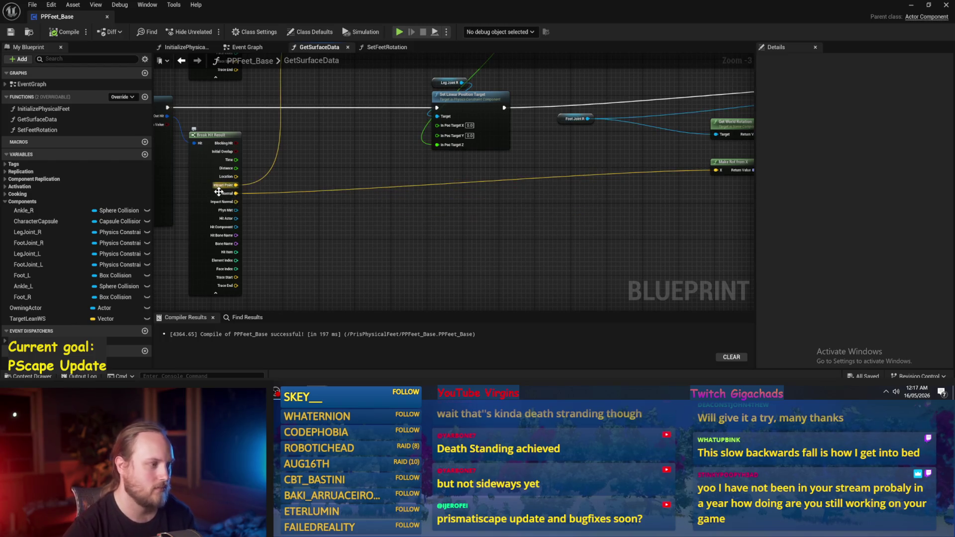
{"action": "left_click_drag", "start_coordinate": [220, 189], "coordinate": [140, 201]}
{"action": "left_click_drag", "start_coordinate": [504, 232], "coordinate": [412, 217]}
{"action": "left_click_drag", "start_coordinate": [568, 162], "coordinate": [538, 176]}
{"action": "mouse_move", "coordinate": [461, 154]}
{"action": "left_mouse_down"}
{"action": "mouse_move", "coordinate": [587, 134]}
{"action": "mouse_move", "coordinate": [509, 142]}
{"action": "left_mouse_up"}
{"action": "left_click", "coordinate": [541, 136]}
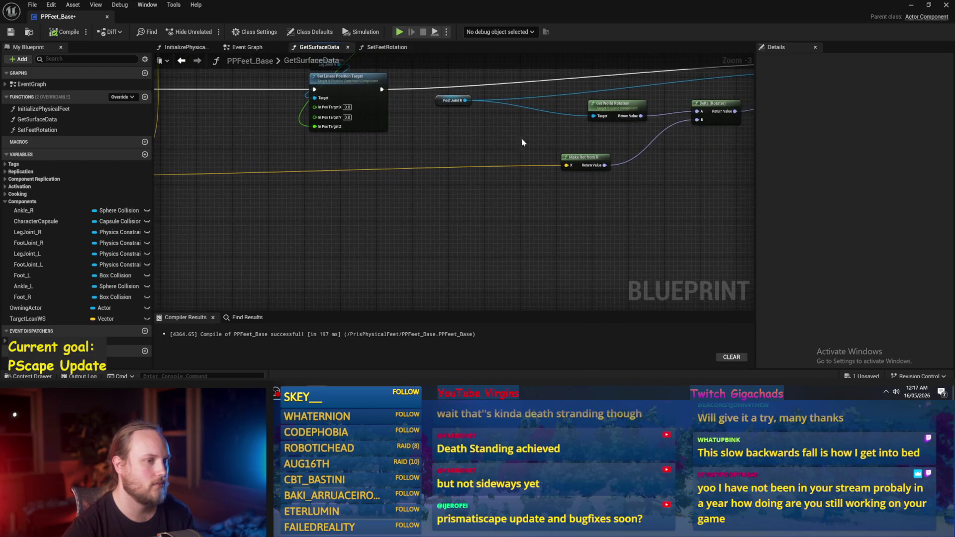
{"action": "mouse_move", "coordinate": [580, 165]}
{"action": "left_mouse_down"}
{"action": "mouse_move", "coordinate": [589, 170]}
{"action": "mouse_move", "coordinate": [554, 228]}
{"action": "mouse_move", "coordinate": [420, 252]}
{"action": "mouse_move", "coordinate": [580, 239]}
{"action": "mouse_move", "coordinate": [670, 133]}
{"action": "mouse_move", "coordinate": [635, 171]}
{"action": "left_mouse_up"}
{"action": "left_click", "coordinate": [461, 137]}
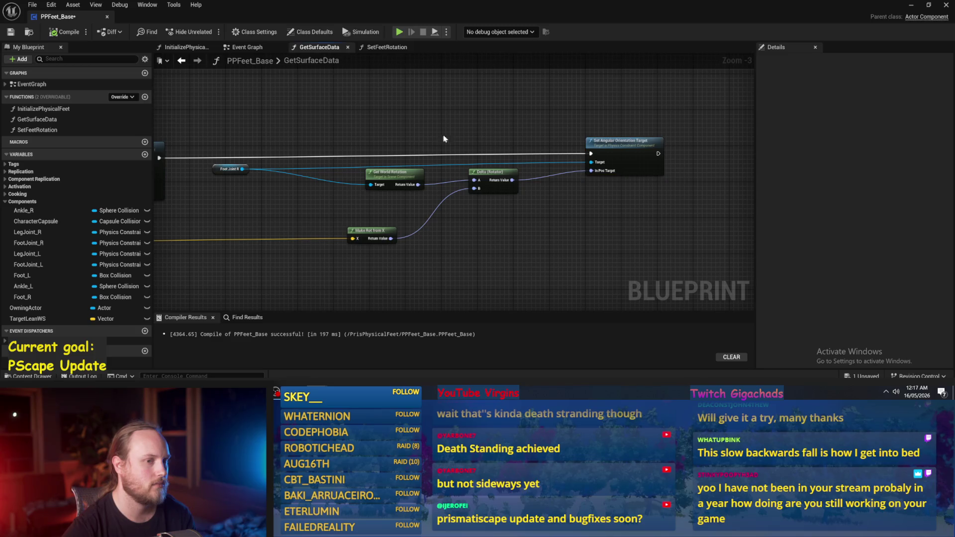
Step: Regroup Foot Joint R, Get World Rotation and Delta below Set Angular Orientation Target, then compile
{"action": "mouse_move", "coordinate": [218, 172]}
{"action": "left_mouse_down"}
{"action": "mouse_move", "coordinate": [314, 209]}
{"action": "mouse_move", "coordinate": [335, 167]}
{"action": "mouse_move", "coordinate": [308, 175]}
{"action": "left_mouse_up"}
{"action": "left_click", "coordinate": [432, 147]}
{"action": "left_click_drag", "start_coordinate": [628, 152], "coordinate": [628, 157]}
{"action": "left_click_drag", "start_coordinate": [490, 219], "coordinate": [316, 145]}
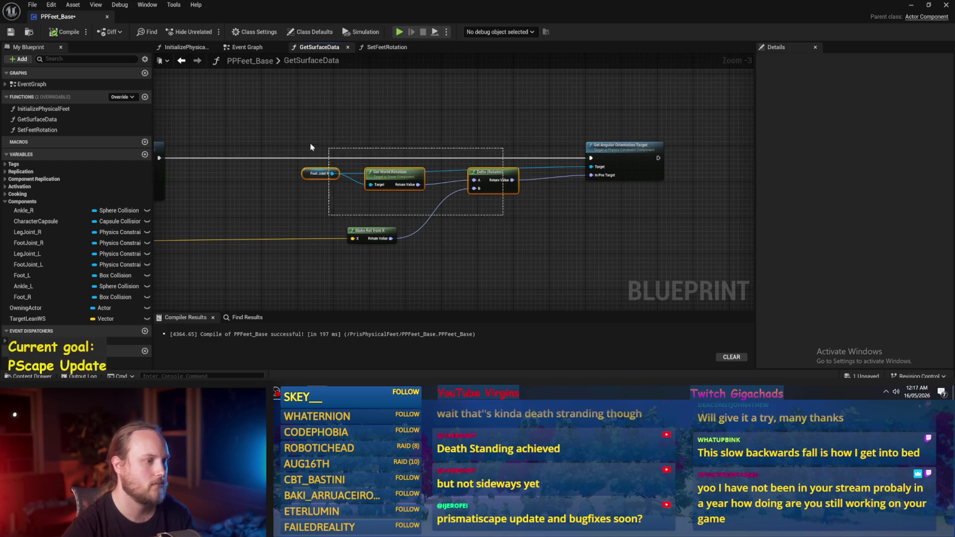
{"action": "left_click_drag", "start_coordinate": [393, 178], "coordinate": [388, 196]}
{"action": "scroll", "coordinate": [383, 136], "scroll_direction": "up", "scroll_amount": 2}
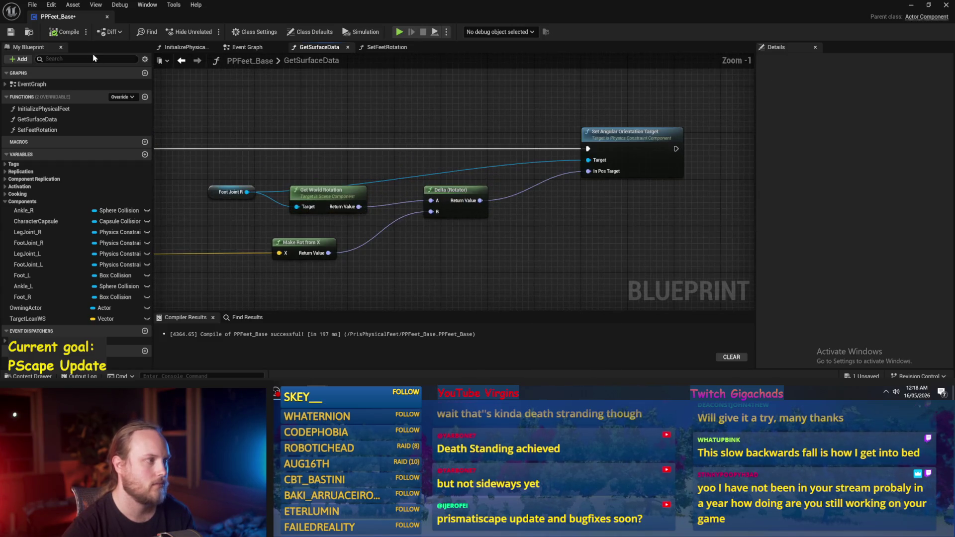
{"action": "left_click", "coordinate": [11, 31]}
{"action": "scroll", "coordinate": [498, 149], "scroll_direction": "down", "scroll_amount": 1}
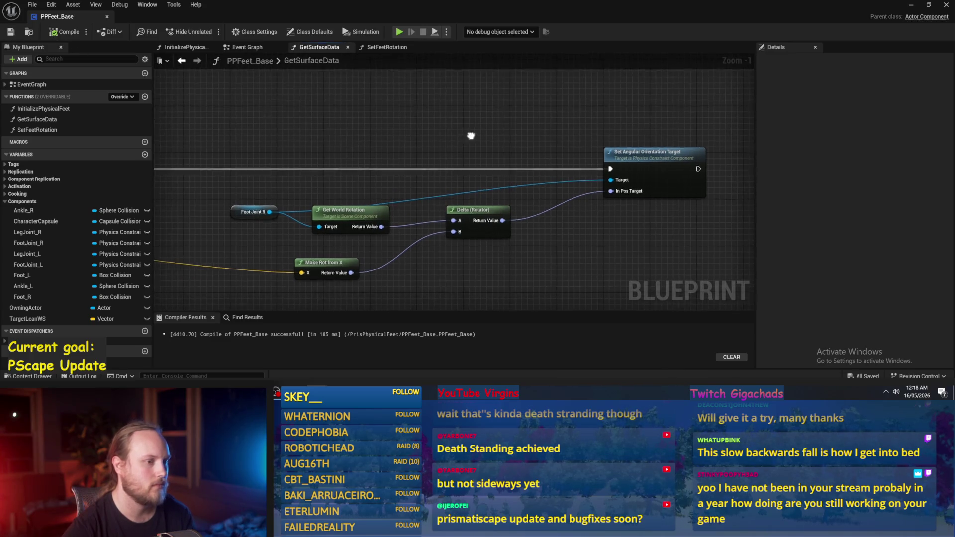
{"action": "left_click_drag", "start_coordinate": [498, 145], "coordinate": [402, 137]}
{"action": "scroll", "coordinate": [462, 137], "scroll_direction": "up", "scroll_amount": 1}
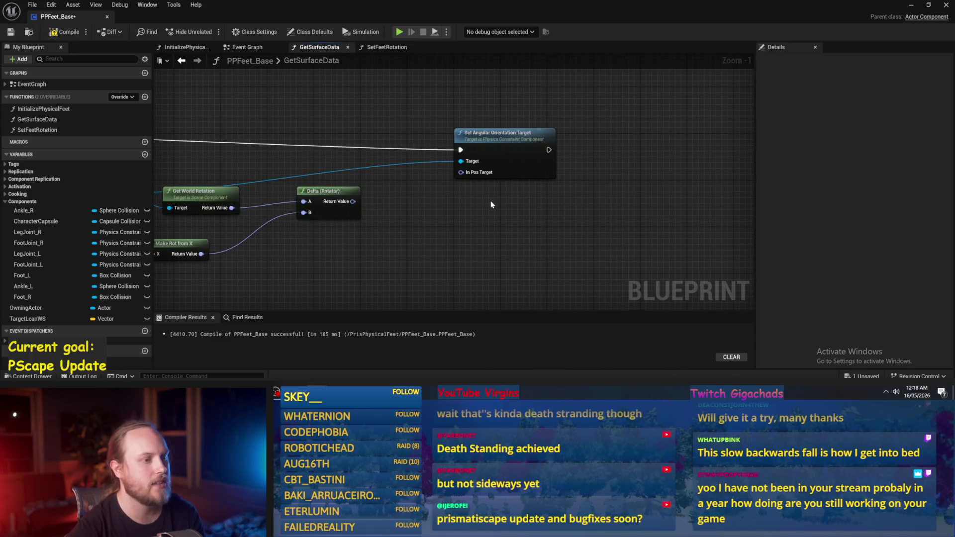
Step: Split In Pos Target into Roll, Pitch and Yaw and lower the rotation nodes
{"action": "right_click", "coordinate": [460, 172]}
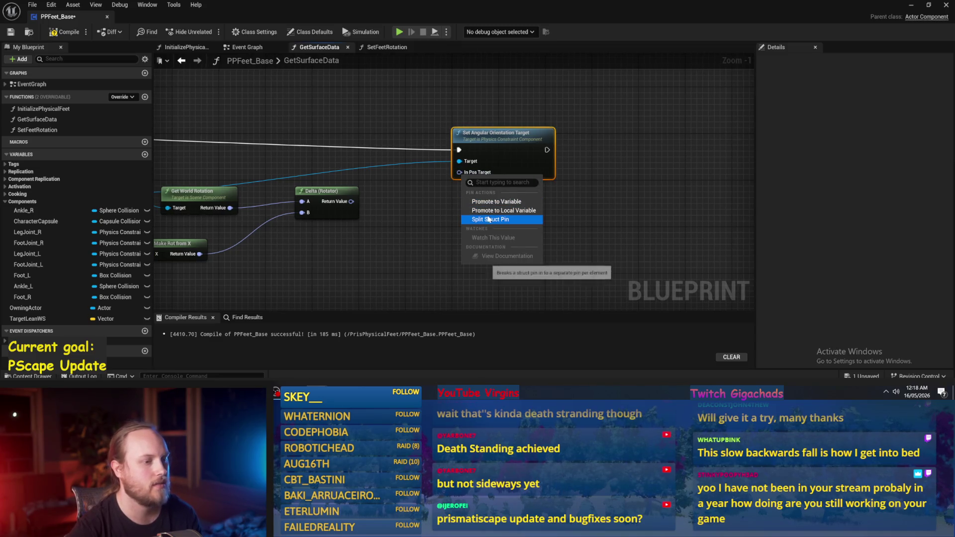
{"action": "left_click", "coordinate": [446, 199]}
{"action": "scroll", "coordinate": [445, 198], "scroll_direction": "down", "scroll_amount": 3}
{"action": "left_click_drag", "start_coordinate": [578, 201], "coordinate": [586, 202]}
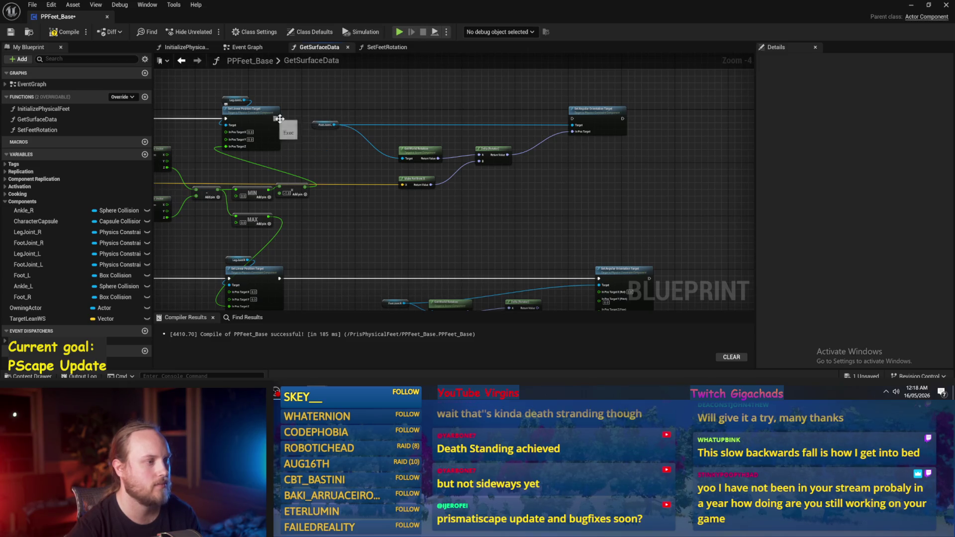
{"action": "scroll", "coordinate": [485, 180], "scroll_direction": "up", "scroll_amount": 3}
{"action": "mouse_move", "coordinate": [361, 175]}
{"action": "left_mouse_down"}
{"action": "mouse_move", "coordinate": [366, 193]}
{"action": "mouse_move", "coordinate": [330, 228]}
{"action": "left_mouse_up"}
{"action": "left_click_drag", "start_coordinate": [393, 189], "coordinate": [410, 218]}
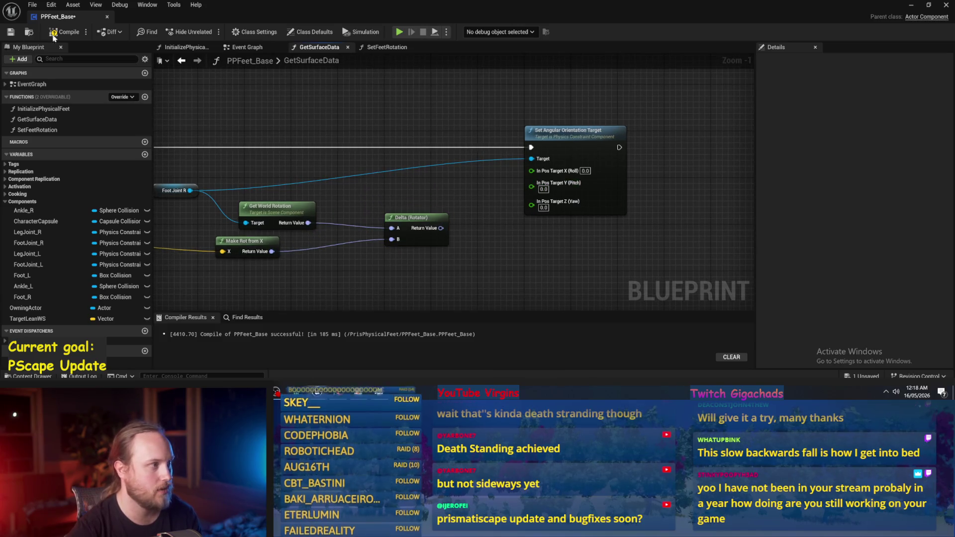
Step: Set Pitch to 45, recompile, and simulate the level
{"action": "left_click", "coordinate": [63, 31]}
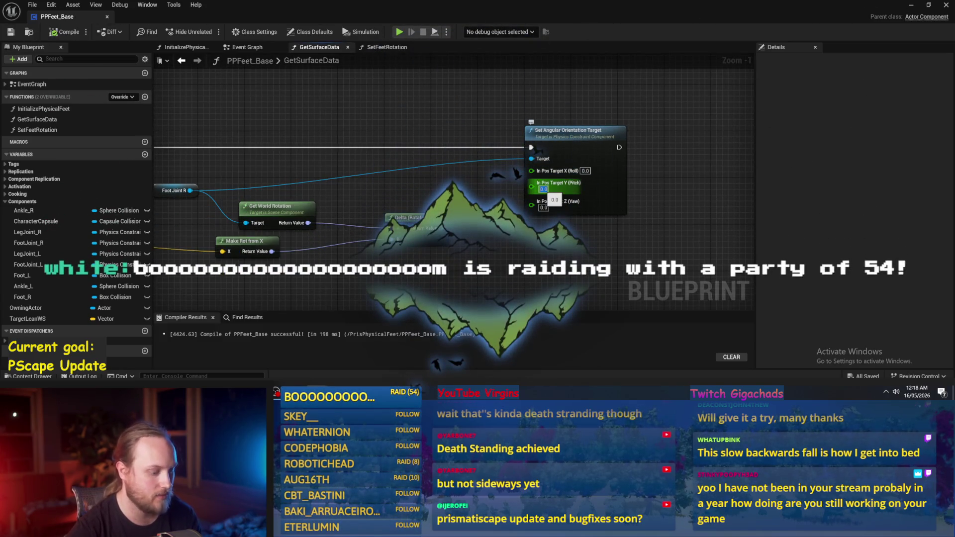
{"action": "type", "text": "45"}
{"action": "left_click", "coordinate": [64, 32]}
{"action": "left_click", "coordinate": [10, 32]}
{"action": "left_click_drag", "start_coordinate": [658, 180], "coordinate": [619, 197]}
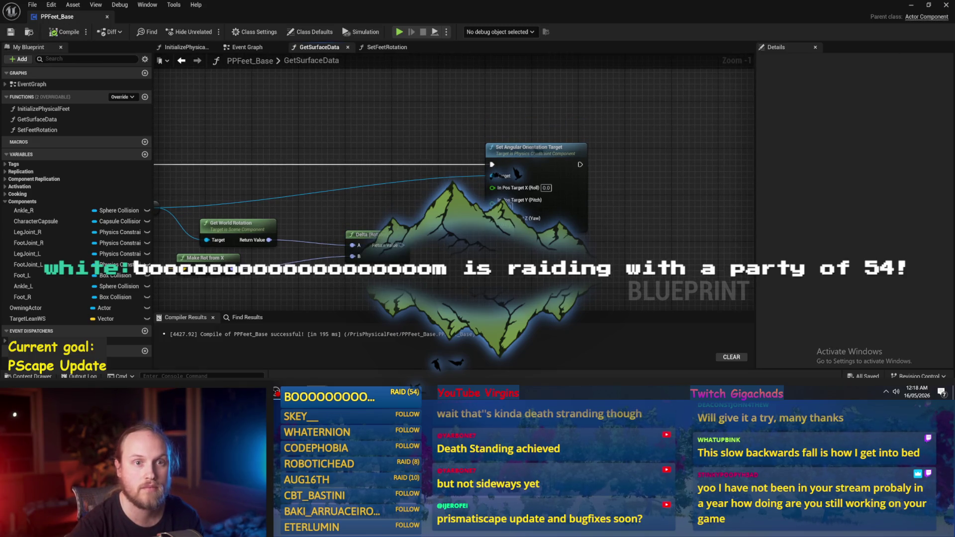
{"action": "left_click", "coordinate": [909, 7]}
{"action": "left_click", "coordinate": [244, 32]}
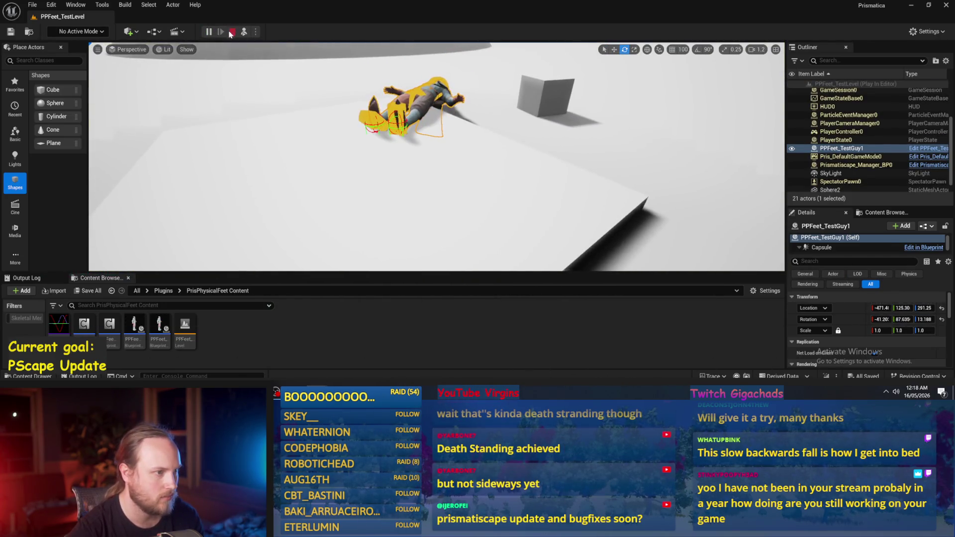
Step: Simulate the level once more and view the floor edge near the character
{"action": "key", "text": "Escape"}
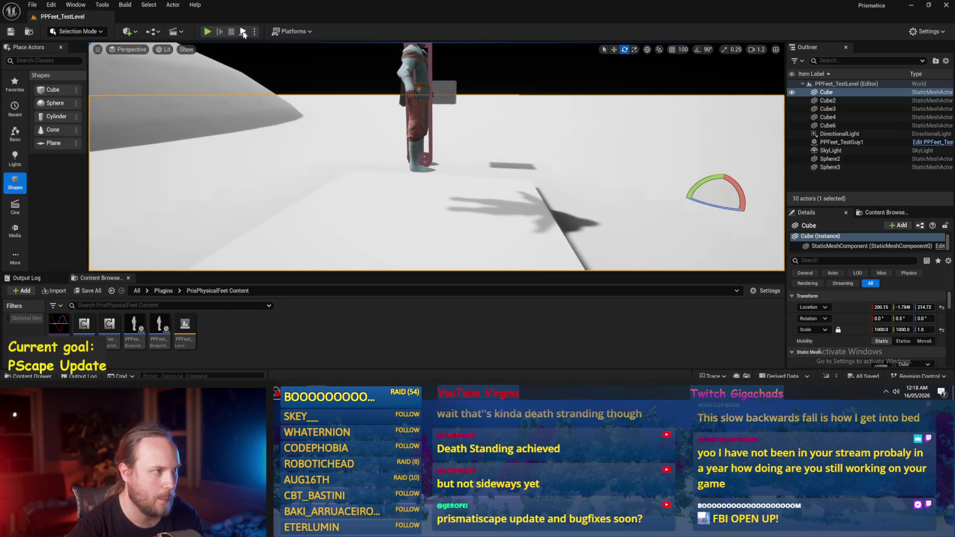
{"action": "left_click", "coordinate": [243, 31]}
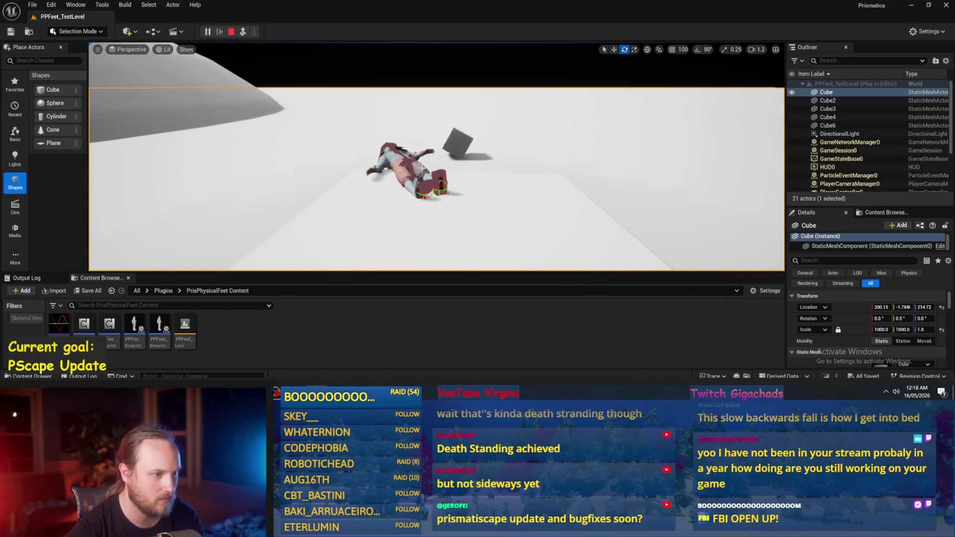
{"action": "key", "text": "Escape"}
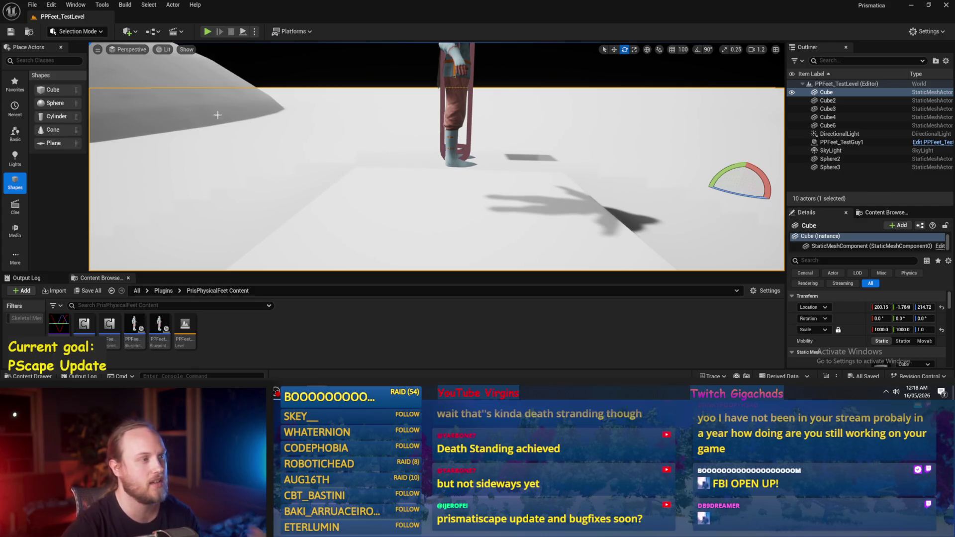
{"action": "left_click_drag", "start_coordinate": [337, 115], "coordinate": [379, 138]}
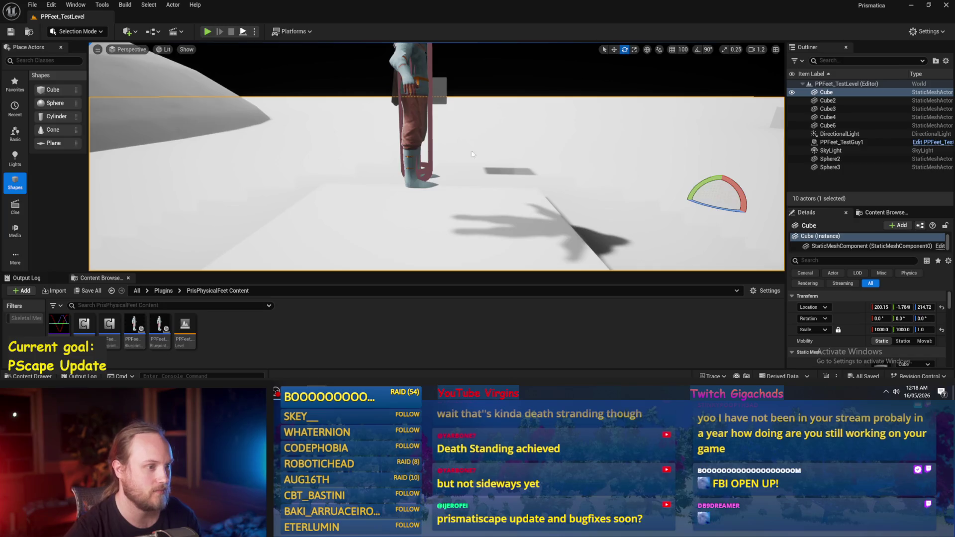
{"action": "right_click", "coordinate": [449, 188]}
{"action": "left_click_drag", "start_coordinate": [449, 188], "coordinate": [446, 212]}
Step: Select PPFeet_TestGuy1 with the move tool and bring the PPFeet_Base graph back
{"action": "left_click", "coordinate": [419, 153]}
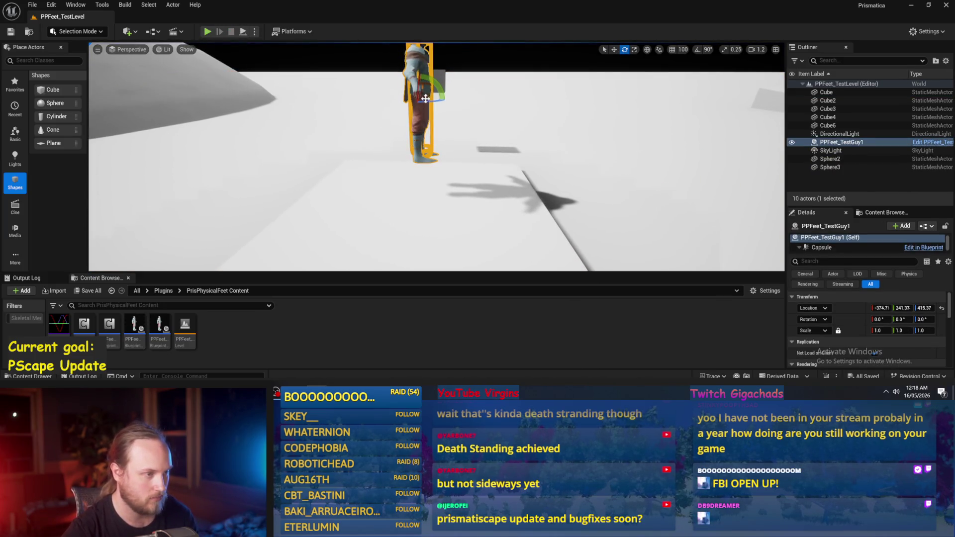
{"action": "key", "text": "w"}
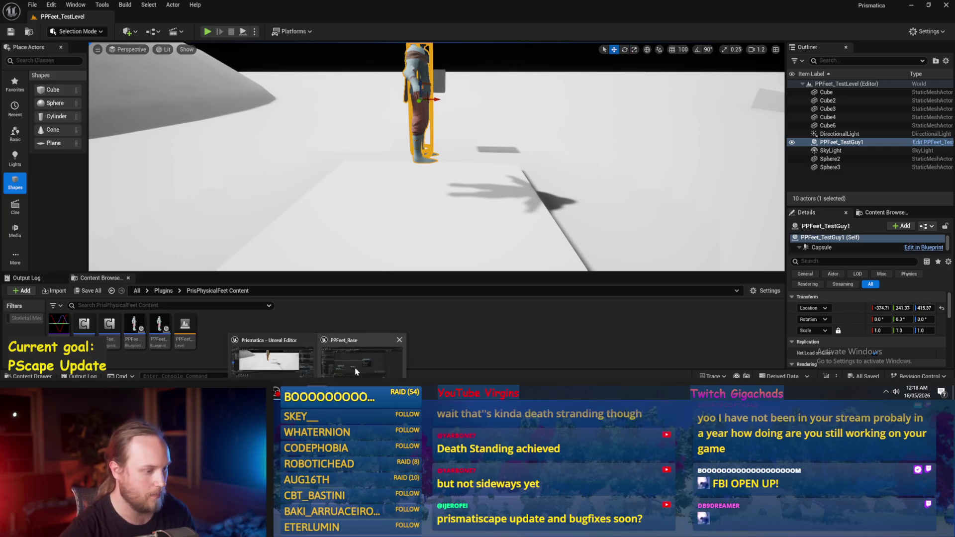
{"action": "left_click", "coordinate": [355, 373]}
{"action": "mouse_move", "coordinate": [424, 222]}
{"action": "left_mouse_down"}
{"action": "mouse_move", "coordinate": [467, 188]}
{"action": "mouse_move", "coordinate": [508, 184]}
{"action": "left_mouse_up"}
Step: Disconnect Make Rot from X from Delta's B input and delete the Delta (Rotator) node
{"action": "left_click_drag", "start_coordinate": [338, 192], "coordinate": [316, 193]}
{"action": "left_click", "coordinate": [218, 169]}
{"action": "left_click", "coordinate": [370, 199]}
{"action": "left_click", "coordinate": [433, 195]}
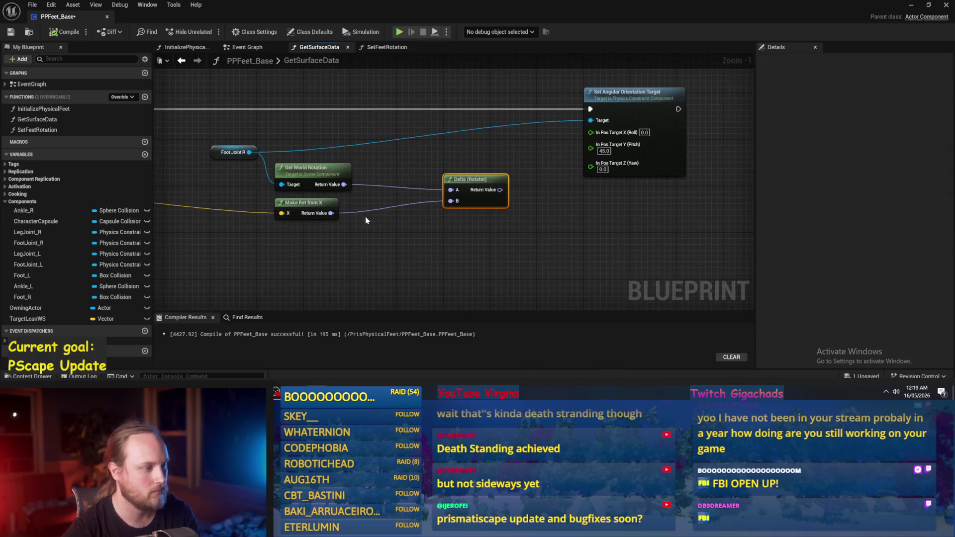
{"action": "left_click", "coordinate": [331, 213], "text": "alt"}
{"action": "left_click", "coordinate": [457, 220]}
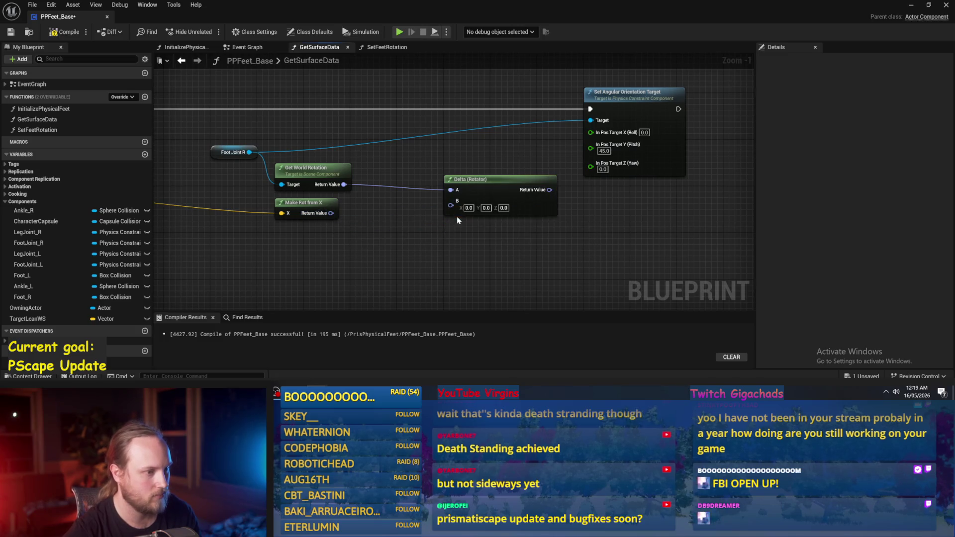
{"action": "left_click", "coordinate": [473, 188]}
{"action": "key", "text": "Delete"}
Step: Try a Combine Rotators node off Get World Rotation, then remove it and restore Make Rot from X
{"action": "left_click_drag", "start_coordinate": [344, 184], "coordinate": [434, 184]}
{"action": "type", "text": "a"}
{"action": "key", "text": "Escape"}
{"action": "type", "text": "com"}
{"action": "key", "text": "Return"}
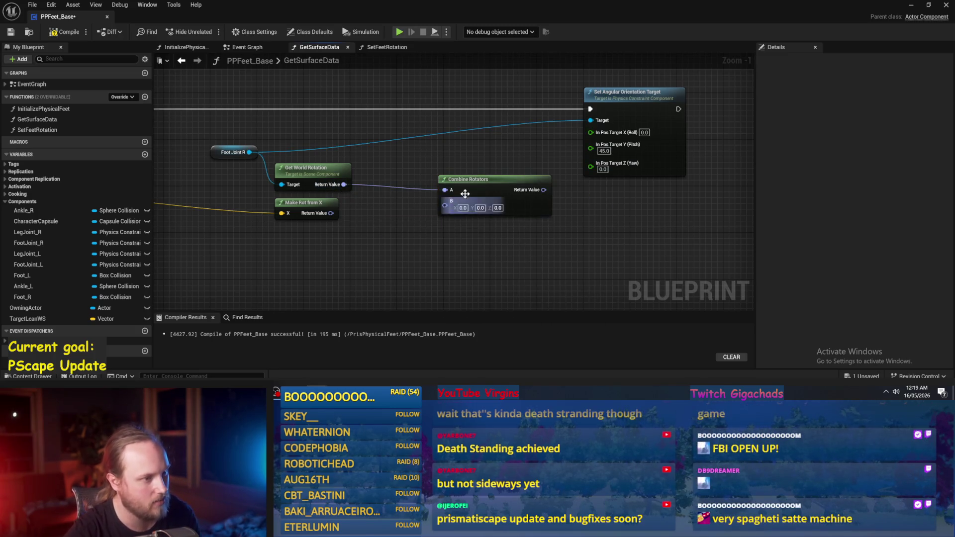
{"action": "left_click_drag", "start_coordinate": [483, 184], "coordinate": [413, 185]}
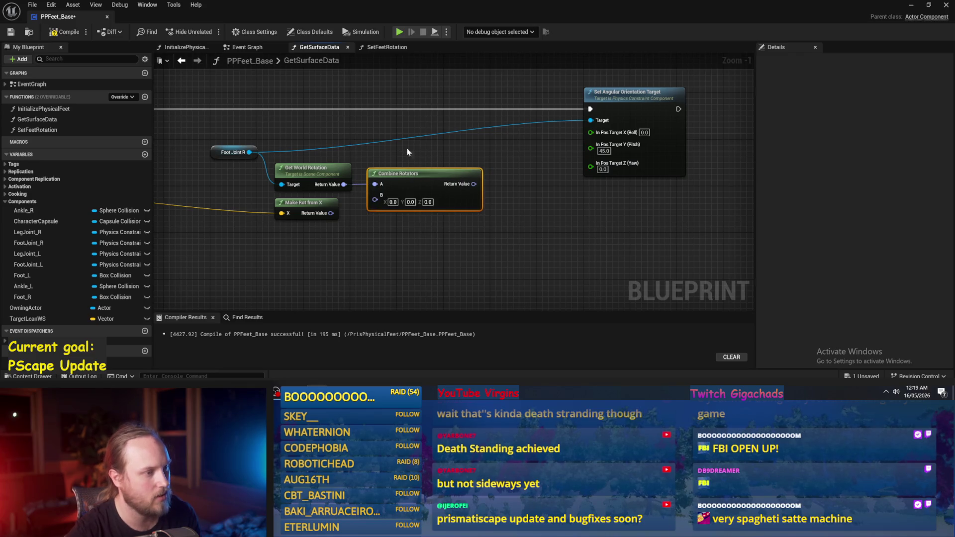
{"action": "key", "text": "Delete"}
{"action": "key", "text": "Delete"}
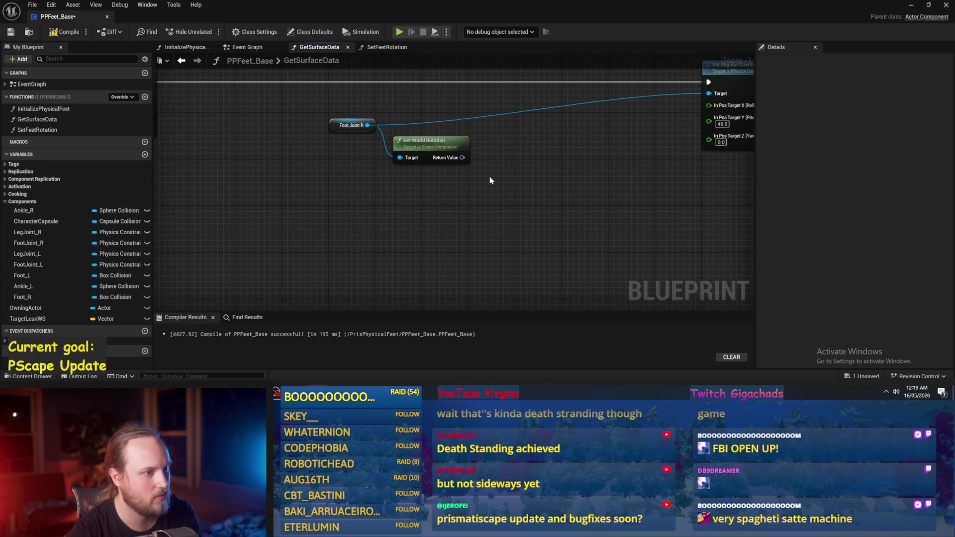
{"action": "key", "text": "ctrl+z"}
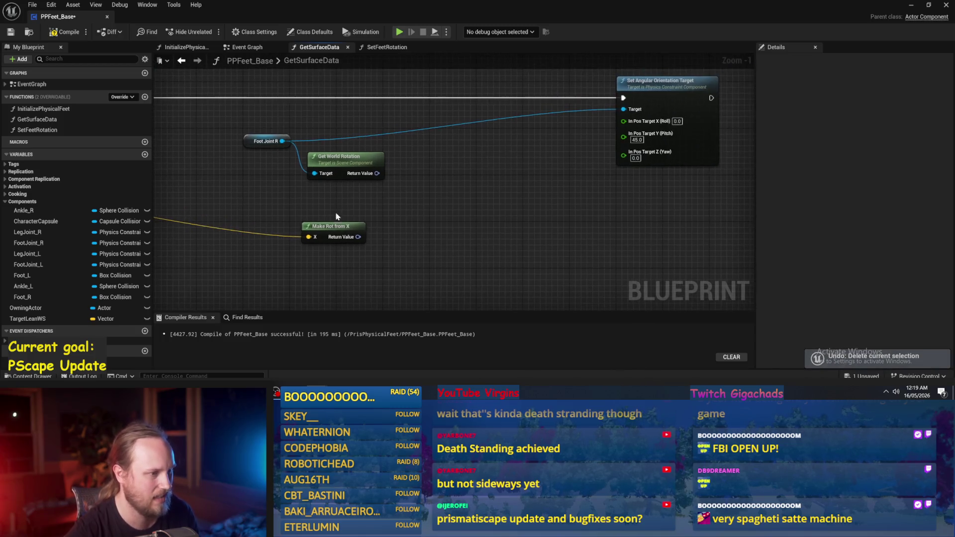
Step: Delete the Make Rot from X node and start a 'transform' node search from Foot Joint R
{"action": "mouse_move", "coordinate": [325, 213]}
{"action": "left_mouse_down"}
{"action": "mouse_move", "coordinate": [376, 212]}
{"action": "mouse_move", "coordinate": [342, 203]}
{"action": "left_mouse_up"}
{"action": "left_click", "coordinate": [367, 227]}
{"action": "key", "text": "Delete"}
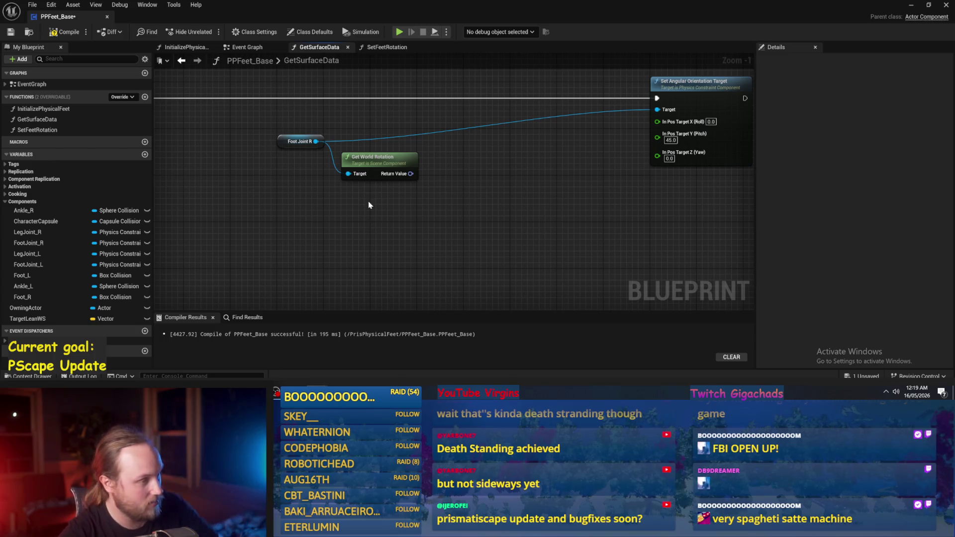
{"action": "left_click_drag", "start_coordinate": [316, 141], "coordinate": [380, 209]}
{"action": "type", "text": "trandfo"}
{"action": "key", "text": "BackSpace"}
{"action": "key", "text": "BackSpace"}
{"action": "key", "text": "BackSpace"}
{"action": "type", "text": "s"}
{"action": "key", "text": "Escape"}
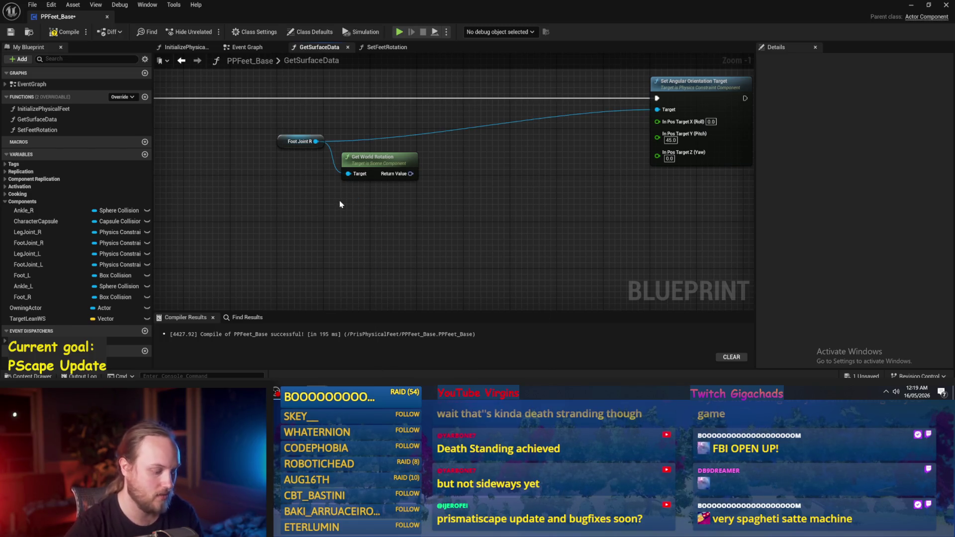
Step: Add a Transform Rotation node to the GetSurfaceData graph and move it right
{"action": "right_click", "coordinate": [339, 204]}
{"action": "type", "text": "transform"}
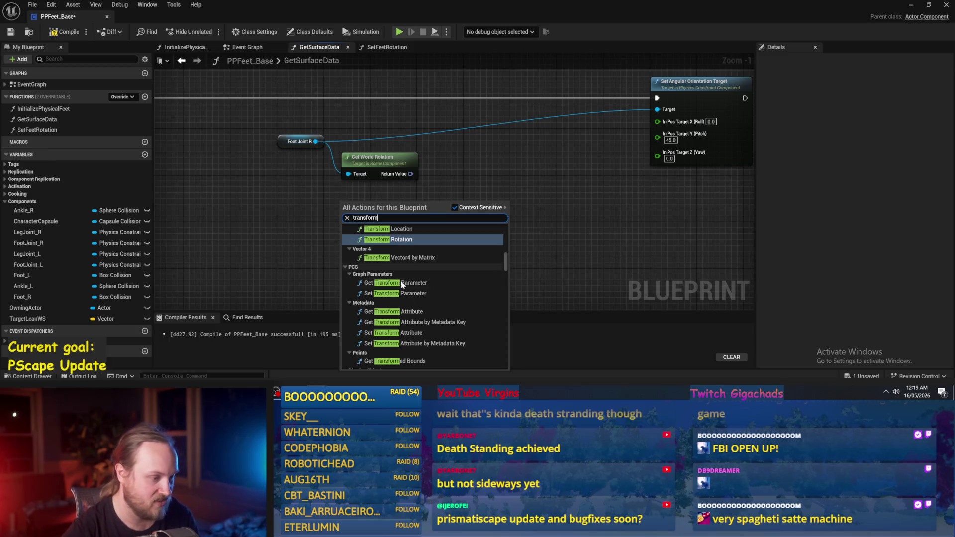
{"action": "scroll", "coordinate": [409, 313], "scroll_direction": "down", "scroll_amount": 3}
{"action": "scroll", "coordinate": [409, 314], "scroll_direction": "up", "scroll_amount": 3}
{"action": "type", "text": " rotat"}
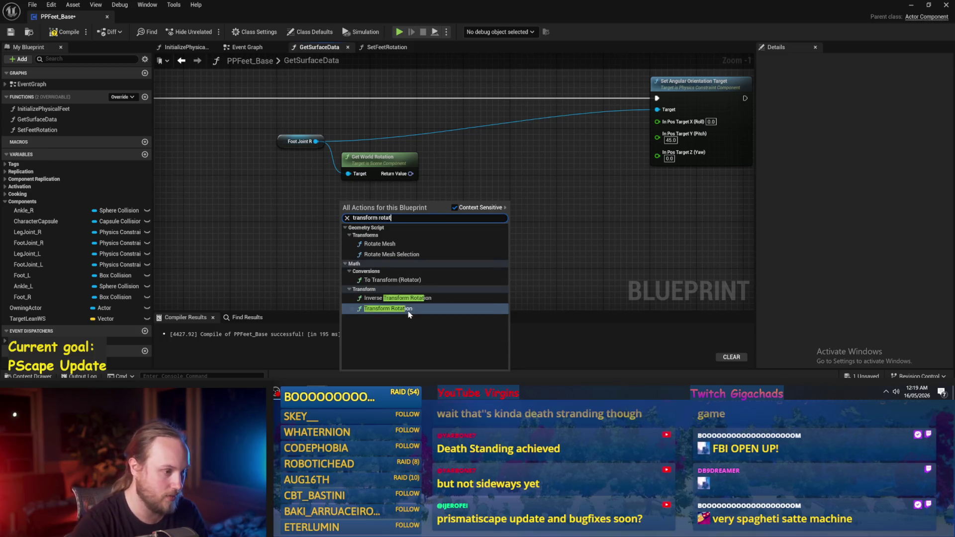
{"action": "left_click", "coordinate": [393, 308]}
{"action": "left_click_drag", "start_coordinate": [378, 208], "coordinate": [499, 208]}
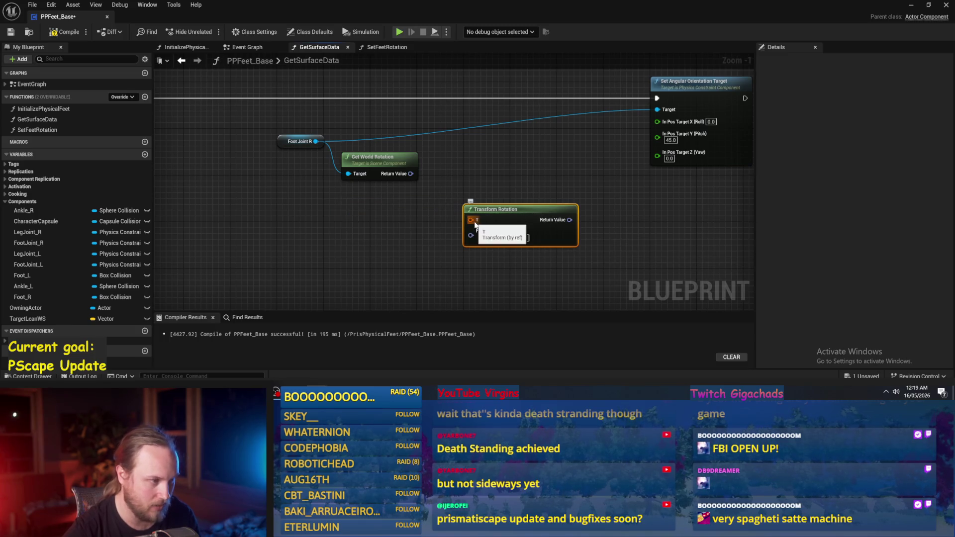
Step: Add Get World Transform from Foot Joint R and wire it into Transform Rotation's T input
{"action": "left_click_drag", "start_coordinate": [316, 141], "coordinate": [342, 195]}
{"action": "type", "text": "get transform"}
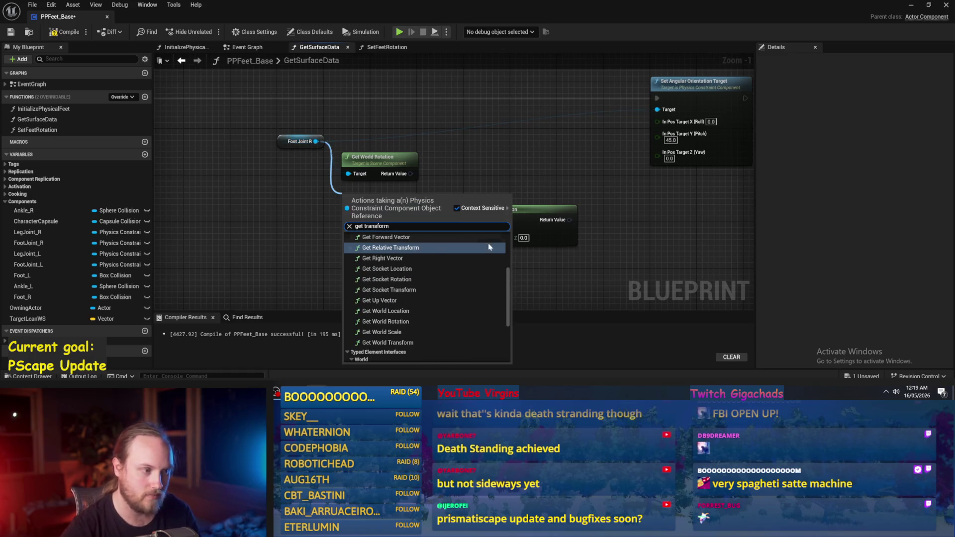
{"action": "left_click", "coordinate": [402, 342]}
{"action": "mouse_move", "coordinate": [411, 214]}
{"action": "left_mouse_down"}
{"action": "mouse_move", "coordinate": [474, 221]}
{"action": "mouse_move", "coordinate": [456, 201]}
{"action": "left_mouse_up"}
{"action": "left_click", "coordinate": [505, 184]}
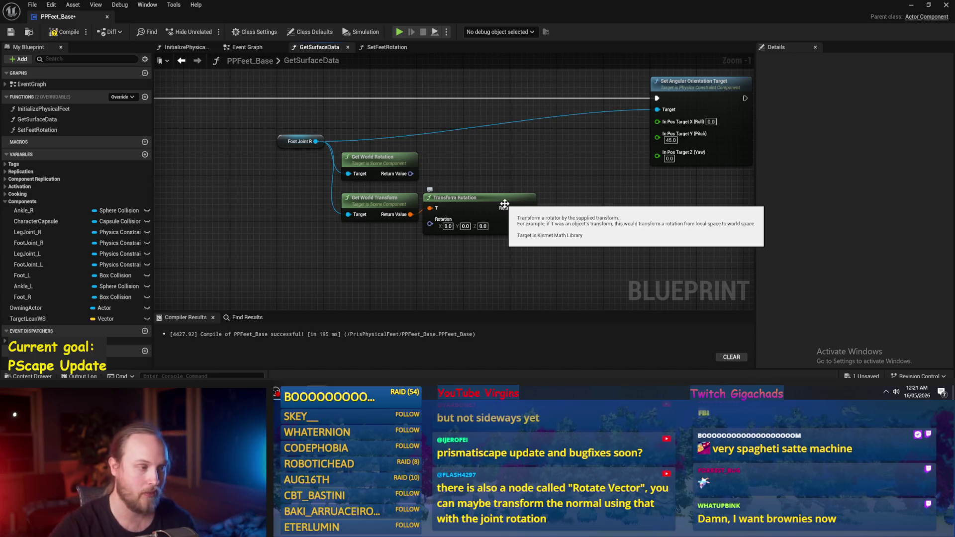
Step: Delete Get World Rotation and move Get World Transform and Transform Rotation up together
{"action": "left_click", "coordinate": [379, 158]}
{"action": "key", "text": "Delete"}
{"action": "left_click_drag", "start_coordinate": [527, 171], "coordinate": [397, 224]}
{"action": "left_click_drag", "start_coordinate": [447, 199], "coordinate": [458, 156]}
Step: Set Transform Rotation's Y to 45, split its Return Value, and wire roll and pitch into In Pos Target
{"action": "scroll", "coordinate": [462, 255], "scroll_direction": "up", "scroll_amount": 1}
{"action": "left_click", "coordinate": [461, 255]}
{"action": "left_click", "coordinate": [447, 192]}
{"action": "type", "text": "45"}
{"action": "key", "text": "Return"}
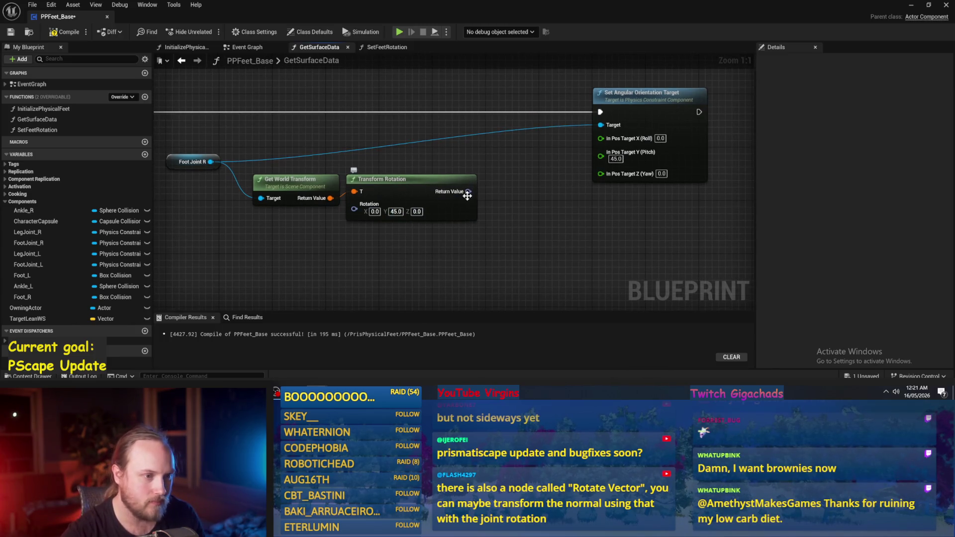
{"action": "right_click", "coordinate": [470, 196]}
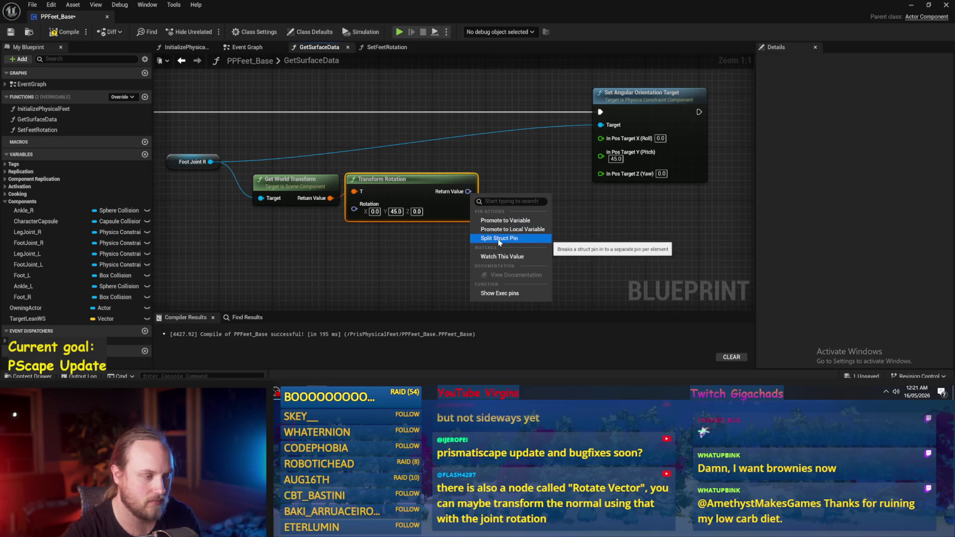
{"action": "left_click", "coordinate": [498, 238]}
{"action": "mouse_move", "coordinate": [459, 193]}
{"action": "left_mouse_down"}
{"action": "mouse_move", "coordinate": [550, 145]}
{"action": "mouse_move", "coordinate": [572, 140]}
{"action": "mouse_move", "coordinate": [572, 156]}
{"action": "left_mouse_up"}
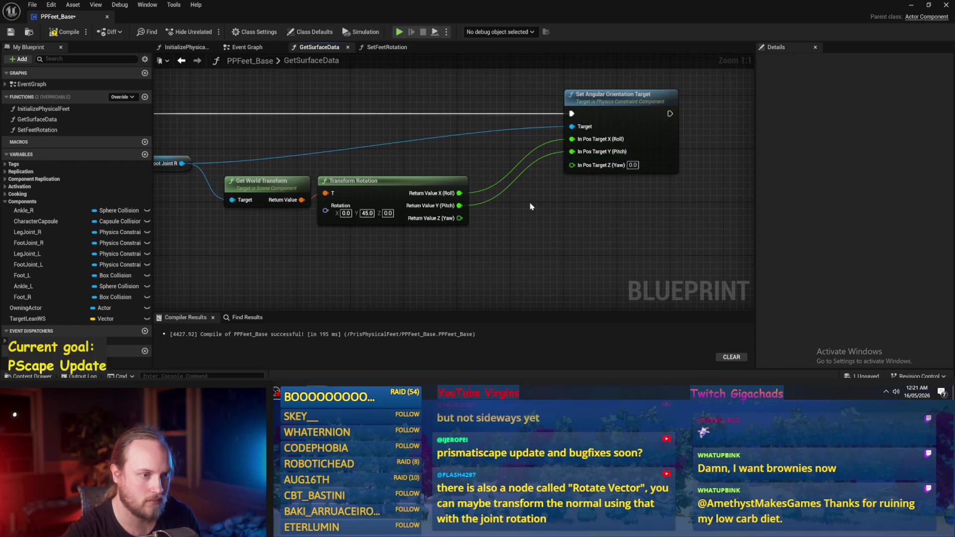
{"action": "left_click_drag", "start_coordinate": [476, 198], "coordinate": [575, 148]}
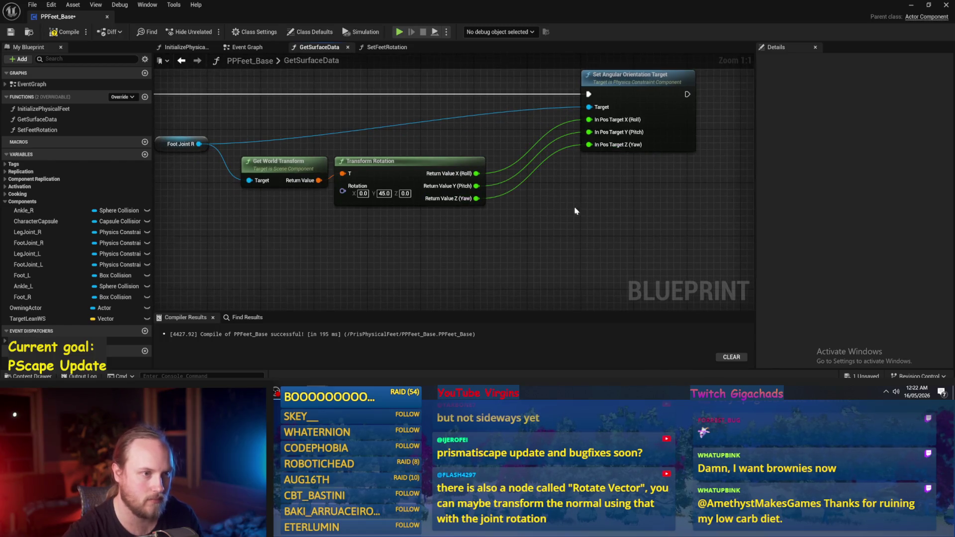
Step: Compile and save the blueprint, then return to the level editor to test
{"action": "left_click", "coordinate": [64, 32]}
{"action": "left_click", "coordinate": [10, 32]}
{"action": "left_click_drag", "start_coordinate": [373, 157], "coordinate": [413, 147]}
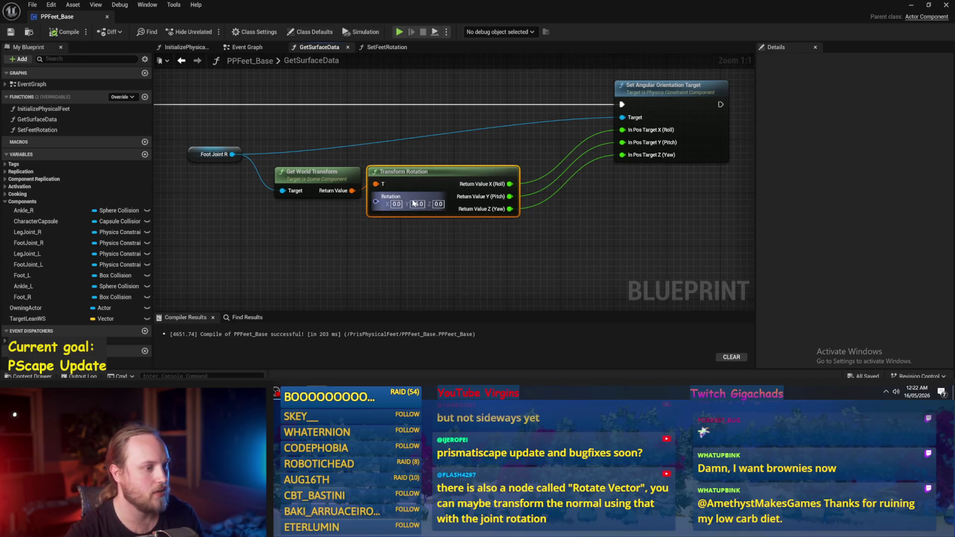
{"action": "left_click_drag", "start_coordinate": [603, 207], "coordinate": [568, 216]}
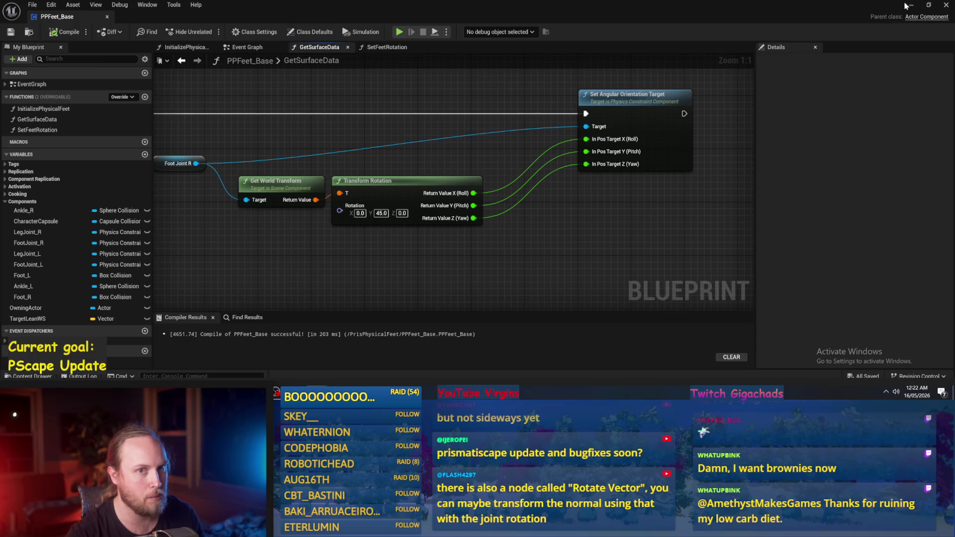
{"action": "left_click", "coordinate": [911, 5]}
{"action": "left_click", "coordinate": [244, 32]}
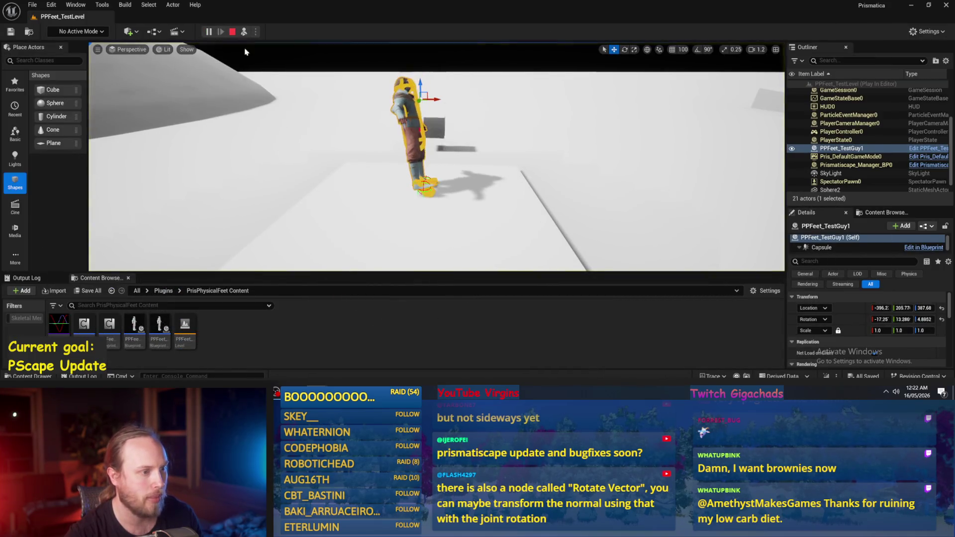
Step: Stop the session and replay the level, watching the test character on the plane
{"action": "left_click", "coordinate": [269, 182]}
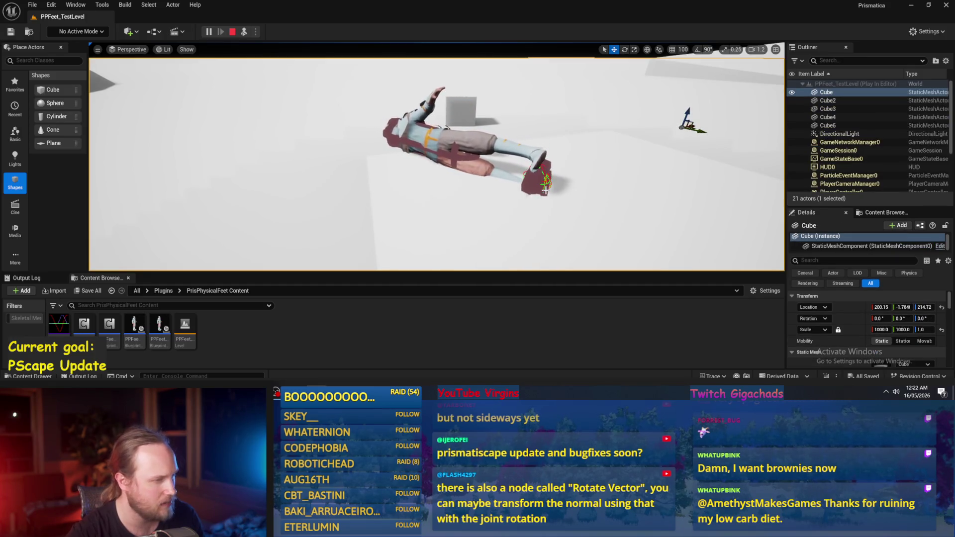
{"action": "left_click", "coordinate": [232, 32]}
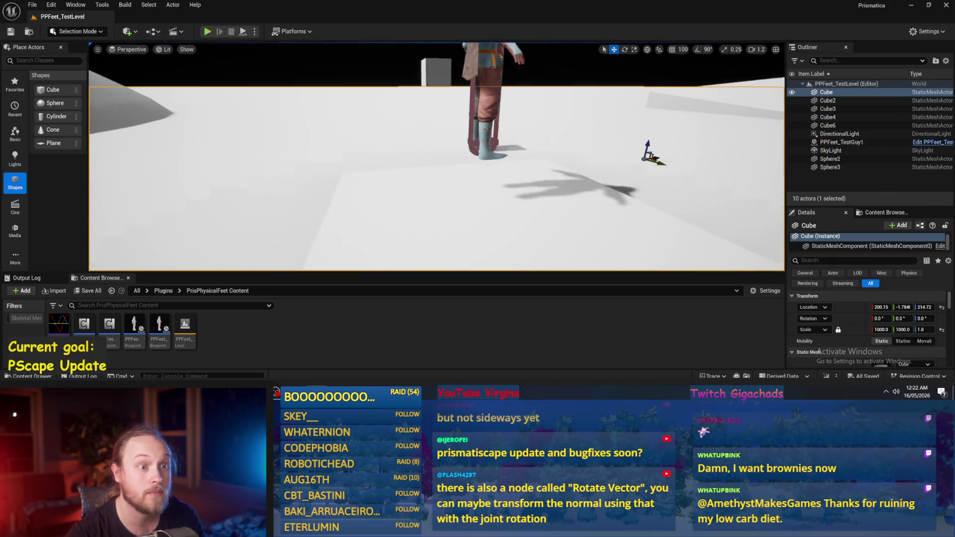
{"action": "key", "text": "alt+p"}
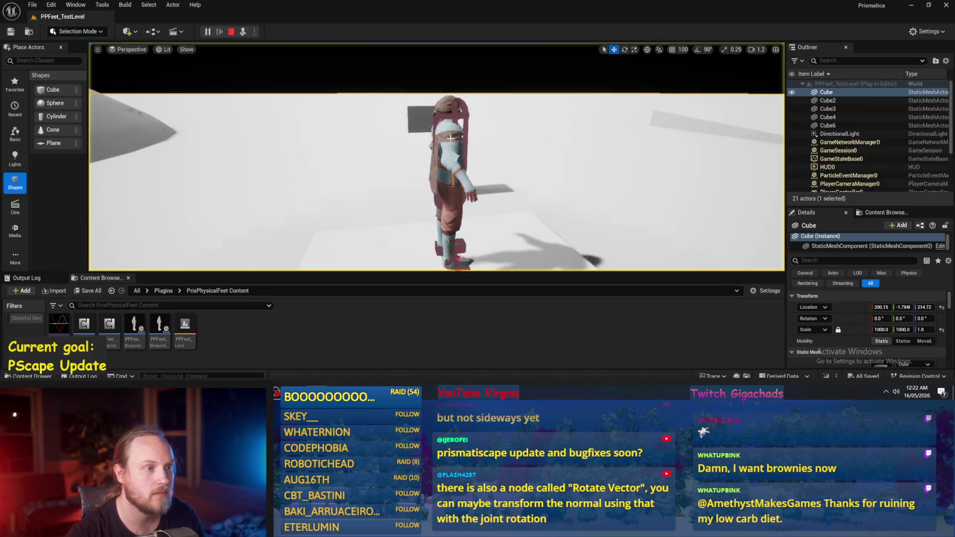
{"action": "left_click", "coordinate": [449, 137]}
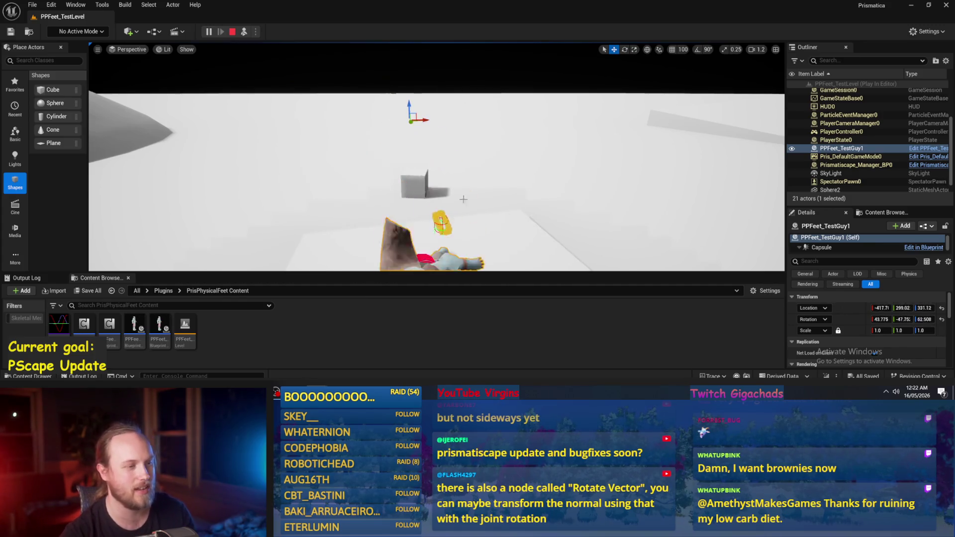
{"action": "key", "text": "Escape"}
Step: Select Cube6 and PPFeet_TestGuy1, then play again to test the feet
{"action": "left_click", "coordinate": [423, 223]}
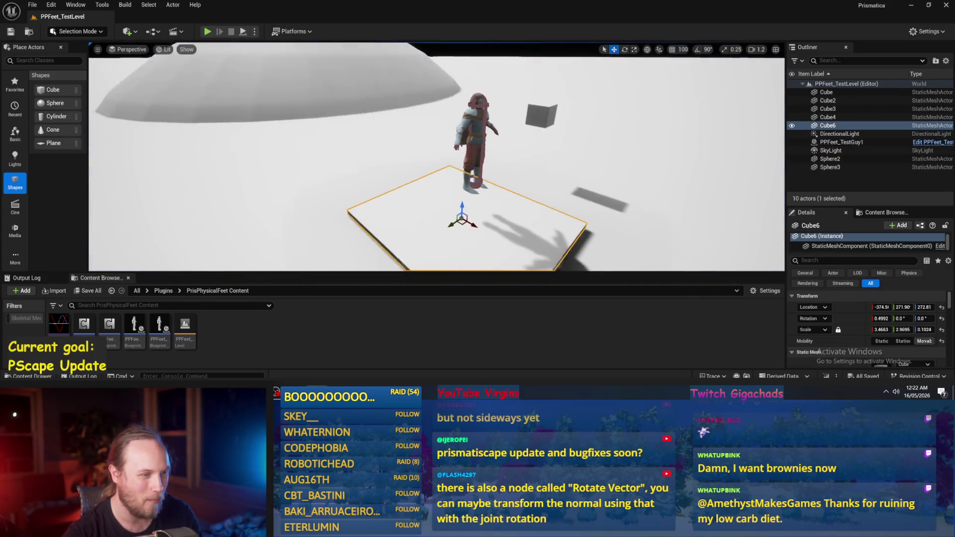
{"action": "scroll", "coordinate": [436, 157], "scroll_direction": "up", "scroll_amount": 5}
{"action": "left_click", "coordinate": [473, 79]}
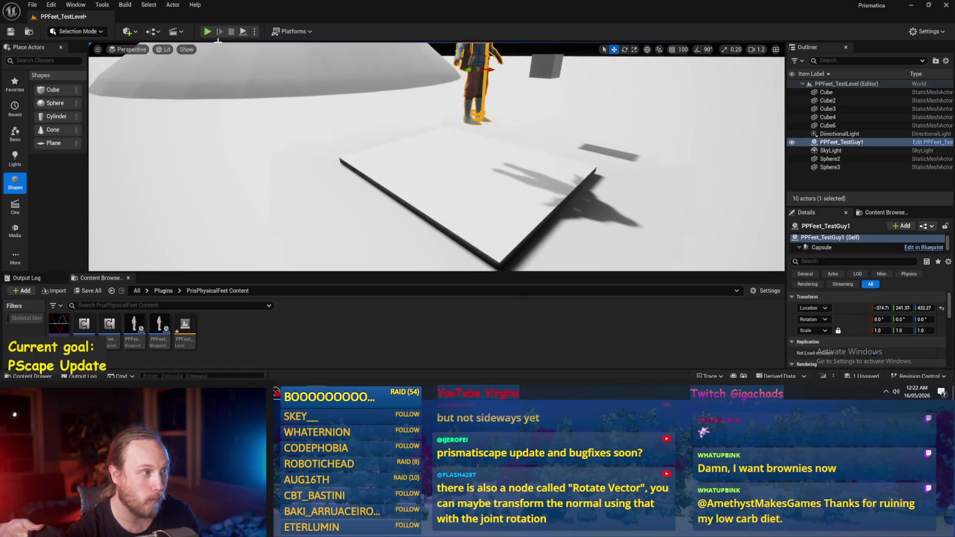
{"action": "key", "text": "alt+p"}
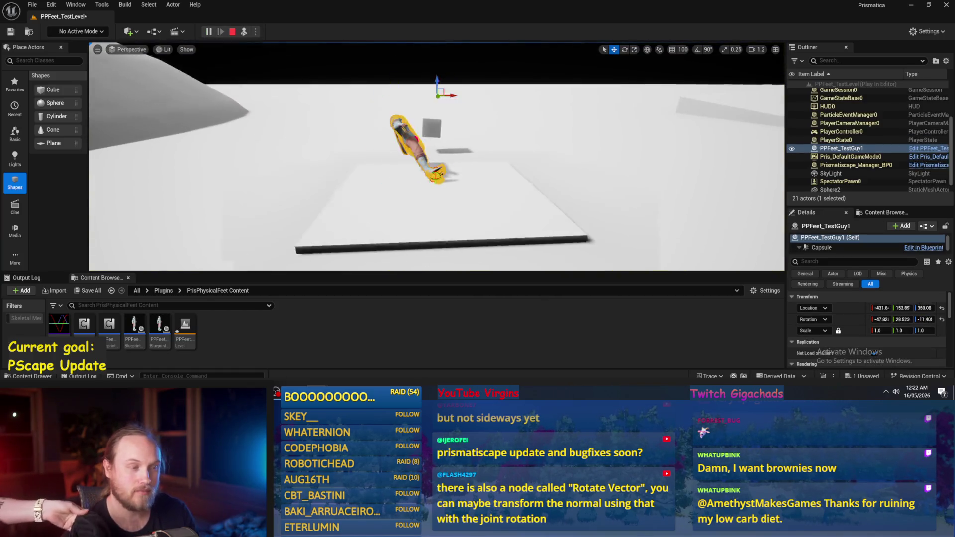
{"action": "scroll", "coordinate": [338, 149], "scroll_direction": "up", "scroll_amount": 3}
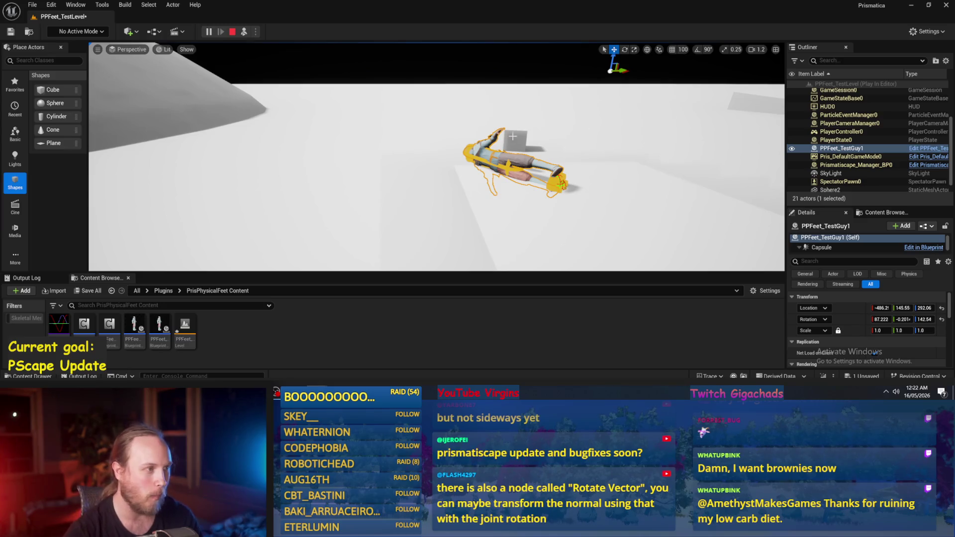
{"action": "key", "text": "Escape"}
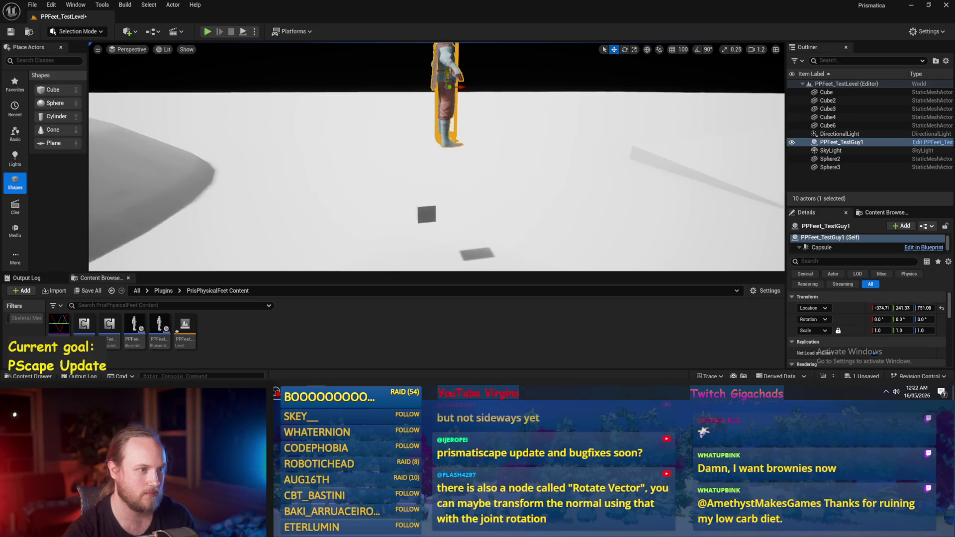
Step: Run one more play session, focus on the fallen character, then switch back to PPFeet_Base
{"action": "left_click", "coordinate": [243, 32]}
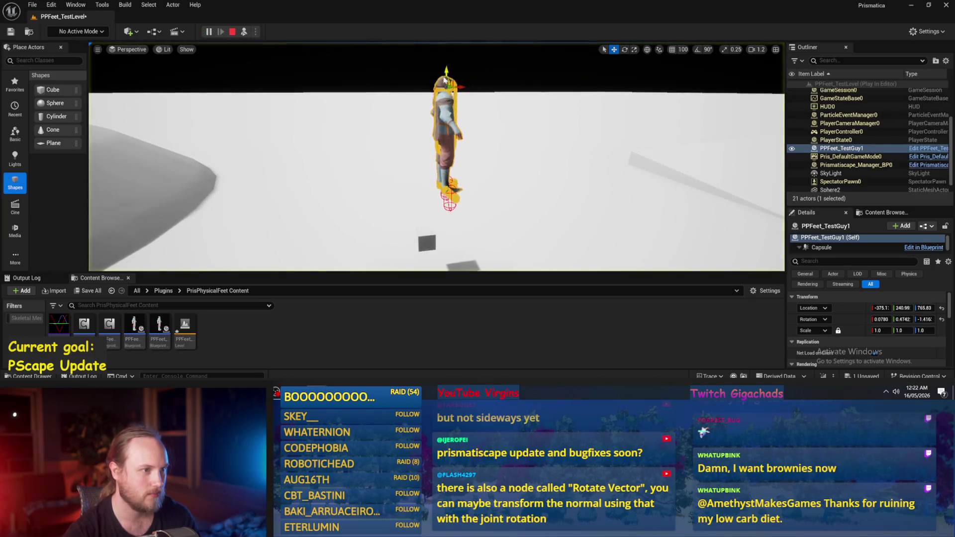
{"action": "key", "text": "f"}
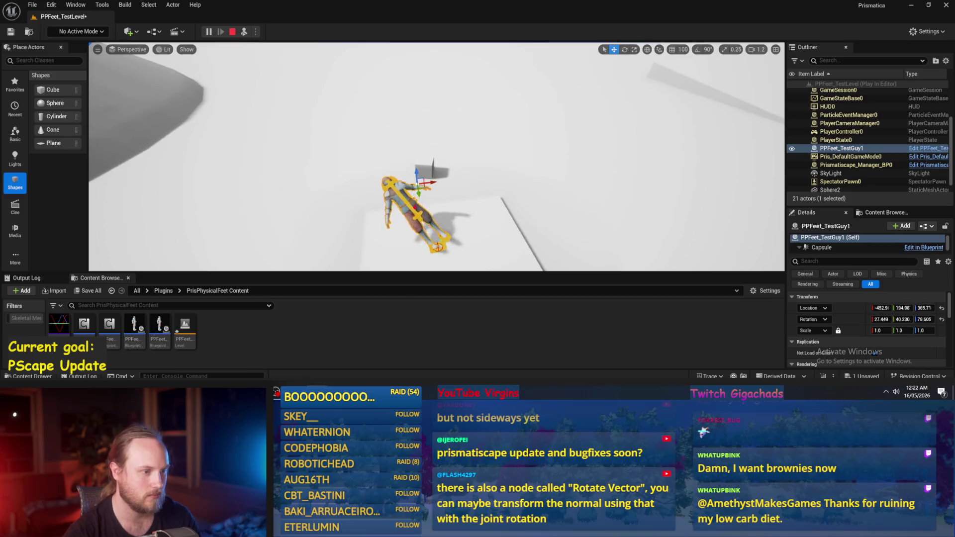
{"action": "key", "text": "Escape"}
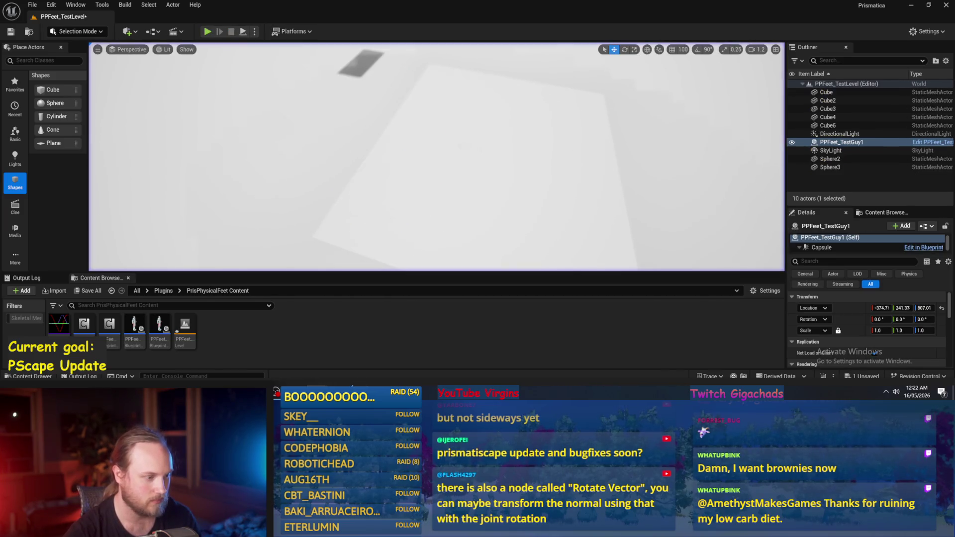
{"action": "key", "text": "alt+Tab"}
{"action": "left_click_drag", "start_coordinate": [553, 205], "coordinate": [511, 228]}
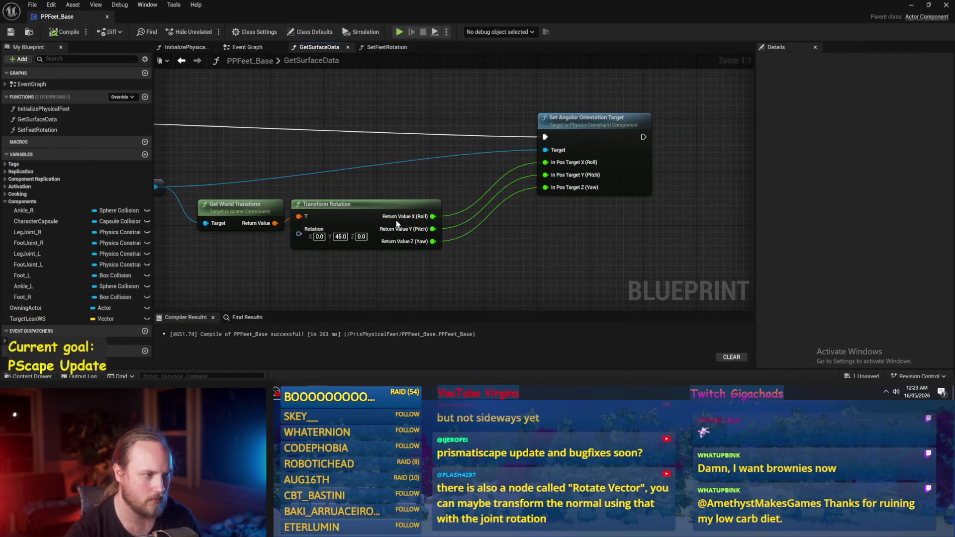
Step: Reset Transform Rotation's Y rotation to 0, then compile and save
{"action": "left_click_drag", "start_coordinate": [348, 245], "coordinate": [431, 222]}
{"action": "type", "text": "0"}
{"action": "key", "text": "Return"}
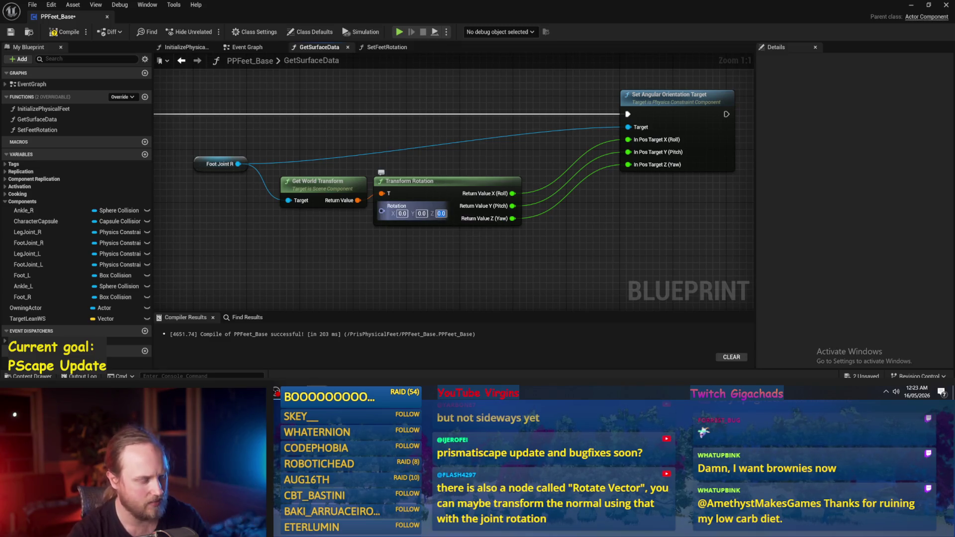
{"action": "left_click", "coordinate": [65, 32]}
{"action": "left_click", "coordinate": [10, 32]}
Step: Move the right-foot nodes up and delete the left foot's Get World Rotation and Delta (Rotator) nodes
{"action": "scroll", "coordinate": [542, 159], "scroll_direction": "down", "scroll_amount": 2}
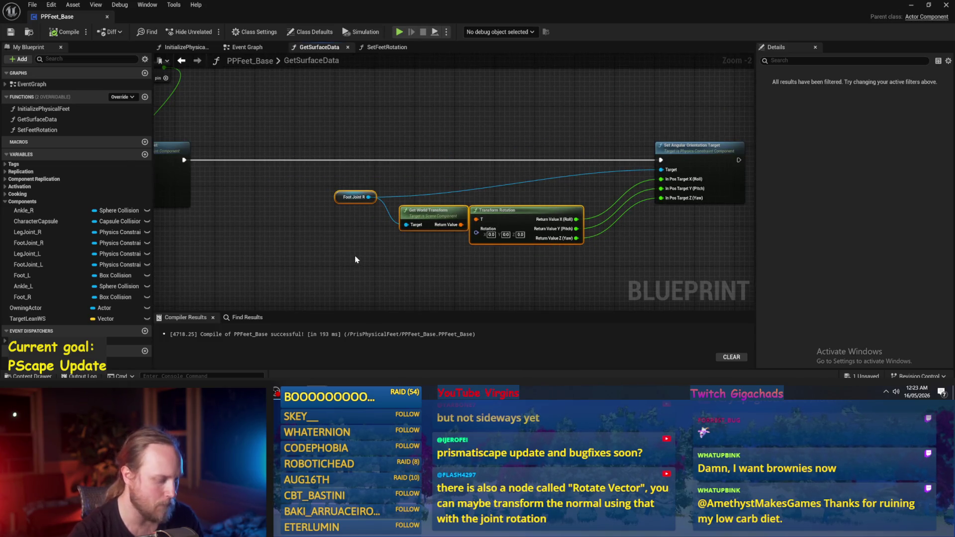
{"action": "scroll", "coordinate": [354, 256], "scroll_direction": "down", "scroll_amount": 3}
{"action": "scroll", "coordinate": [394, 205], "scroll_direction": "up", "scroll_amount": 1}
{"action": "scroll", "coordinate": [443, 196], "scroll_direction": "up", "scroll_amount": 1}
{"action": "mouse_move", "coordinate": [424, 211]}
{"action": "left_mouse_down"}
{"action": "mouse_move", "coordinate": [365, 199]}
{"action": "mouse_move", "coordinate": [417, 197]}
{"action": "left_mouse_up"}
{"action": "scroll", "coordinate": [417, 209], "scroll_direction": "up", "scroll_amount": 1}
{"action": "scroll", "coordinate": [416, 194], "scroll_direction": "down", "scroll_amount": 2}
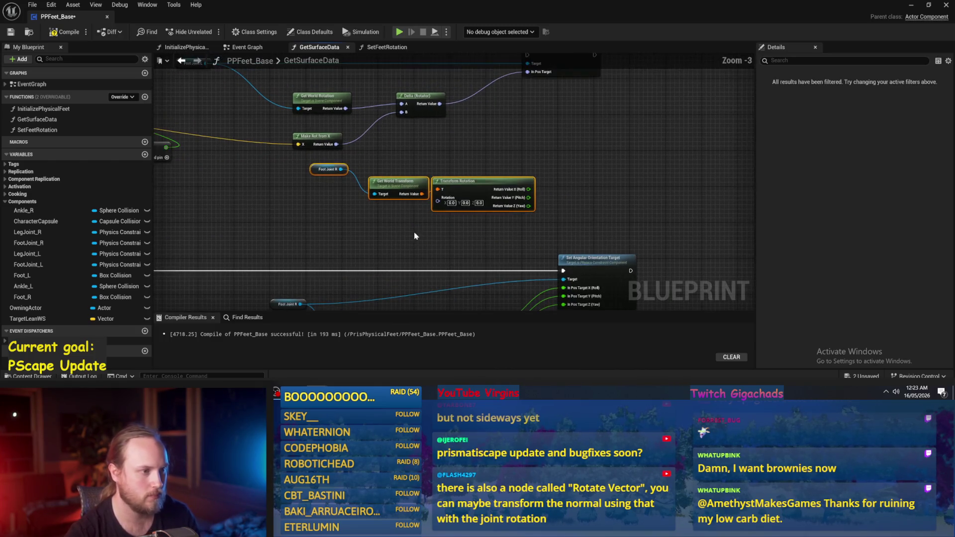
{"action": "left_click", "coordinate": [437, 214]}
{"action": "scroll", "coordinate": [436, 228], "scroll_direction": "up", "scroll_amount": 2}
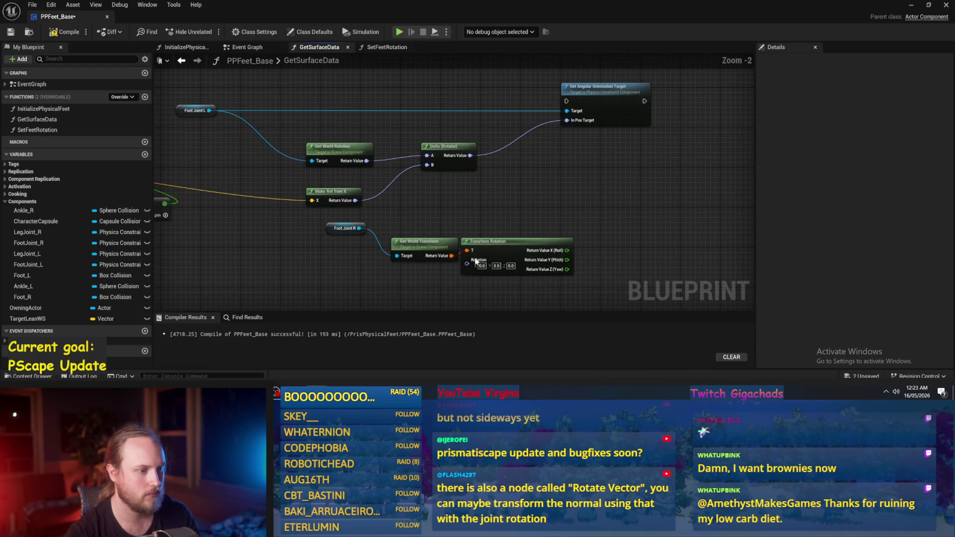
{"action": "left_click_drag", "start_coordinate": [481, 185], "coordinate": [485, 211]}
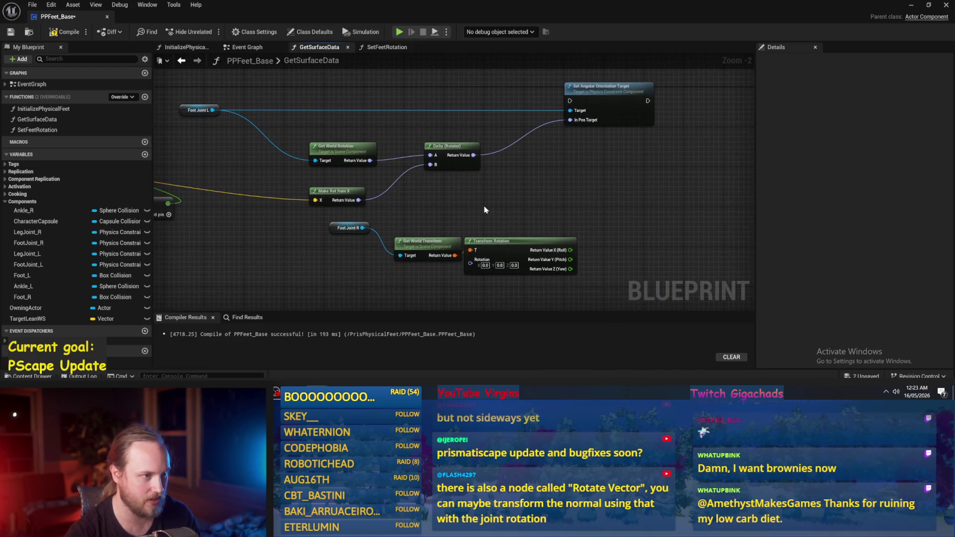
{"action": "left_click_drag", "start_coordinate": [475, 117], "coordinate": [308, 168]}
{"action": "key", "text": "Delete"}
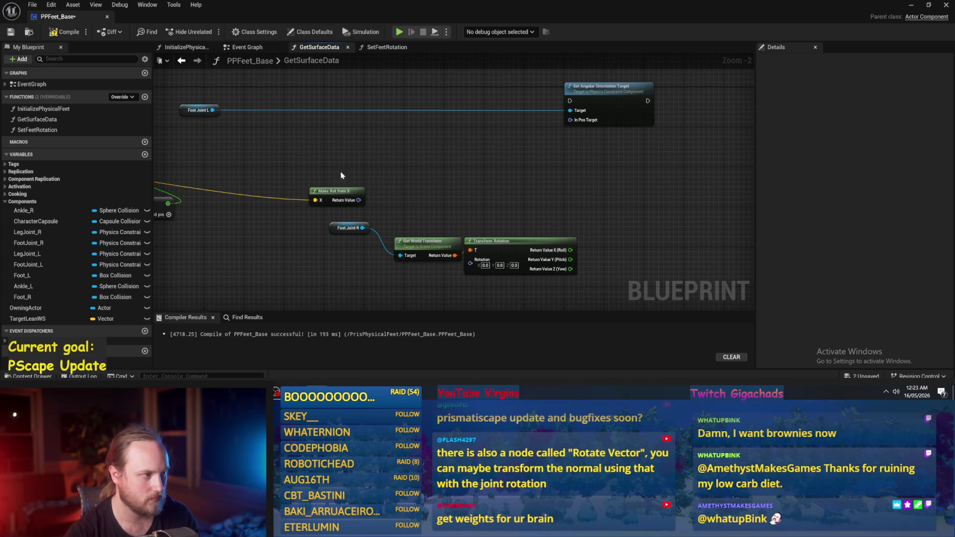
Step: Wire Foot Joint L into Get World Transform and remove Foot Joint R and Make Rot from X
{"action": "left_click_drag", "start_coordinate": [216, 106], "coordinate": [400, 256]}
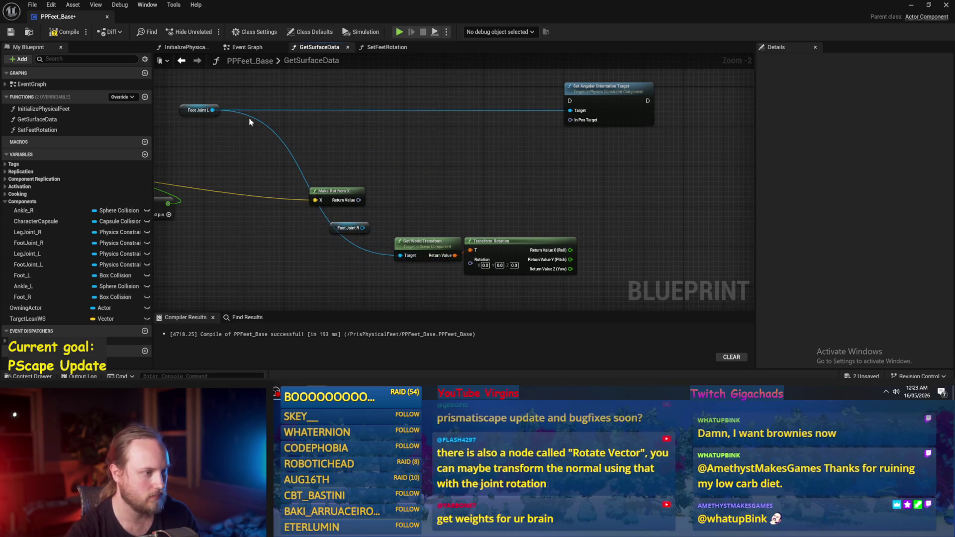
{"action": "left_click", "coordinate": [332, 223]}
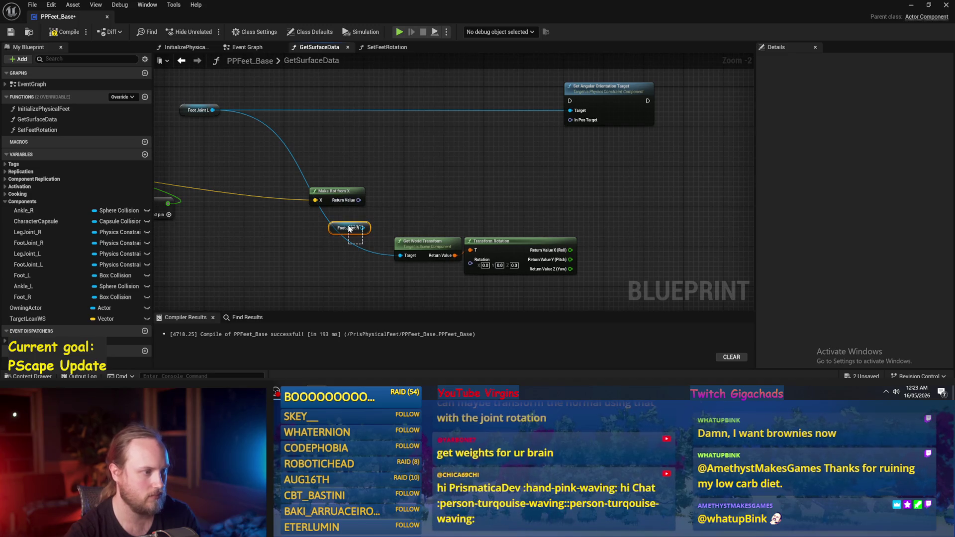
{"action": "left_click_drag", "start_coordinate": [331, 223], "coordinate": [404, 189]}
{"action": "key", "text": "Delete"}
{"action": "left_click", "coordinate": [409, 158]}
{"action": "key", "text": "Delete"}
{"action": "mouse_move", "coordinate": [461, 199]}
{"action": "left_mouse_down"}
{"action": "mouse_move", "coordinate": [552, 214]}
{"action": "mouse_move", "coordinate": [498, 116]}
{"action": "mouse_move", "coordinate": [526, 182]}
{"action": "left_mouse_up"}
{"action": "left_click", "coordinate": [223, 145]}
Step: Connect execution to Set Angular Orientation Target, split In Pos Target, and wire in the rotation outputs
{"action": "left_click_drag", "start_coordinate": [198, 140], "coordinate": [639, 141]}
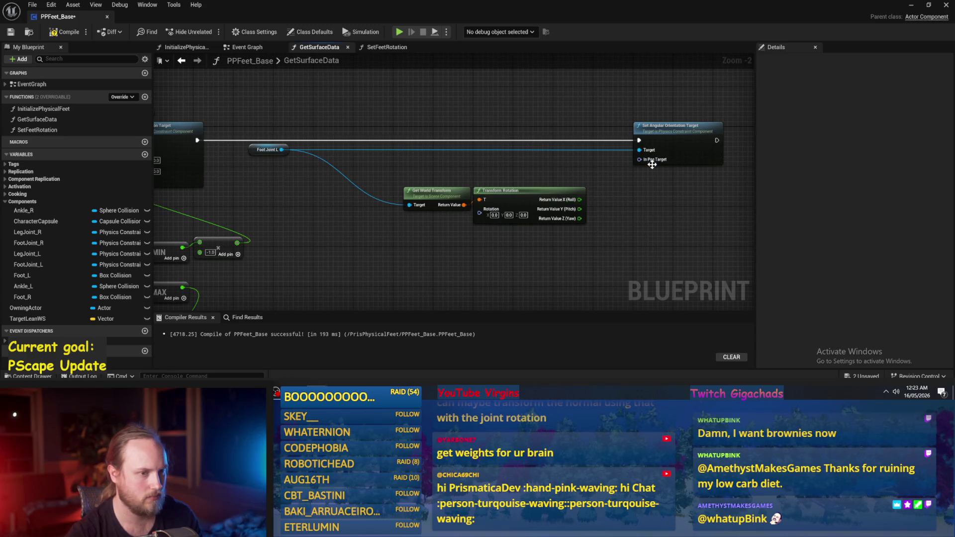
{"action": "right_click", "coordinate": [639, 160]}
{"action": "left_click", "coordinate": [661, 193]}
{"action": "mouse_move", "coordinate": [582, 191]}
{"action": "left_mouse_down"}
{"action": "mouse_move", "coordinate": [596, 181]}
{"action": "mouse_move", "coordinate": [548, 181]}
{"action": "mouse_move", "coordinate": [640, 160]}
{"action": "mouse_move", "coordinate": [599, 209]}
{"action": "left_mouse_up"}
{"action": "left_click_drag", "start_coordinate": [676, 230], "coordinate": [643, 206]}
Step: Compile and save the blueprint, then play the test level
{"action": "left_click", "coordinate": [47, 34]}
{"action": "left_click", "coordinate": [11, 32]}
{"action": "left_click_drag", "start_coordinate": [588, 237], "coordinate": [524, 185]}
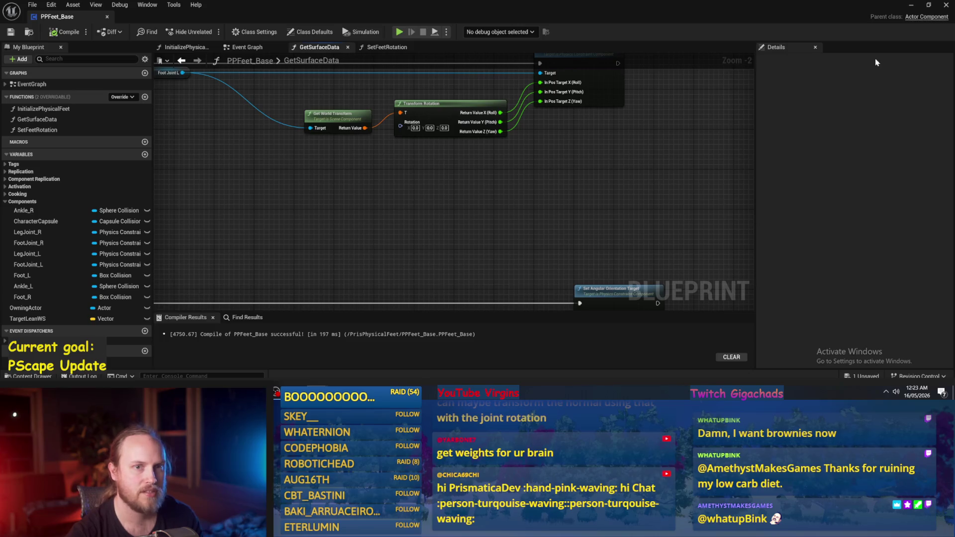
{"action": "left_click", "coordinate": [911, 6]}
{"action": "left_click", "coordinate": [244, 33]}
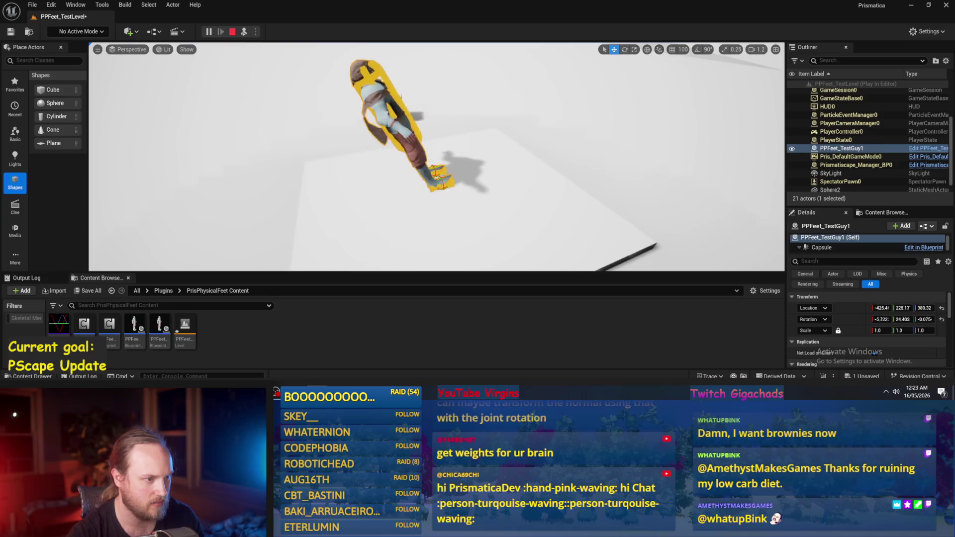
Step: During play, turn the character about 85 degrees in yaw, rotate it again after it falls, then stop
{"action": "key", "text": "e"}
{"action": "left_click_drag", "start_coordinate": [368, 179], "coordinate": [350, 160]}
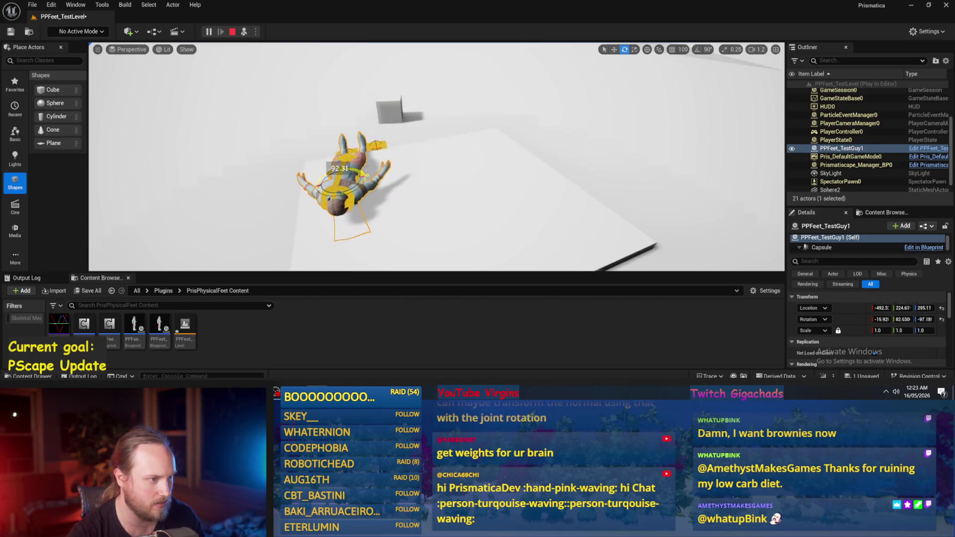
{"action": "key", "text": "f"}
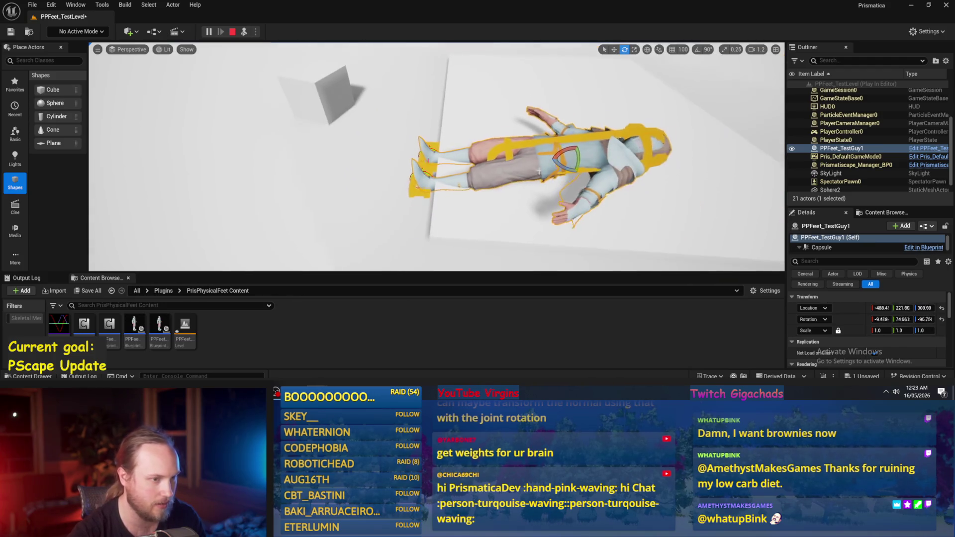
{"action": "mouse_move", "coordinate": [572, 167]}
{"action": "left_mouse_down"}
{"action": "mouse_move", "coordinate": [584, 155]}
{"action": "mouse_move", "coordinate": [466, 171]}
{"action": "left_mouse_up"}
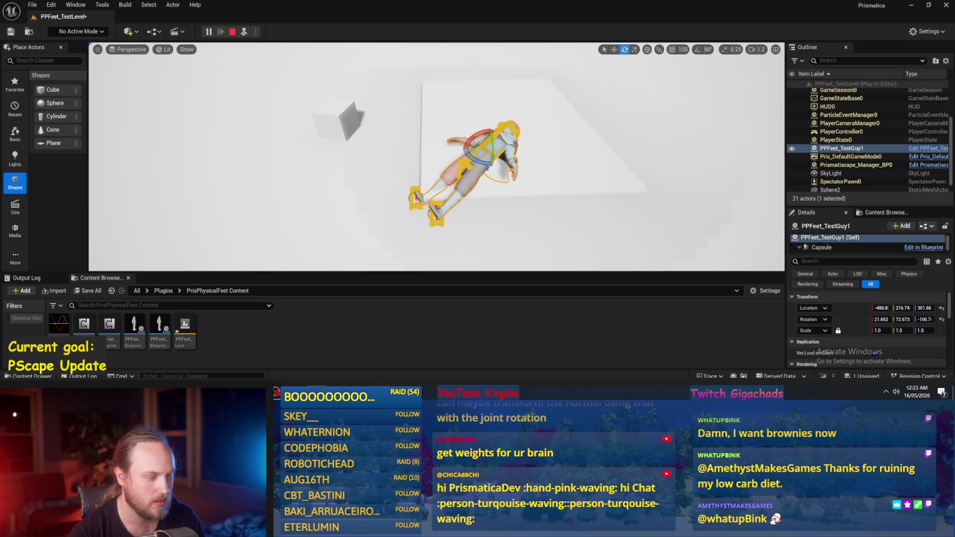
{"action": "key", "text": "Escape"}
Step: Set Foot Joint R's Transform Rotation Z to 90 and compile and save the blueprint
{"action": "mouse_move", "coordinate": [347, 365]}
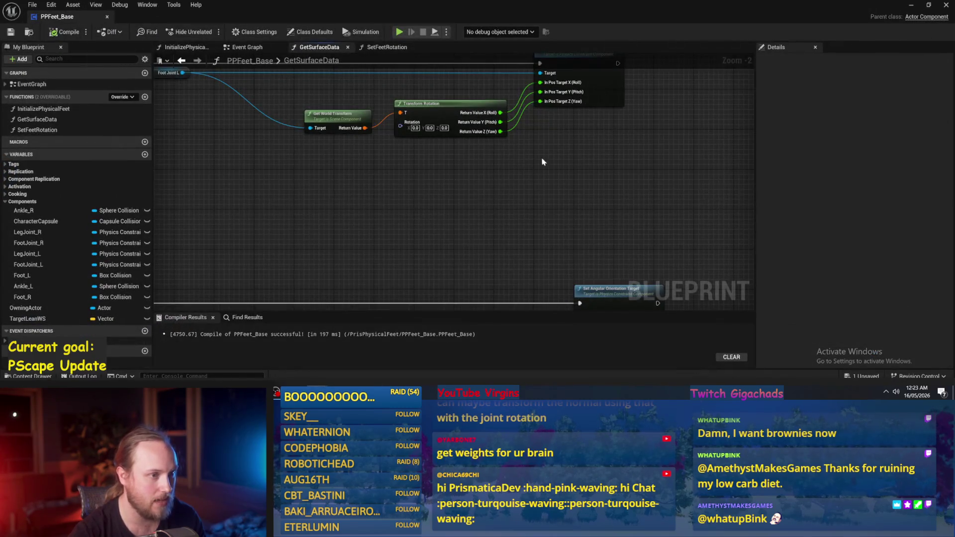
{"action": "left_click_drag", "start_coordinate": [542, 162], "coordinate": [482, 209]}
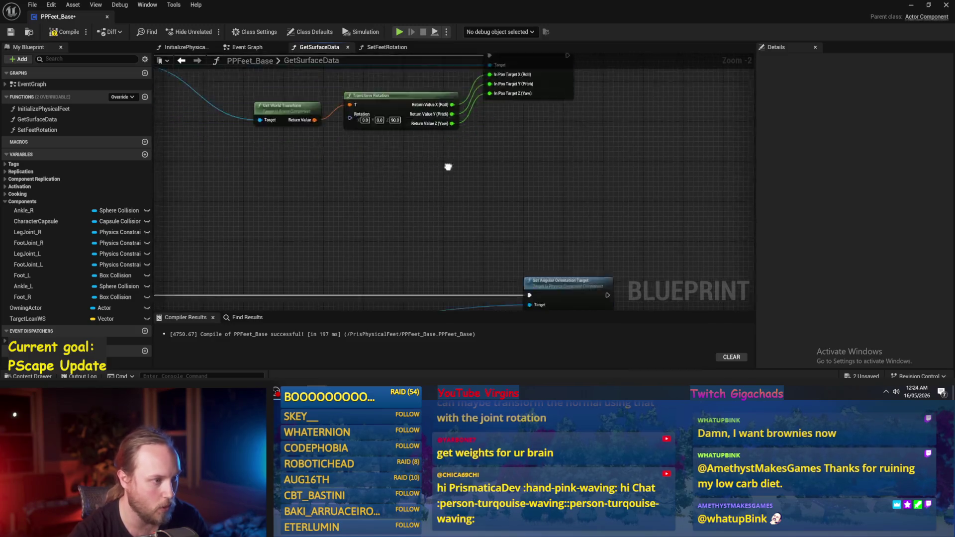
{"action": "left_click_drag", "start_coordinate": [393, 184], "coordinate": [386, 232]}
{"action": "type", "text": "90"}
{"action": "left_click", "coordinate": [11, 33]}
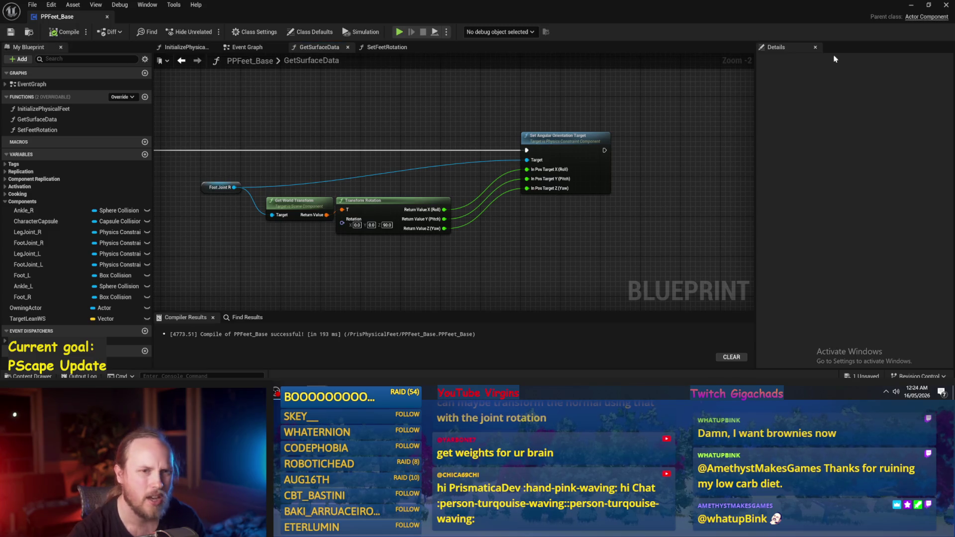
Step: Play the test level and rotate the character to lie horizontally
{"action": "left_click", "coordinate": [911, 6]}
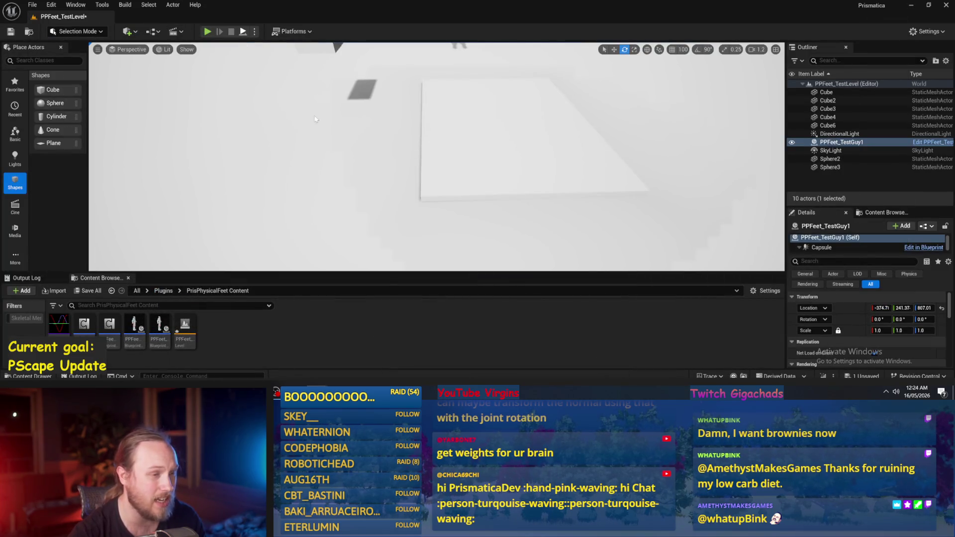
{"action": "key", "text": "alt+p"}
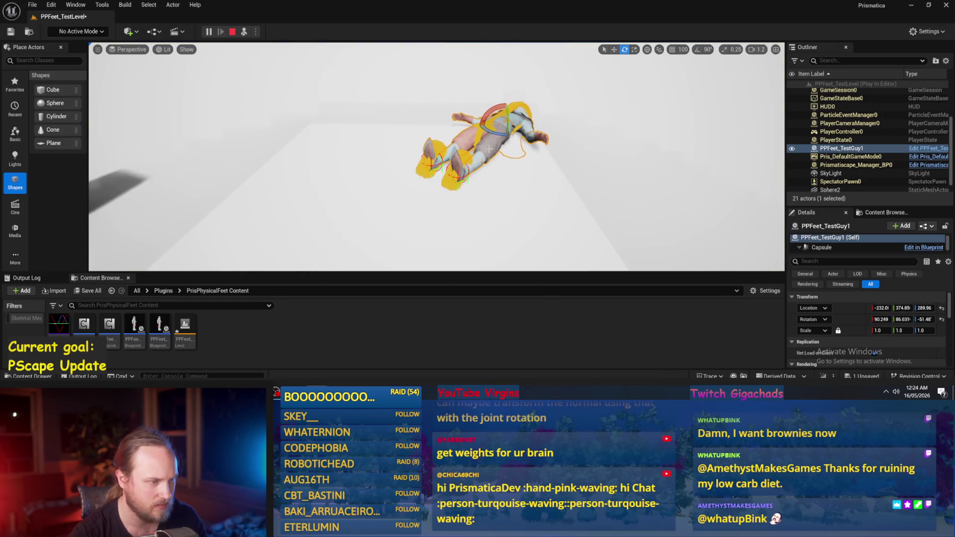
{"action": "left_click_drag", "start_coordinate": [491, 141], "coordinate": [498, 116]}
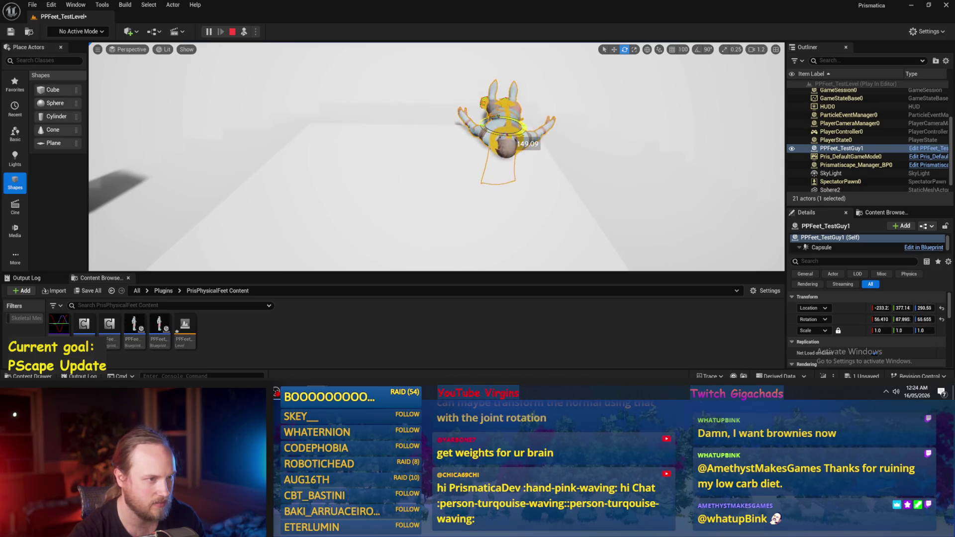
{"action": "scroll", "coordinate": [387, 127], "scroll_direction": "up", "scroll_amount": 5}
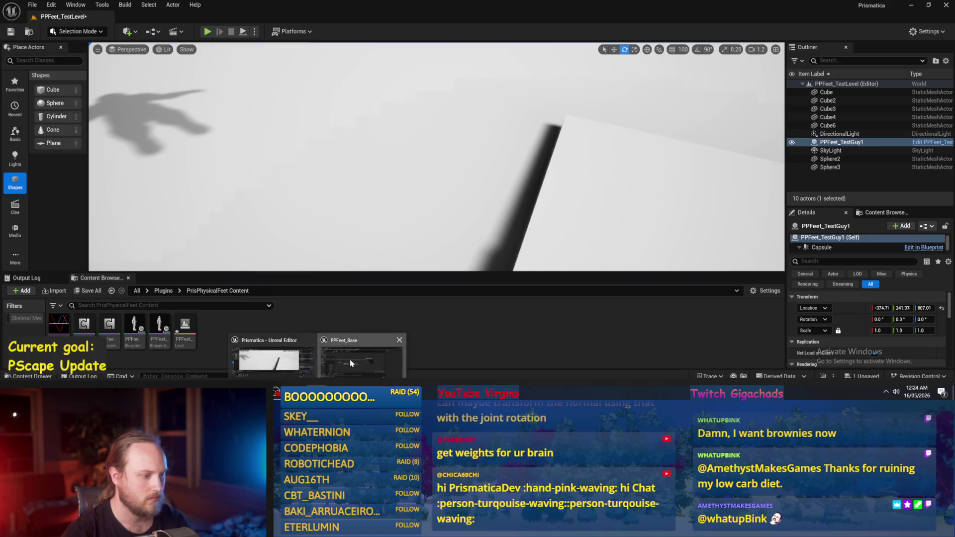
Step: Review the rotation nodes, run another quick play session, and return to the PPFeet_Base blueprint
{"action": "left_click", "coordinate": [351, 359]}
{"action": "mouse_move", "coordinate": [387, 257]}
{"action": "left_mouse_down"}
{"action": "mouse_move", "coordinate": [434, 206]}
{"action": "mouse_move", "coordinate": [470, 198]}
{"action": "left_mouse_up"}
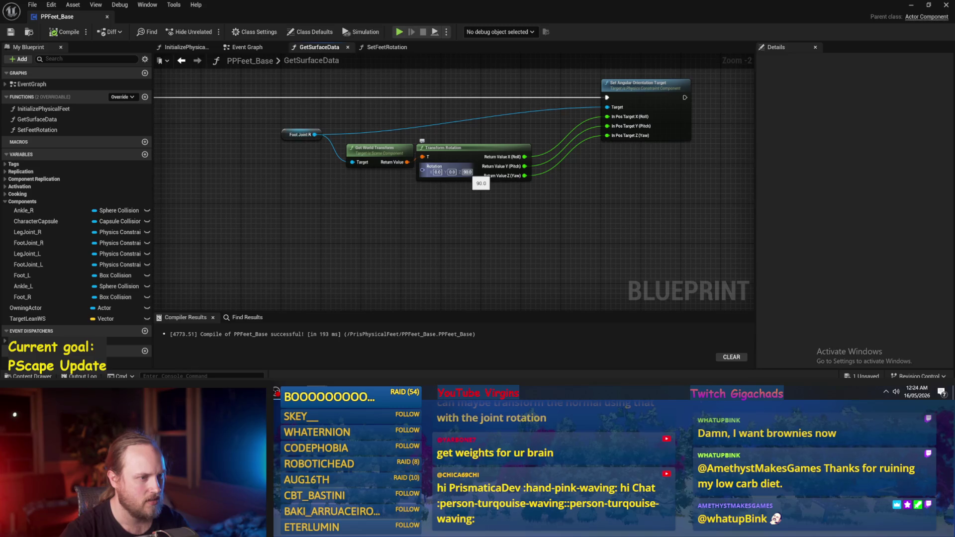
{"action": "left_click", "coordinate": [920, 5]}
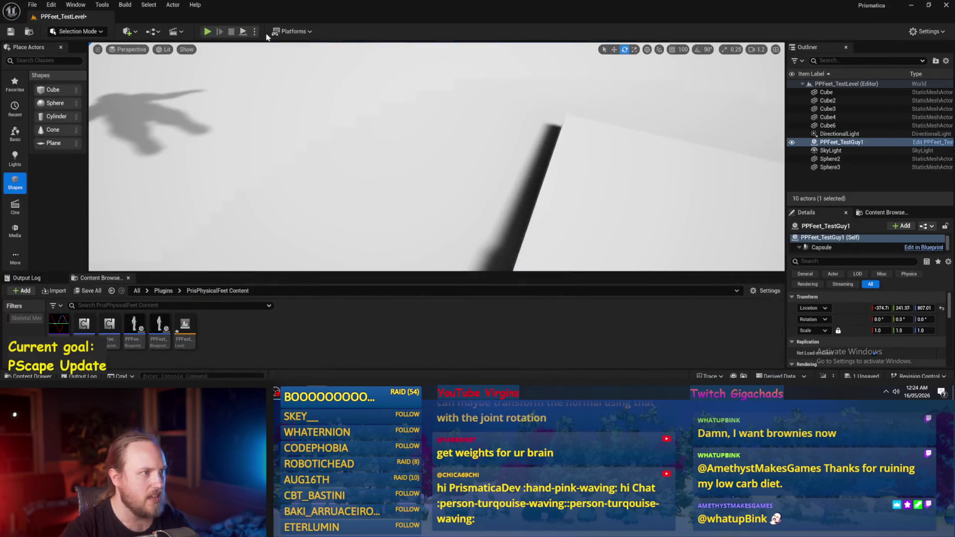
{"action": "key", "text": "alt+p"}
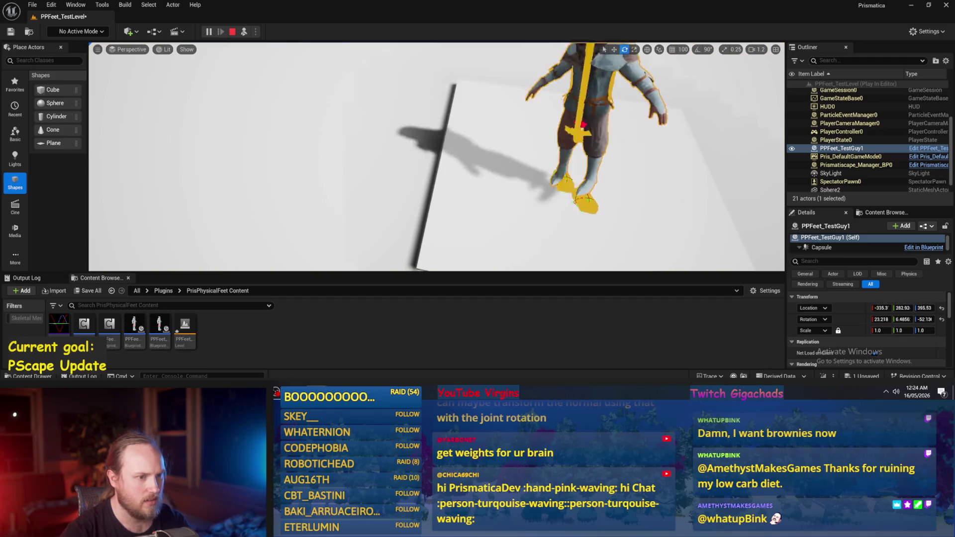
{"action": "key", "text": "Escape"}
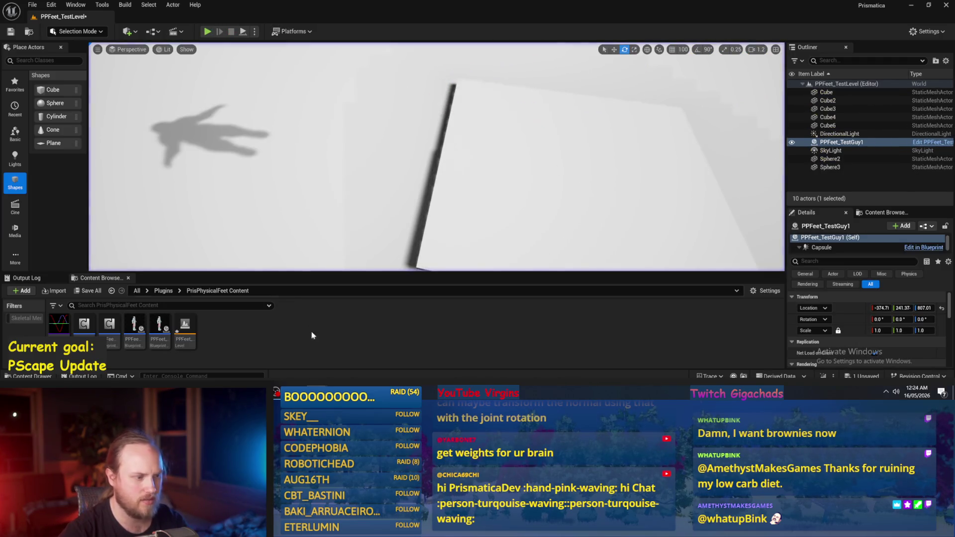
{"action": "left_click", "coordinate": [363, 348]}
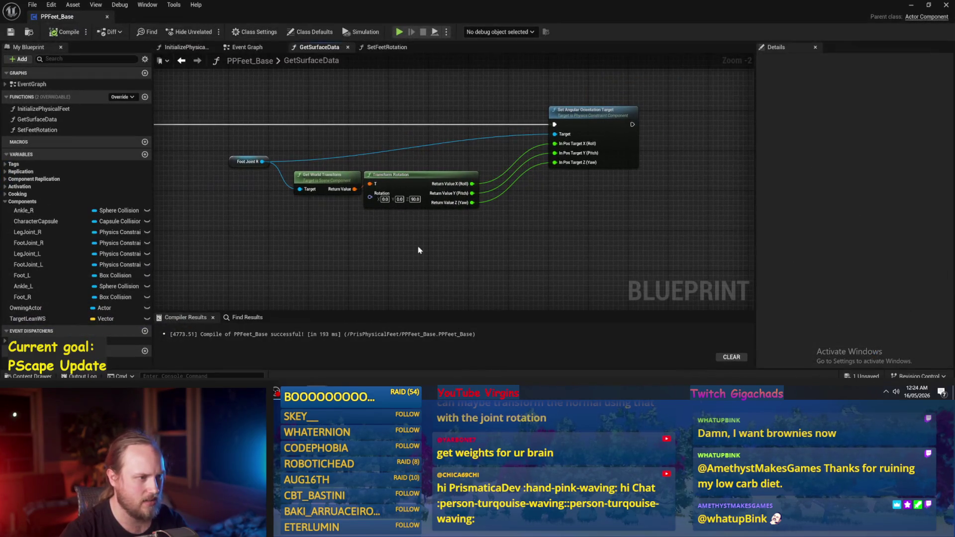
Step: From Foot Joint R, add a Get World Rotation node feeding a new Delta (Rotator) node
{"action": "mouse_move", "coordinate": [406, 248]}
{"action": "left_mouse_down"}
{"action": "mouse_move", "coordinate": [433, 222]}
{"action": "mouse_move", "coordinate": [473, 214]}
{"action": "mouse_move", "coordinate": [391, 234]}
{"action": "mouse_move", "coordinate": [431, 221]}
{"action": "left_mouse_up"}
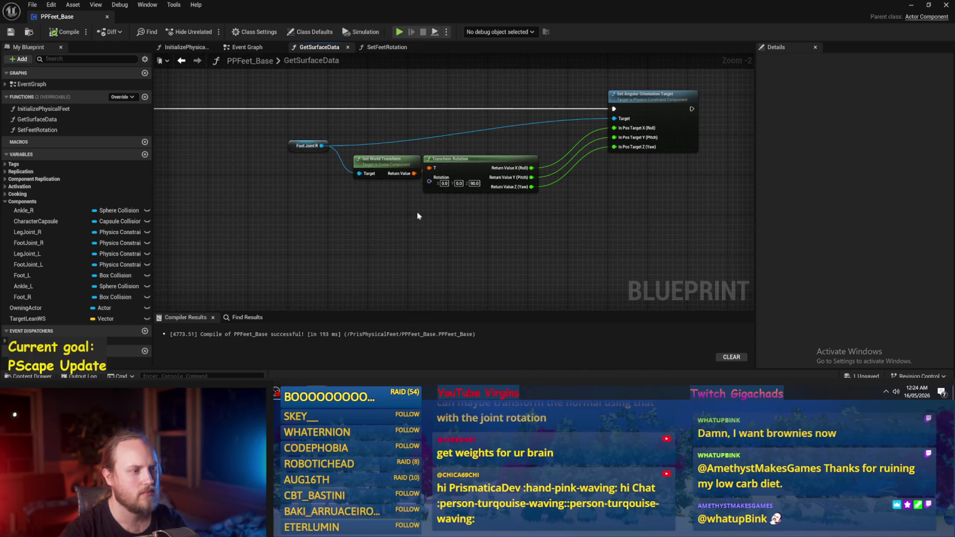
{"action": "scroll", "coordinate": [421, 216], "scroll_direction": "up", "scroll_amount": 1}
{"action": "left_click_drag", "start_coordinate": [319, 162], "coordinate": [410, 118]}
{"action": "type", "text": "combine"}
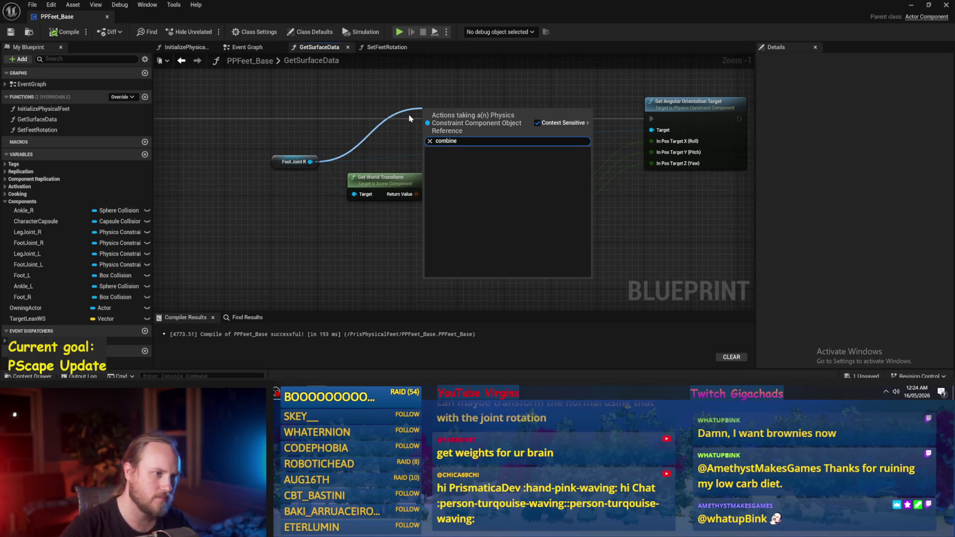
{"action": "key", "text": "Escape"}
{"action": "left_click_drag", "start_coordinate": [311, 162], "coordinate": [389, 132]}
{"action": "type", "text": "get world ro"}
{"action": "key", "text": "Return"}
{"action": "mouse_move", "coordinate": [457, 153]}
{"action": "left_mouse_down"}
{"action": "mouse_move", "coordinate": [492, 151]}
{"action": "mouse_move", "coordinate": [512, 111]}
{"action": "left_mouse_up"}
{"action": "type", "text": "delta"}
{"action": "key", "text": "Return"}
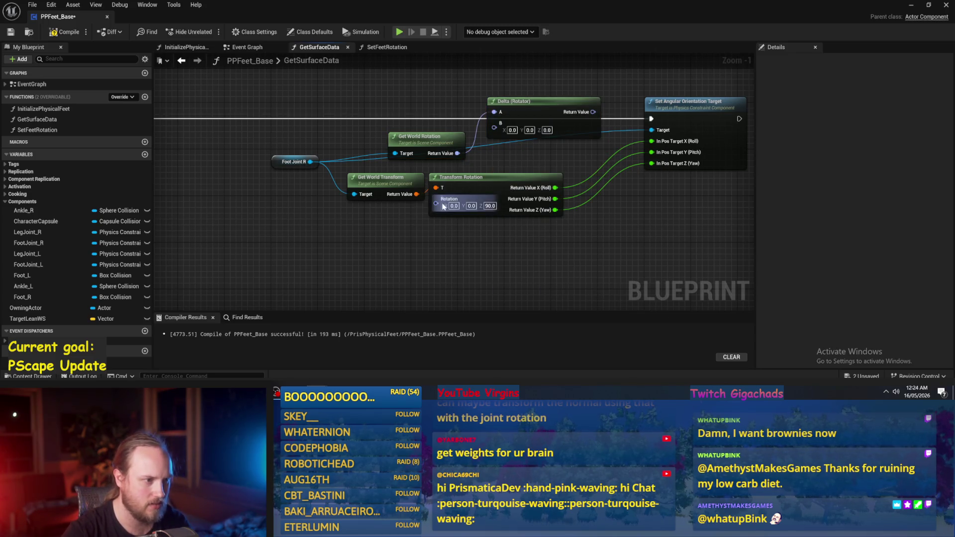
Step: Add an Invert Rotator node and recombine the orientation target pins into In Pos Target
{"action": "left_click_drag", "start_coordinate": [464, 153], "coordinate": [596, 240]}
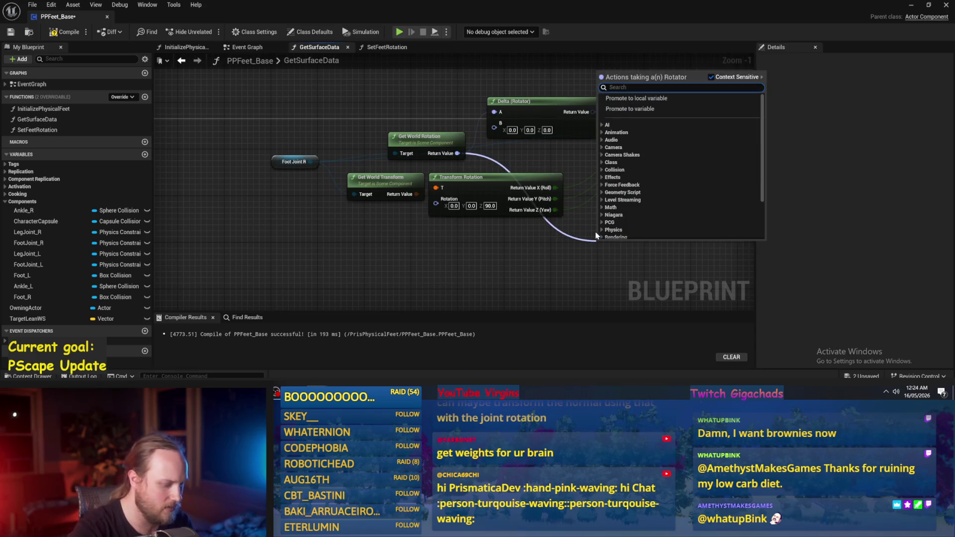
{"action": "type", "text": "inver"}
{"action": "left_click", "coordinate": [657, 113]}
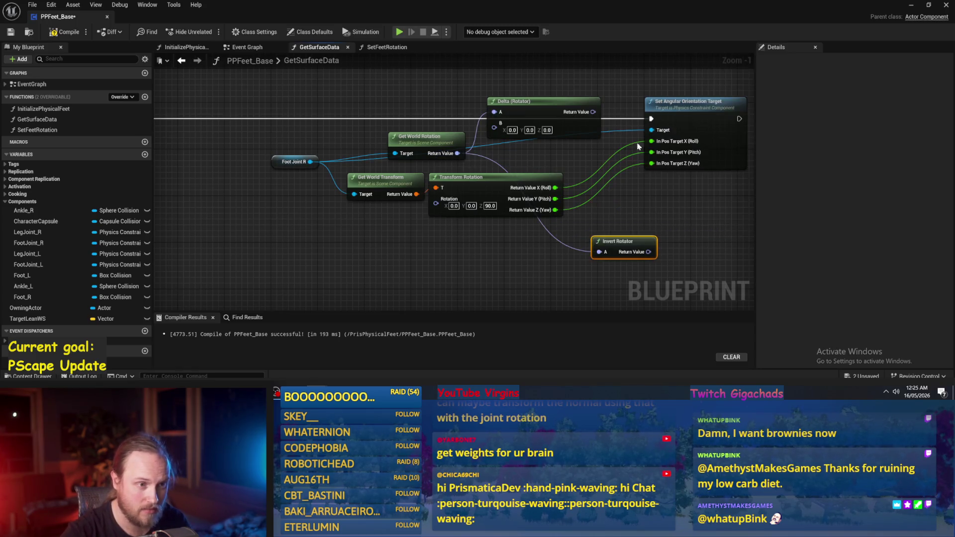
{"action": "left_click", "coordinate": [655, 213]}
{"action": "left_click_drag", "start_coordinate": [603, 109], "coordinate": [581, 90]}
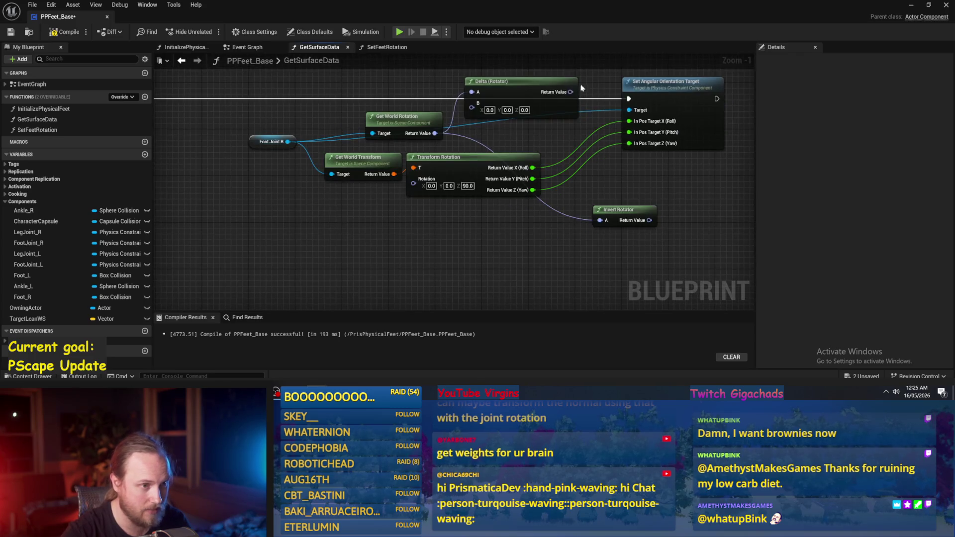
{"action": "mouse_move", "coordinate": [650, 220]}
{"action": "left_mouse_down"}
{"action": "mouse_move", "coordinate": [642, 231]}
{"action": "mouse_move", "coordinate": [634, 146]}
{"action": "left_mouse_up"}
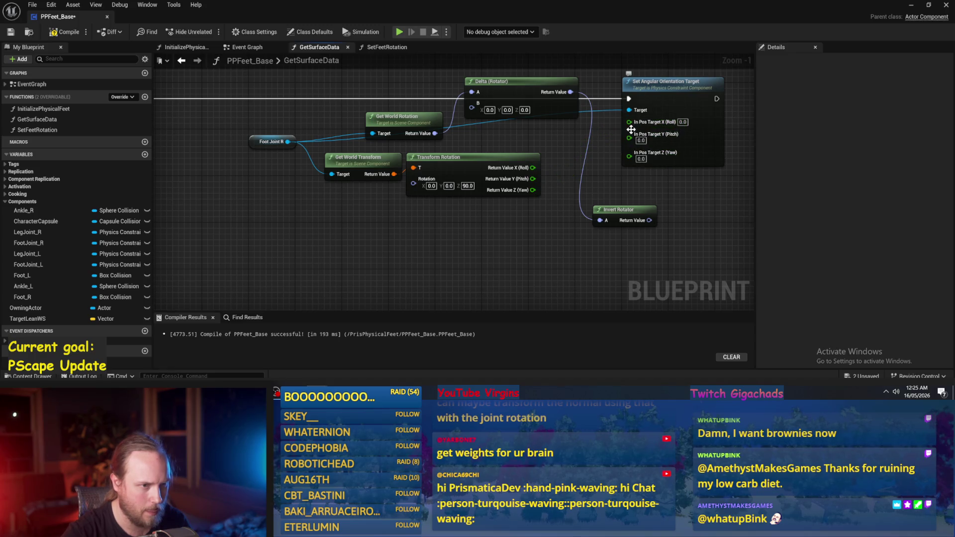
{"action": "right_click", "coordinate": [632, 137]}
{"action": "left_click", "coordinate": [661, 188]}
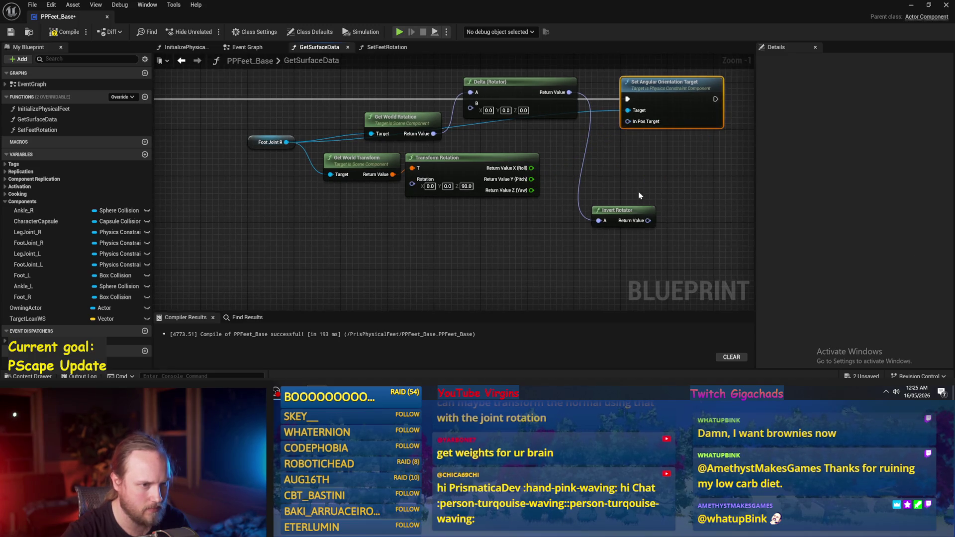
Step: Rearrange the nodes, wire Delta (Rotator)'s result into In Pos Target, and return to the test level
{"action": "mouse_move", "coordinate": [640, 209]}
{"action": "left_mouse_down"}
{"action": "mouse_move", "coordinate": [538, 268]}
{"action": "mouse_move", "coordinate": [557, 232]}
{"action": "left_mouse_up"}
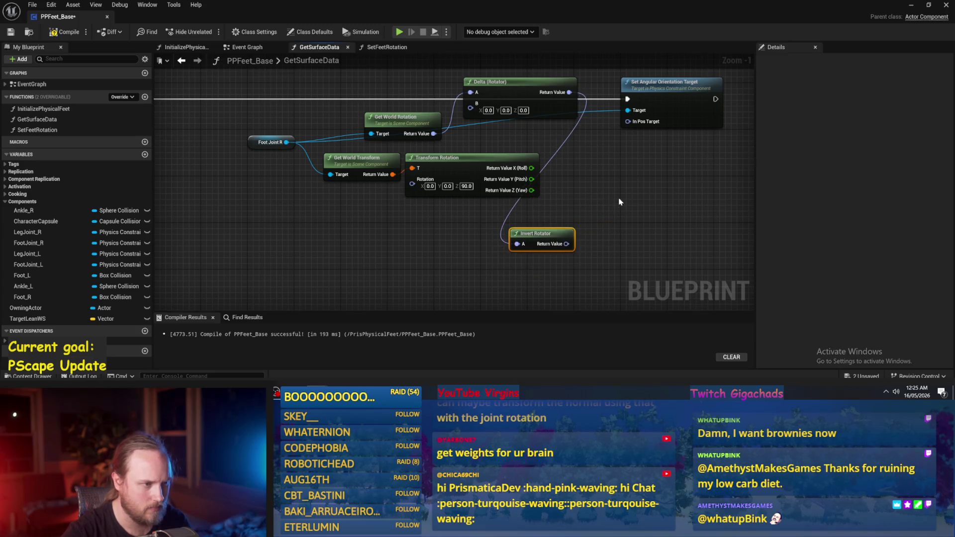
{"action": "left_click_drag", "start_coordinate": [471, 158], "coordinate": [453, 239]}
{"action": "left_click_drag", "start_coordinate": [551, 114], "coordinate": [528, 166]}
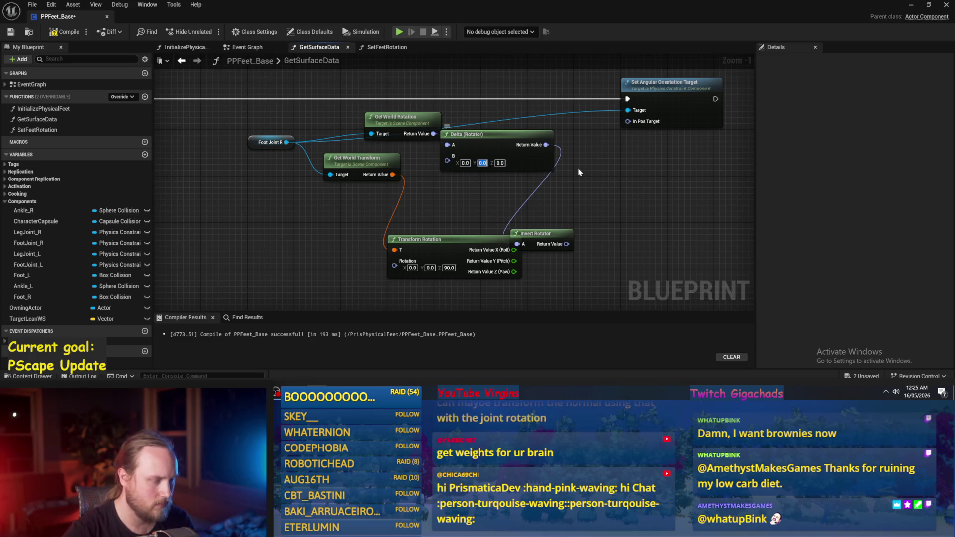
{"action": "mouse_move", "coordinate": [546, 145]}
{"action": "left_mouse_down"}
{"action": "mouse_move", "coordinate": [592, 110]}
{"action": "mouse_move", "coordinate": [628, 122]}
{"action": "left_mouse_up"}
{"action": "left_click_drag", "start_coordinate": [495, 145], "coordinate": [511, 139]}
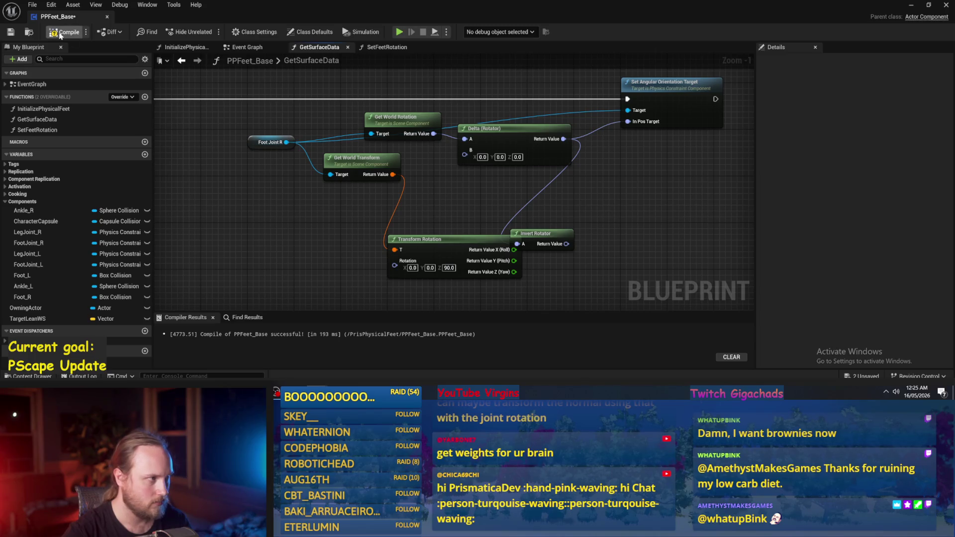
{"action": "left_click", "coordinate": [909, 5]}
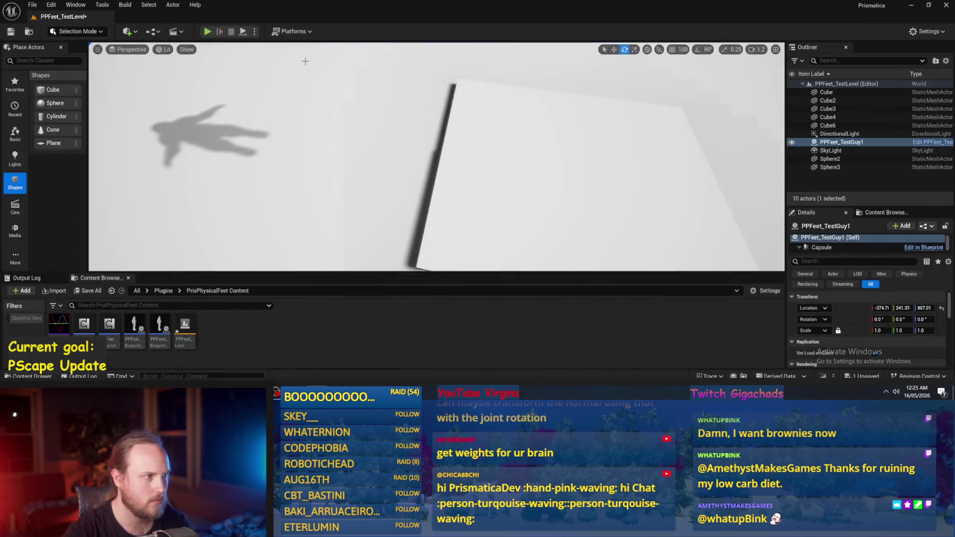
Step: Play-test the feet in PPFeet_TestLevel, then restore the PPFeet_Base Blueprint window
{"action": "left_click", "coordinate": [244, 32]}
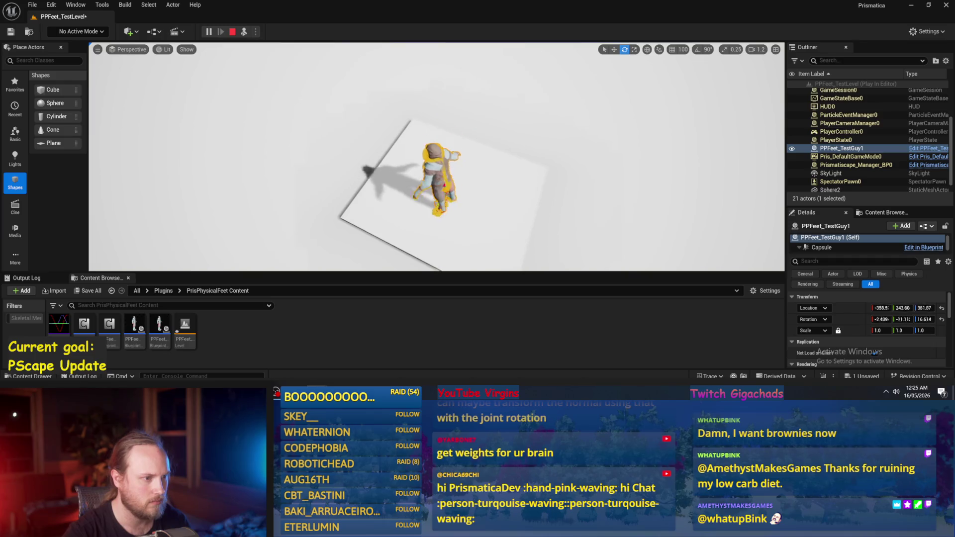
{"action": "mouse_move", "coordinate": [317, 393]}
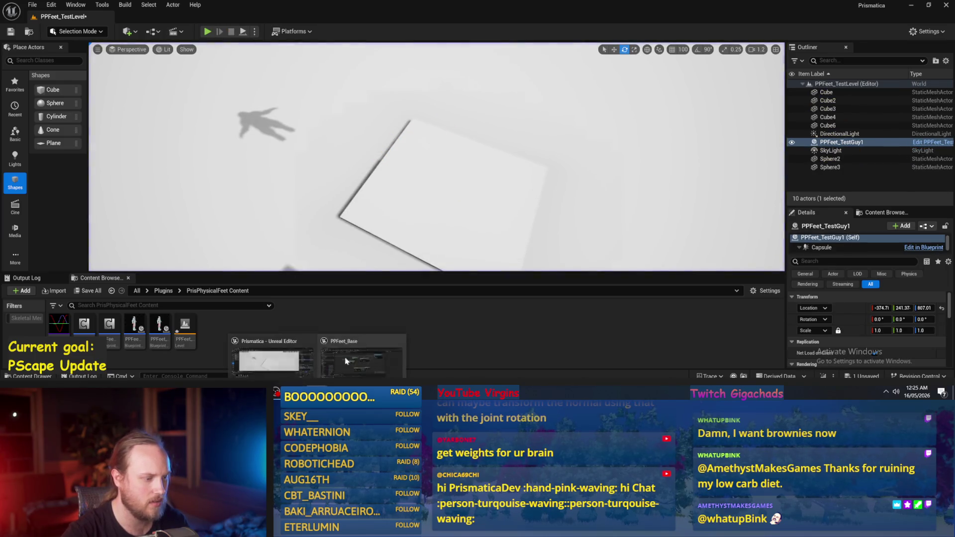
{"action": "left_click", "coordinate": [360, 351]}
{"action": "left_click_drag", "start_coordinate": [393, 227], "coordinate": [424, 225]}
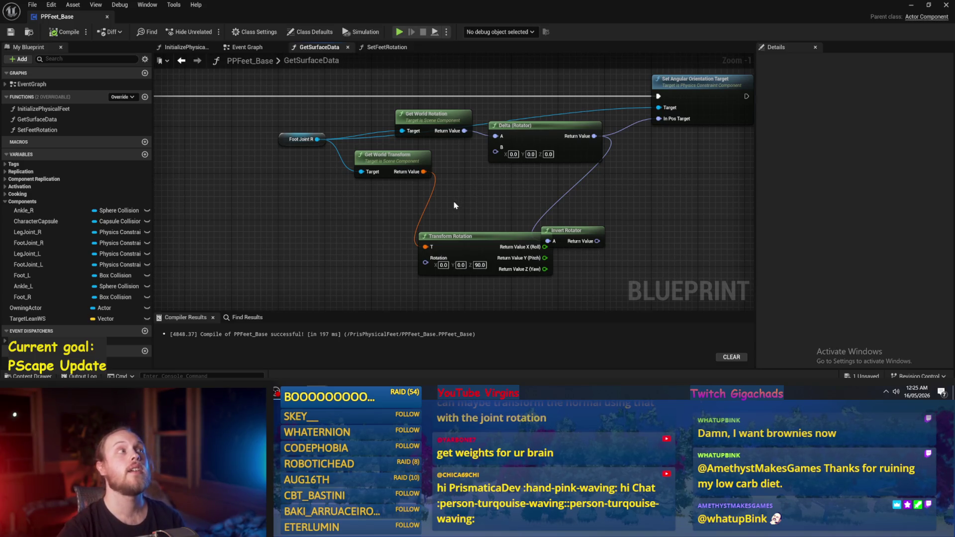
Step: Tidy the graph, placing Delta (Rotator) above Get World Rotation and Invert Rotator above the orientation target
{"action": "scroll", "coordinate": [455, 223], "scroll_direction": "up", "scroll_amount": 1}
{"action": "left_click_drag", "start_coordinate": [378, 178], "coordinate": [428, 199]}
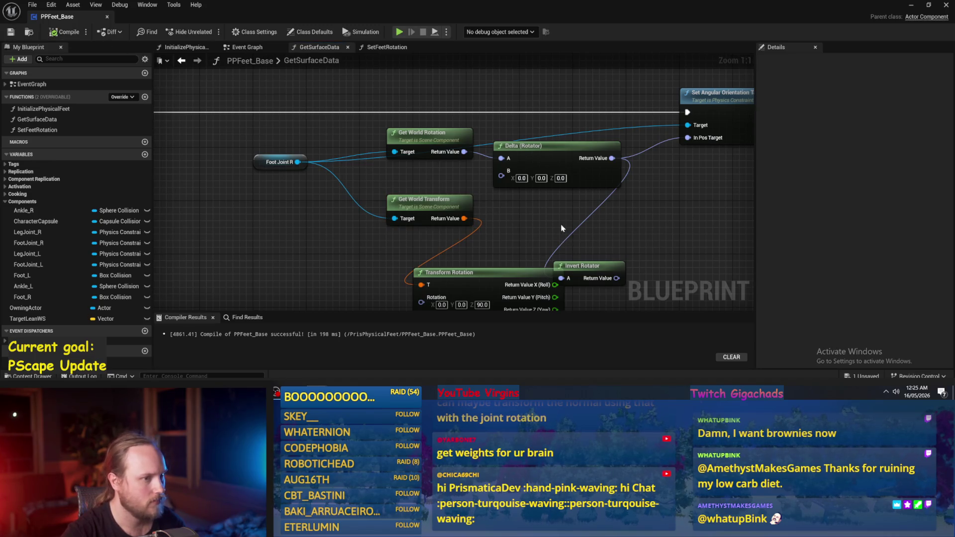
{"action": "left_click_drag", "start_coordinate": [563, 232], "coordinate": [516, 234]}
{"action": "left_click_drag", "start_coordinate": [491, 156], "coordinate": [490, 141]}
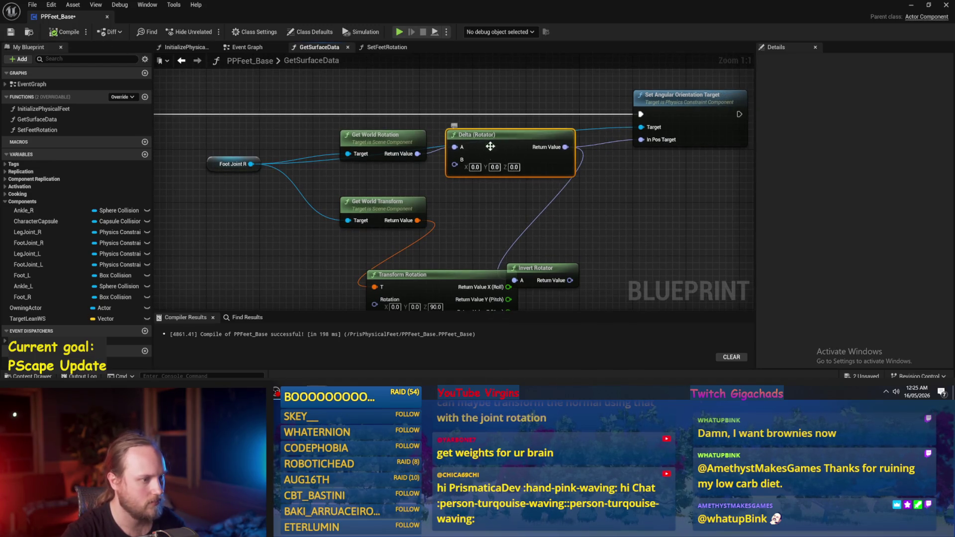
{"action": "scroll", "coordinate": [491, 153], "scroll_direction": "down", "scroll_amount": 2}
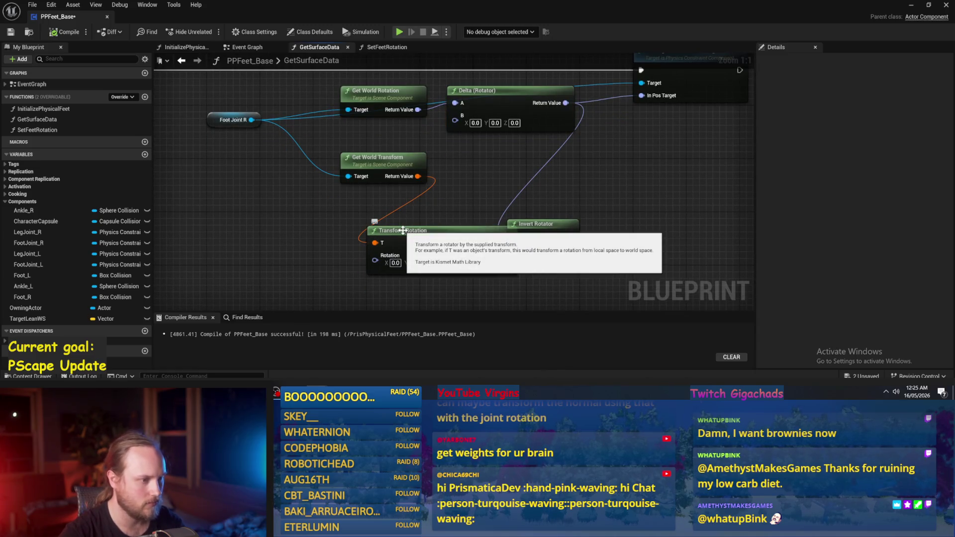
{"action": "left_click_drag", "start_coordinate": [403, 230], "coordinate": [394, 292]}
{"action": "left_click_drag", "start_coordinate": [494, 155], "coordinate": [506, 88]}
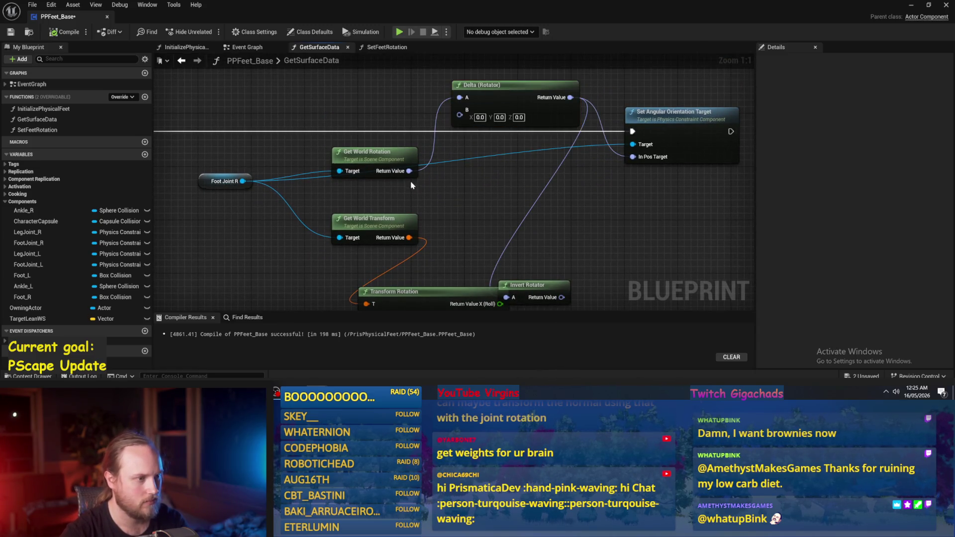
{"action": "left_click_drag", "start_coordinate": [407, 170], "coordinate": [470, 155]}
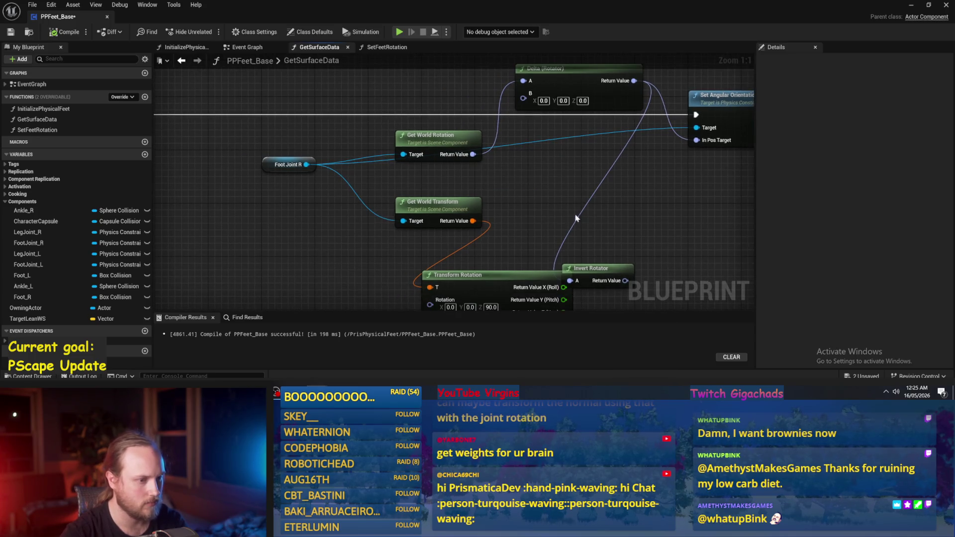
{"action": "left_click_drag", "start_coordinate": [571, 219], "coordinate": [521, 187]}
{"action": "left_click_drag", "start_coordinate": [577, 240], "coordinate": [631, 208]}
{"action": "mouse_move", "coordinate": [596, 180]}
{"action": "left_mouse_down"}
{"action": "mouse_move", "coordinate": [508, 257]}
{"action": "mouse_move", "coordinate": [510, 249]}
{"action": "mouse_move", "coordinate": [625, 270]}
{"action": "mouse_move", "coordinate": [608, 217]}
{"action": "mouse_move", "coordinate": [587, 213]}
{"action": "mouse_move", "coordinate": [606, 100]}
{"action": "left_mouse_up"}
{"action": "left_click", "coordinate": [434, 208]}
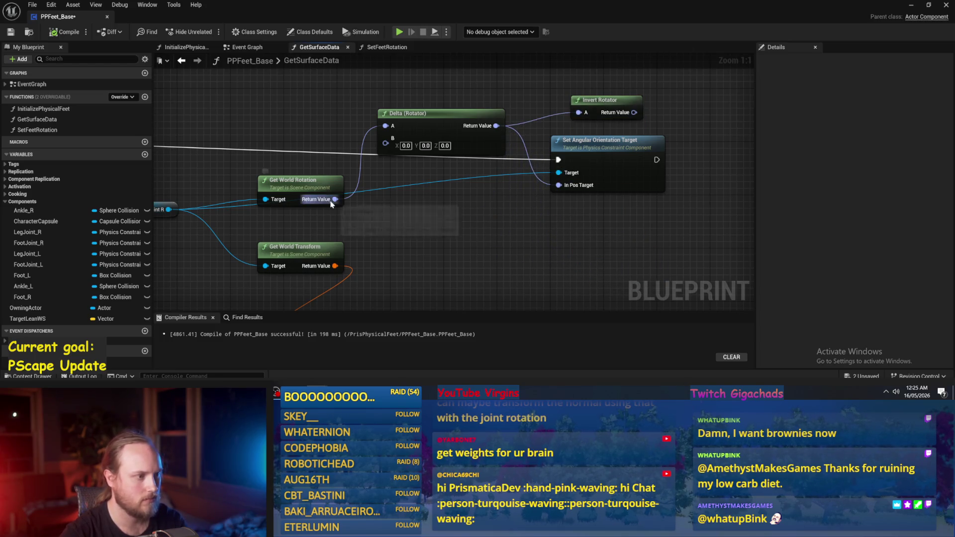
Step: Break the Delta link and split In Pos Target into Roll, Pitch and Yaw
{"action": "left_click_drag", "start_coordinate": [334, 199], "coordinate": [395, 200]}
{"action": "type", "text": "combine"}
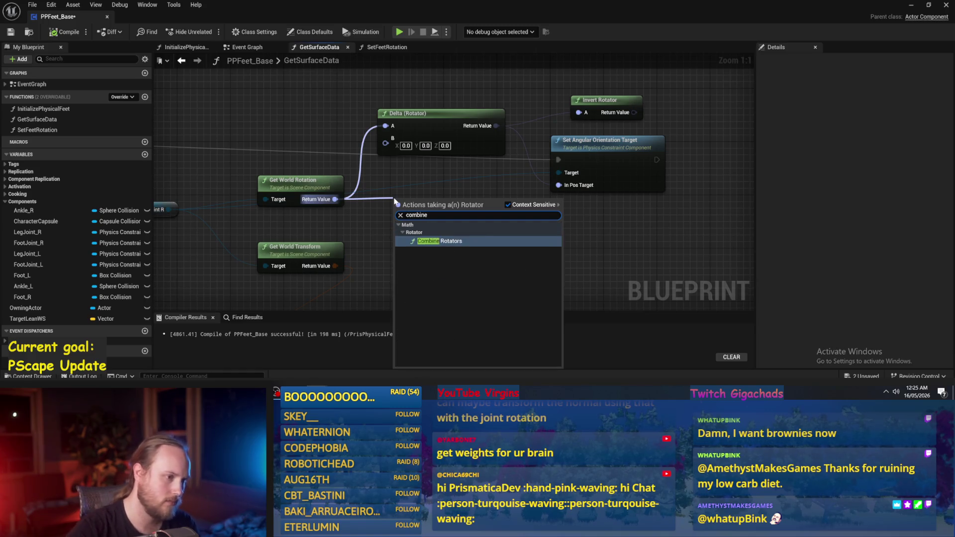
{"action": "key", "text": "Escape"}
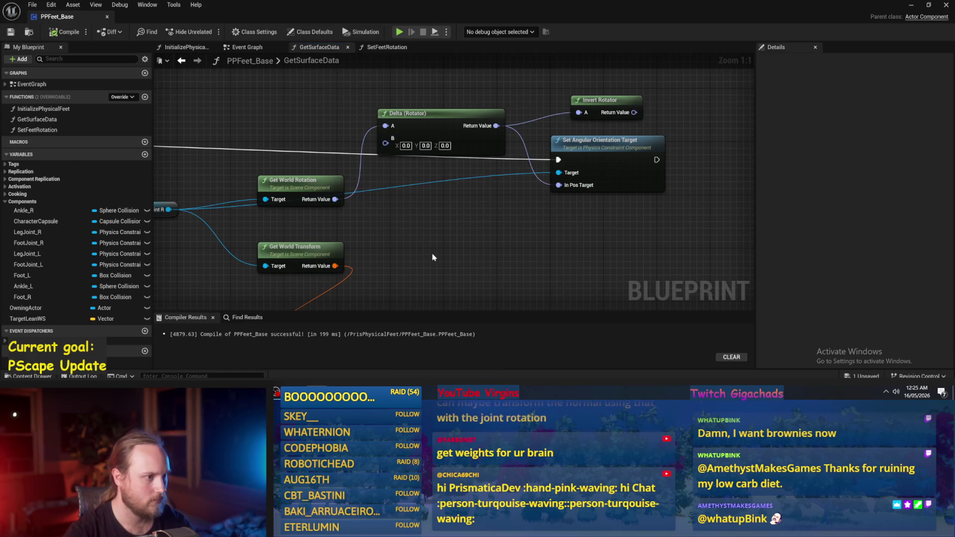
{"action": "left_click", "coordinate": [559, 185], "text": "alt"}
{"action": "right_click", "coordinate": [560, 187]}
{"action": "left_click", "coordinate": [574, 230]}
Step: Compile the blueprint, set the Pitch target to 45, and return to the test level
{"action": "scroll", "coordinate": [565, 153], "scroll_direction": "down", "scroll_amount": 4}
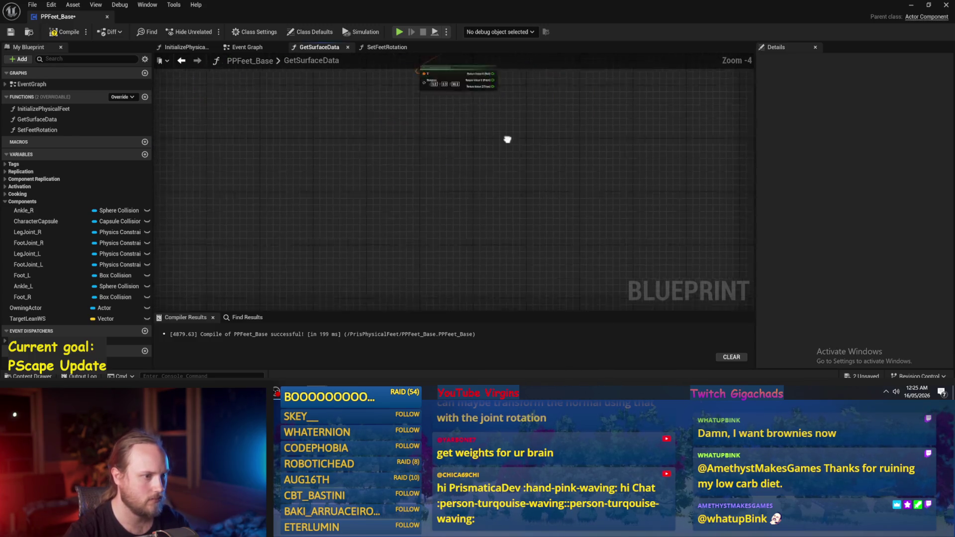
{"action": "scroll", "coordinate": [479, 231], "scroll_direction": "up", "scroll_amount": 2}
{"action": "scroll", "coordinate": [543, 124], "scroll_direction": "up", "scroll_amount": 3}
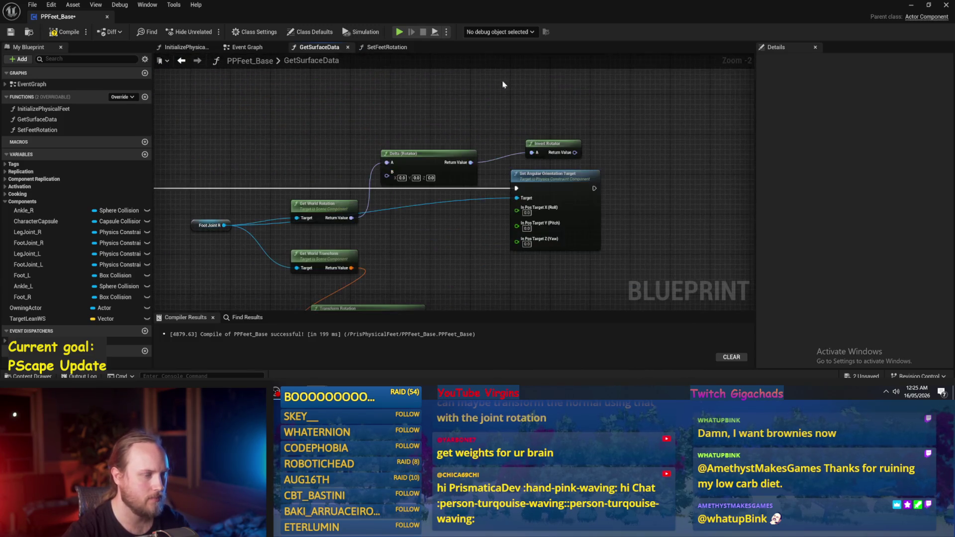
{"action": "left_click", "coordinate": [68, 35]}
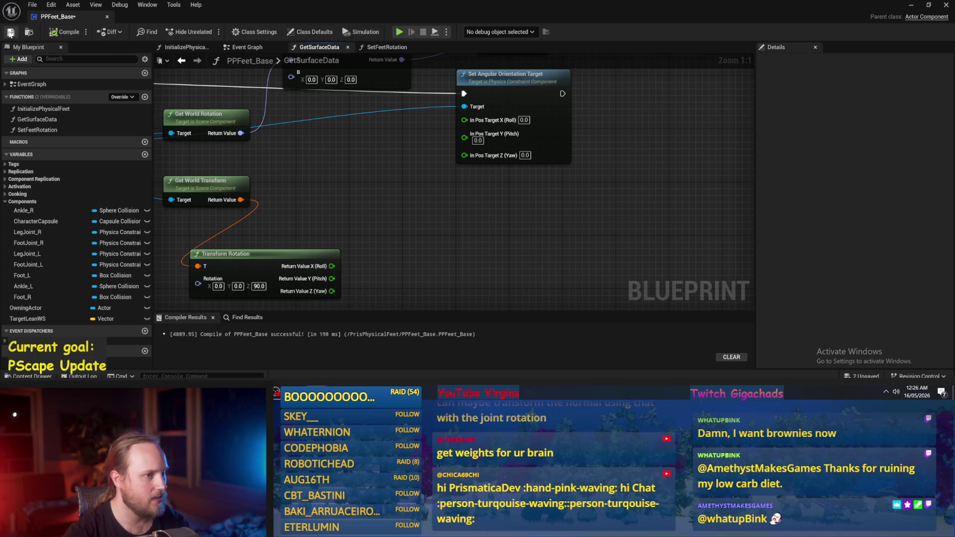
{"action": "left_click", "coordinate": [490, 171]}
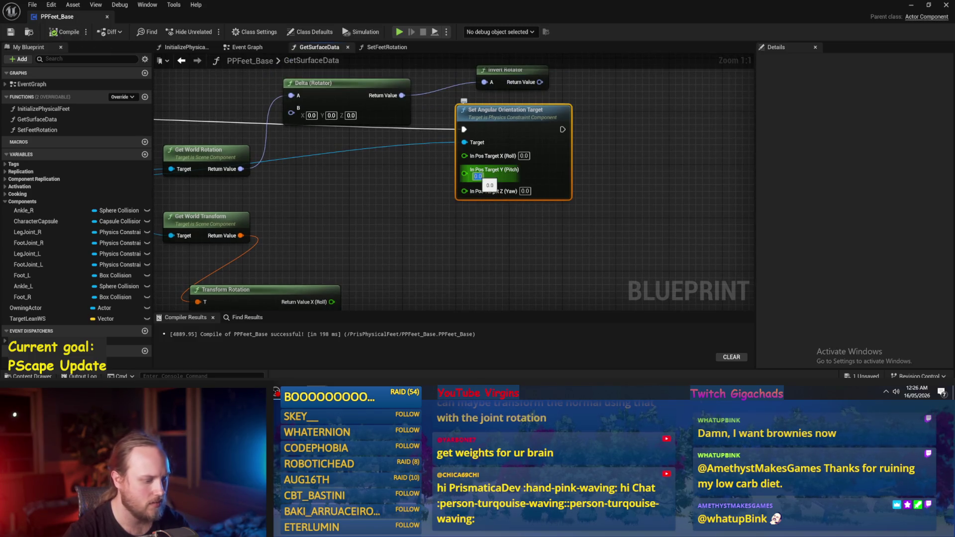
{"action": "type", "text": "45"}
{"action": "key", "text": "Return"}
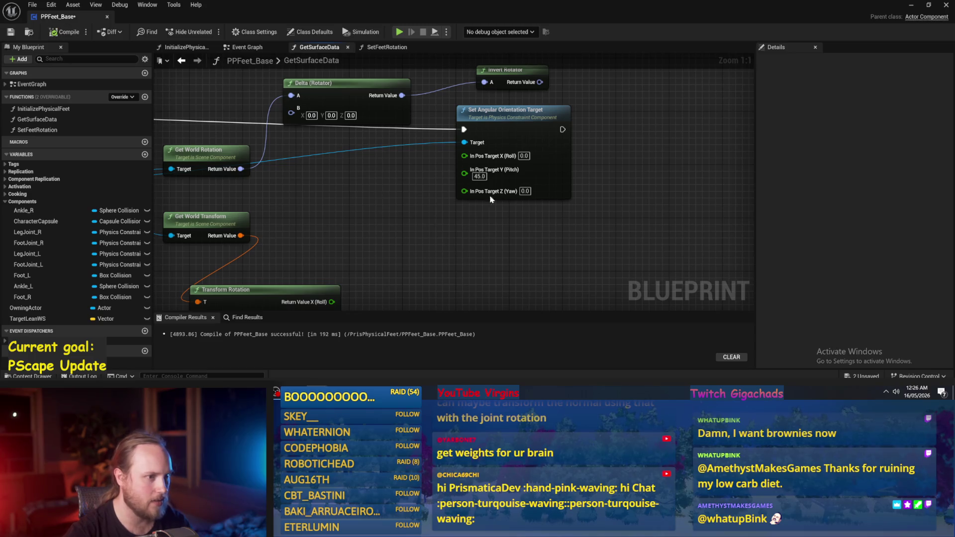
{"action": "left_click", "coordinate": [912, 6]}
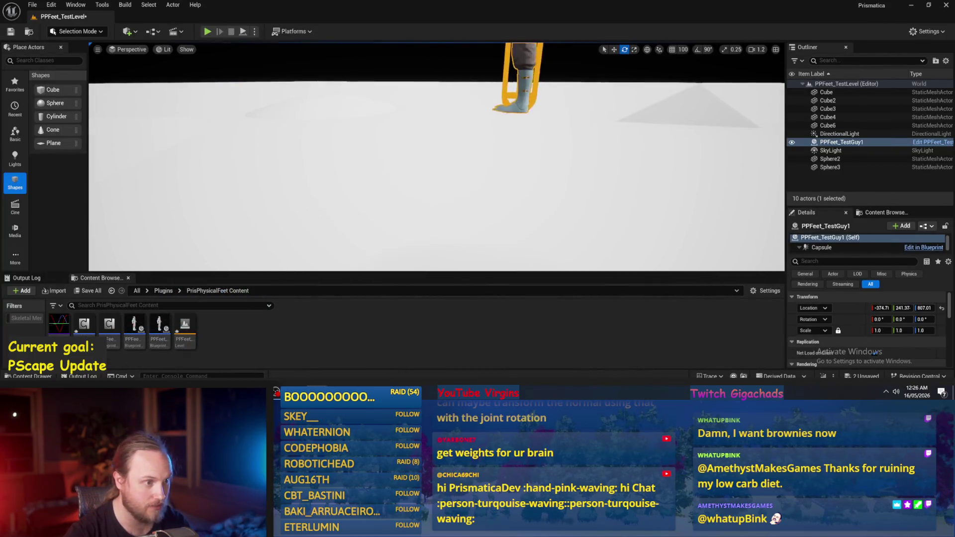
Step: Drop the test character to the floor and raise it so it stands on the floor
{"action": "key", "text": "End"}
{"action": "key", "text": "f"}
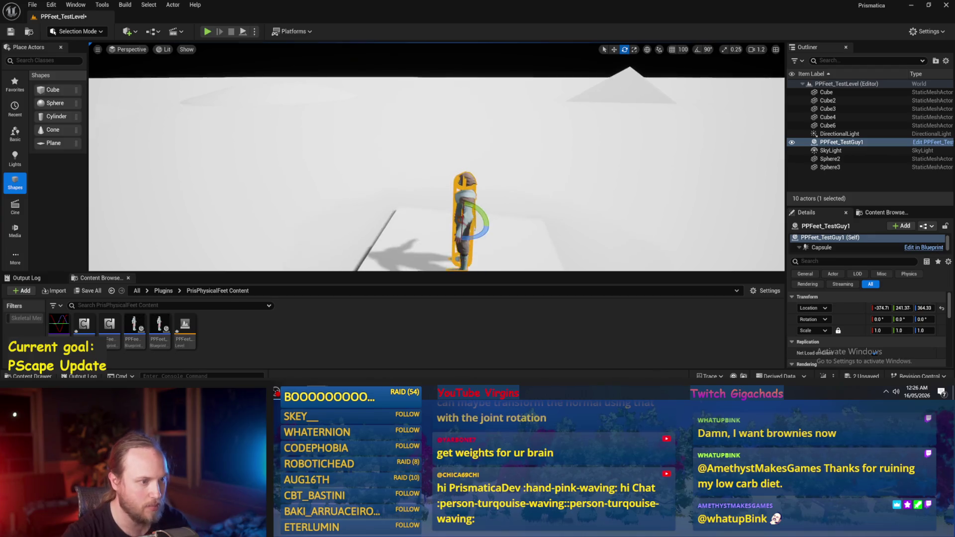
{"action": "key", "text": "w"}
{"action": "left_click_drag", "start_coordinate": [464, 156], "coordinate": [464, 136]}
{"action": "key", "text": "f"}
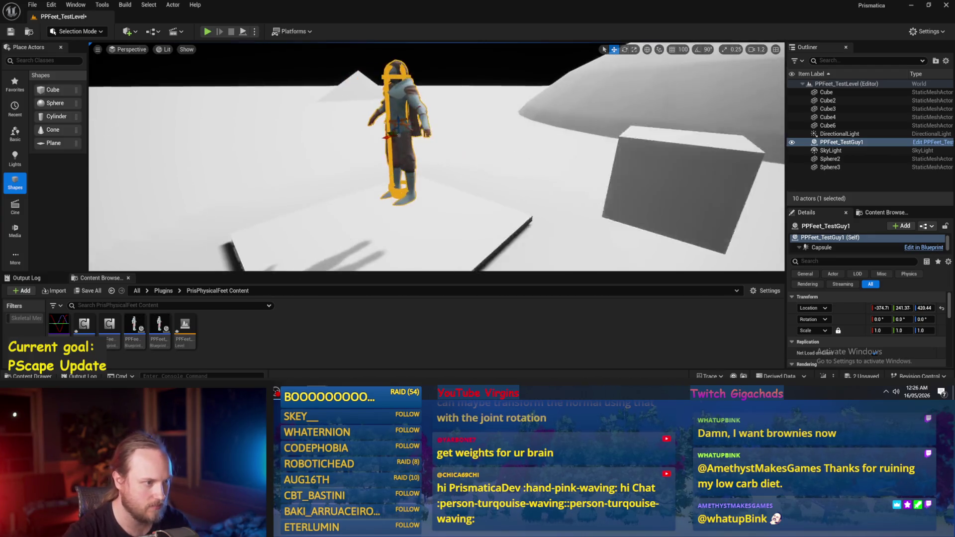
Step: Simulate the character twice, undo a trial pitch tilt, and return to the Blueprint
{"action": "key", "text": "alt+s"}
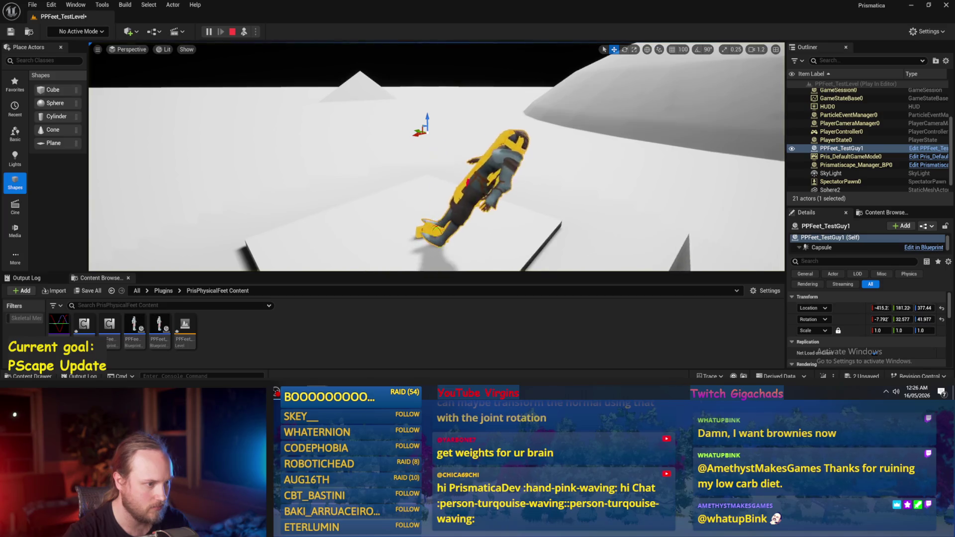
{"action": "key", "text": "Escape"}
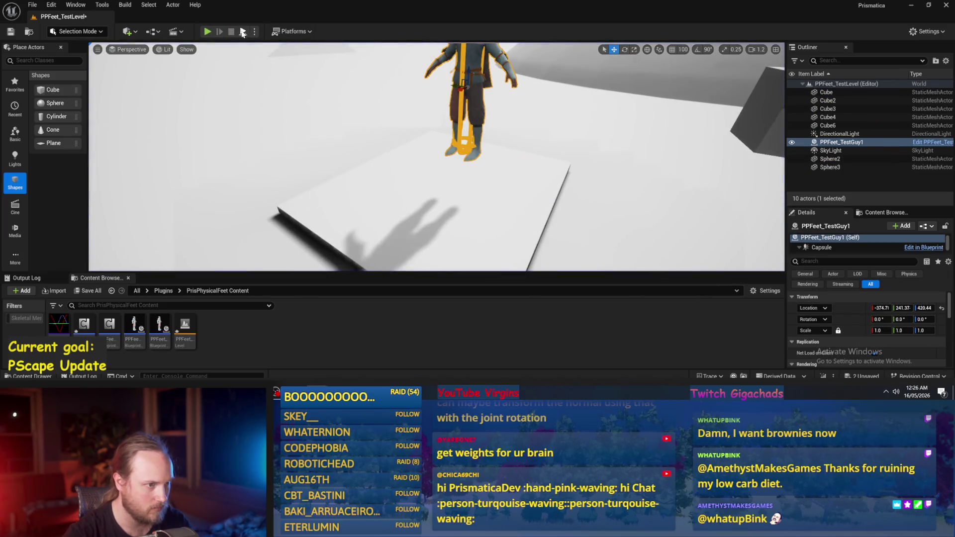
{"action": "key", "text": "alt+s"}
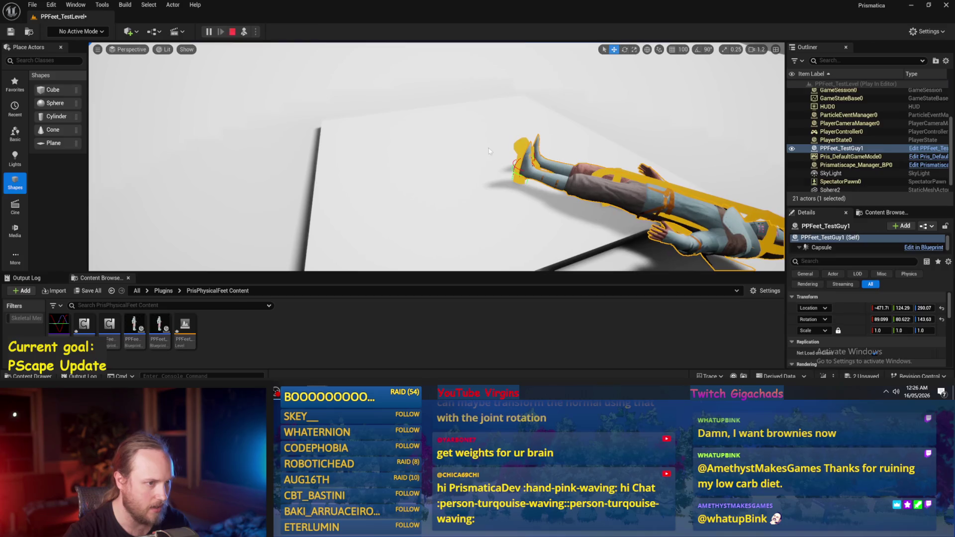
{"action": "key", "text": "Escape"}
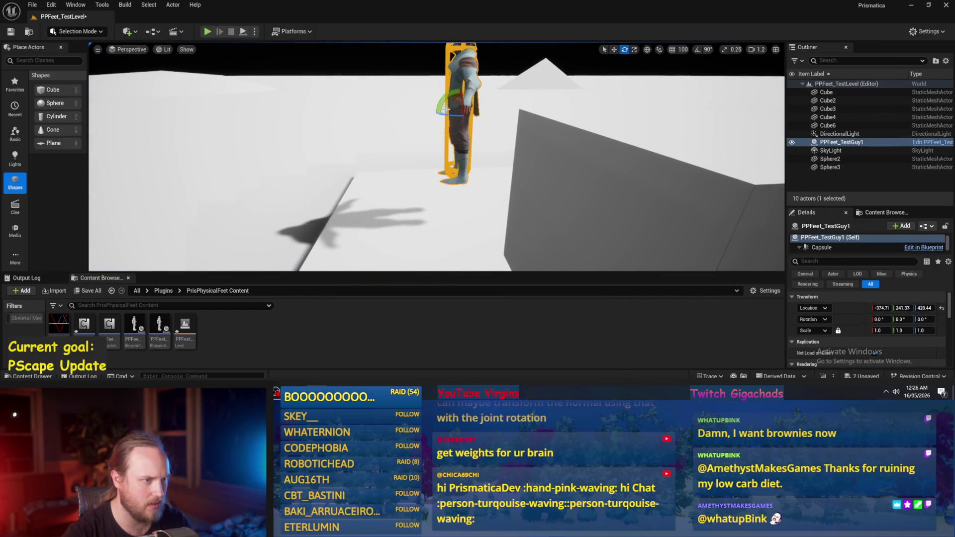
{"action": "left_click_drag", "start_coordinate": [447, 95], "coordinate": [439, 132]}
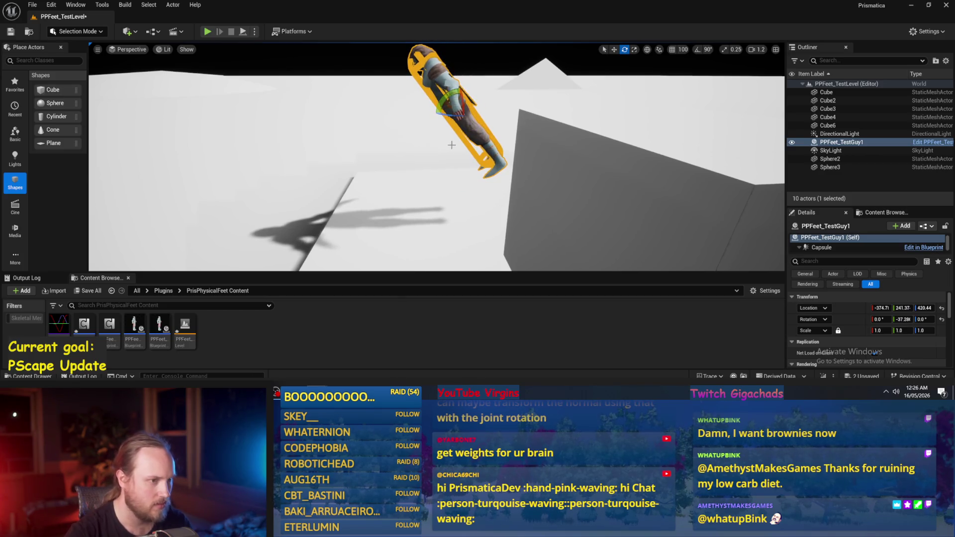
{"action": "key", "text": "ctrl+z"}
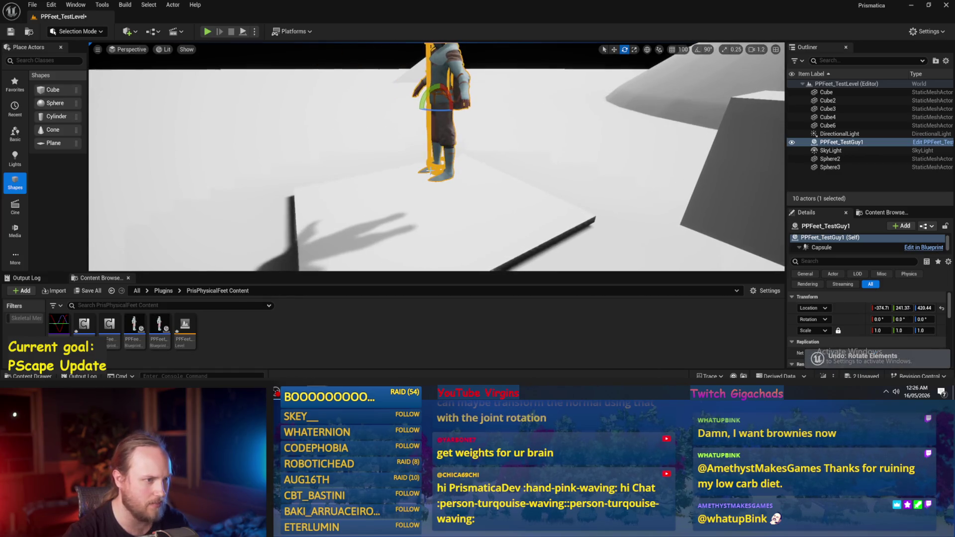
{"action": "key", "text": "alt+Tab"}
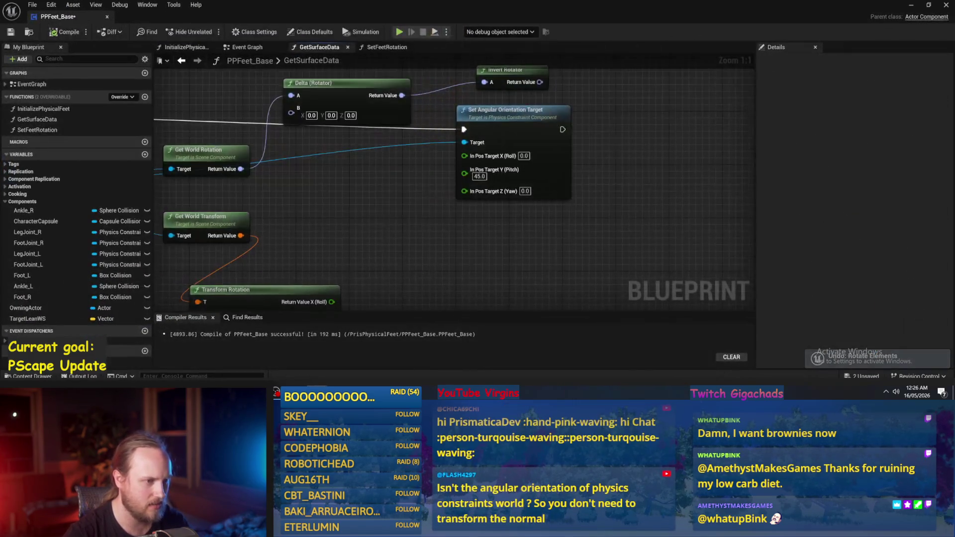
Step: Compile and save PPFeet_Base with the Pitch target at 45.0, then switch to the level editor
{"action": "scroll", "coordinate": [506, 244], "scroll_direction": "down", "scroll_amount": 1}
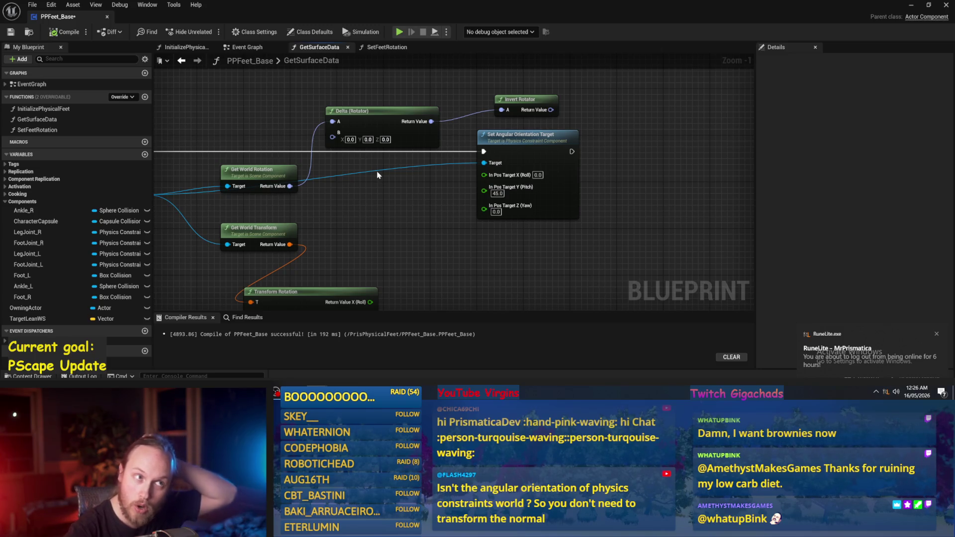
{"action": "mouse_move", "coordinate": [380, 186]}
{"action": "left_mouse_down"}
{"action": "mouse_move", "coordinate": [408, 225]}
{"action": "mouse_move", "coordinate": [417, 161]}
{"action": "left_mouse_up"}
{"action": "left_click", "coordinate": [20, 32]}
{"action": "mouse_move", "coordinate": [404, 199]}
{"action": "left_mouse_down"}
{"action": "mouse_move", "coordinate": [431, 230]}
{"action": "mouse_move", "coordinate": [329, 220]}
{"action": "left_mouse_up"}
{"action": "left_click", "coordinate": [198, 199]}
{"action": "scroll", "coordinate": [483, 175], "scroll_direction": "up", "scroll_amount": 1}
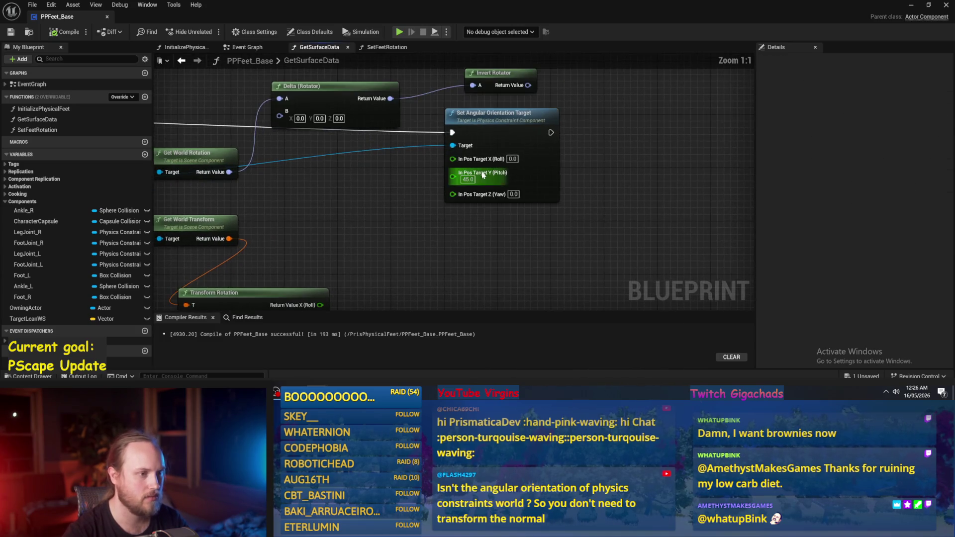
{"action": "left_click", "coordinate": [912, 6]}
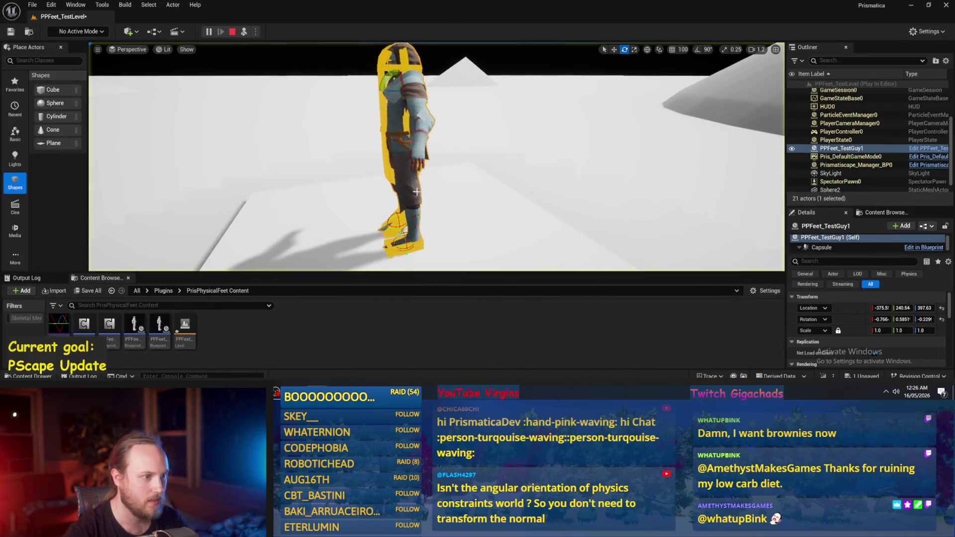
Step: Watch the character in play, stop the session, and return to the PPFeet_Base Blueprint
{"action": "left_click_drag", "start_coordinate": [415, 190], "coordinate": [398, 199]}
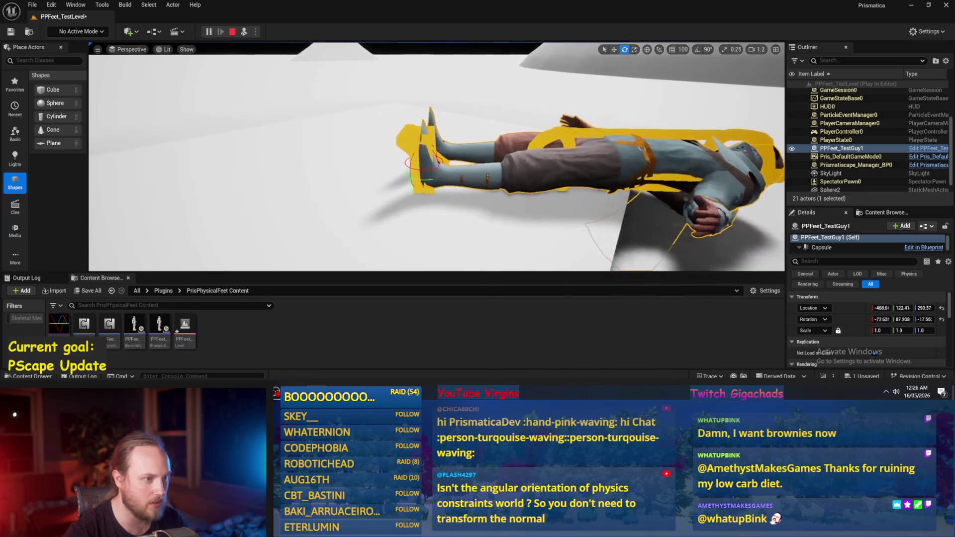
{"action": "key", "text": "w"}
{"action": "scroll", "coordinate": [435, 85], "scroll_direction": "down", "scroll_amount": 3}
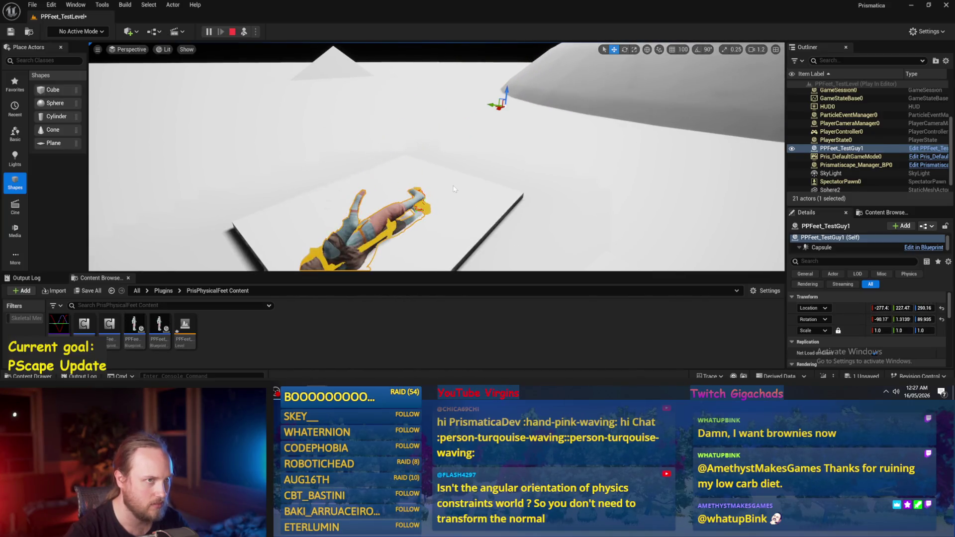
{"action": "key", "text": "Escape"}
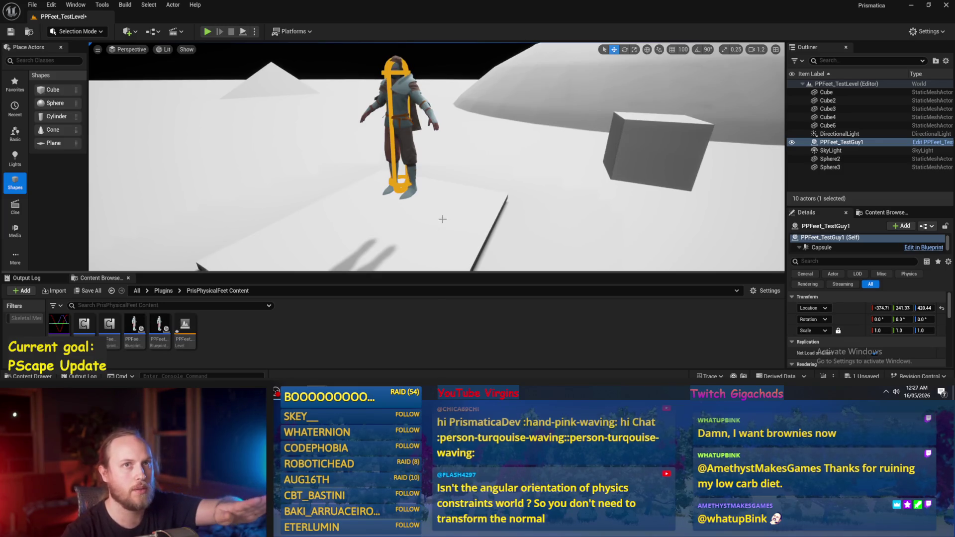
{"action": "left_click_drag", "start_coordinate": [433, 199], "coordinate": [432, 160]}
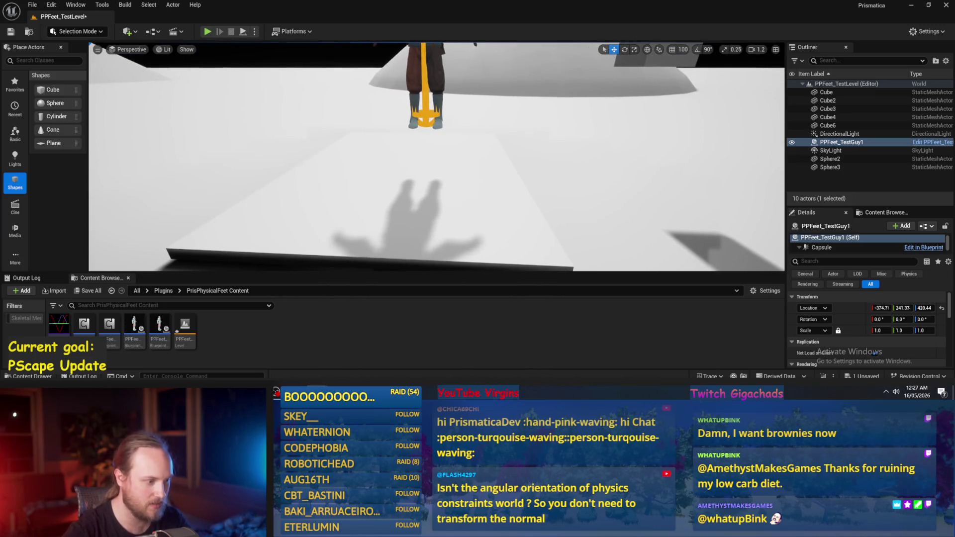
{"action": "key", "text": "alt+Tab"}
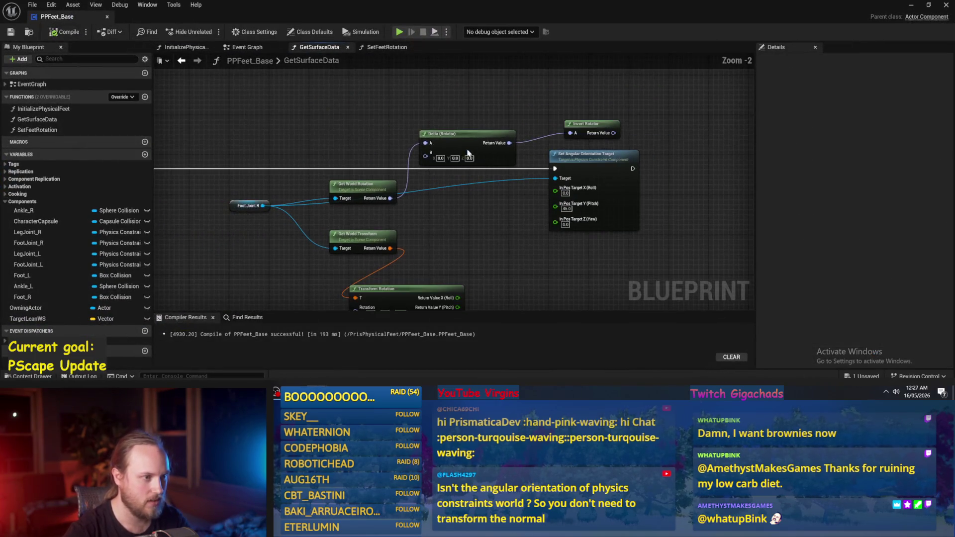
Step: Rearrange the graph, shifting Set Angular Orientation Target right and Transform Rotation beside Get World Transform
{"action": "scroll", "coordinate": [430, 210], "scroll_direction": "up", "scroll_amount": 1}
{"action": "mouse_move", "coordinate": [360, 191]}
{"action": "left_mouse_down"}
{"action": "mouse_move", "coordinate": [363, 211]}
{"action": "mouse_move", "coordinate": [362, 198]}
{"action": "left_mouse_up"}
{"action": "left_click_drag", "start_coordinate": [462, 135], "coordinate": [462, 117]}
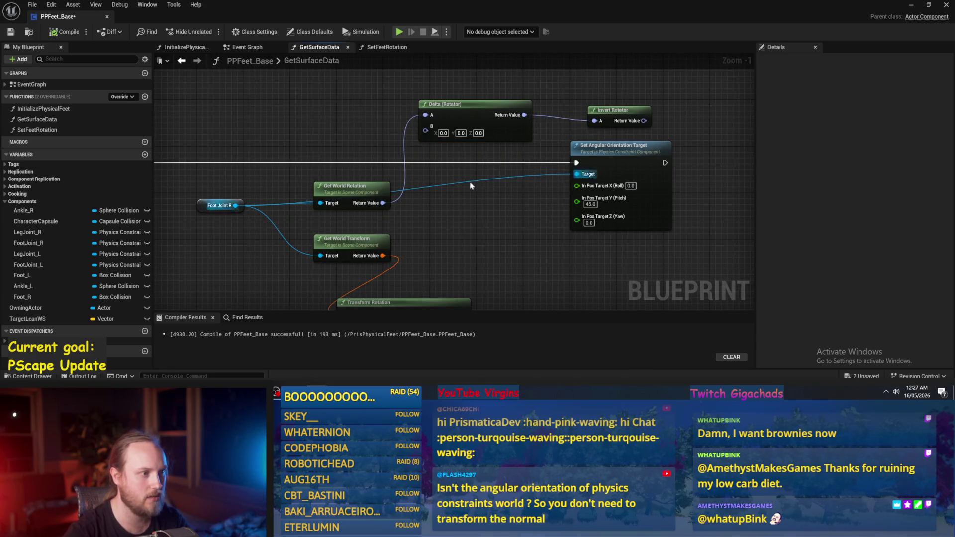
{"action": "left_click_drag", "start_coordinate": [540, 176], "coordinate": [631, 177]}
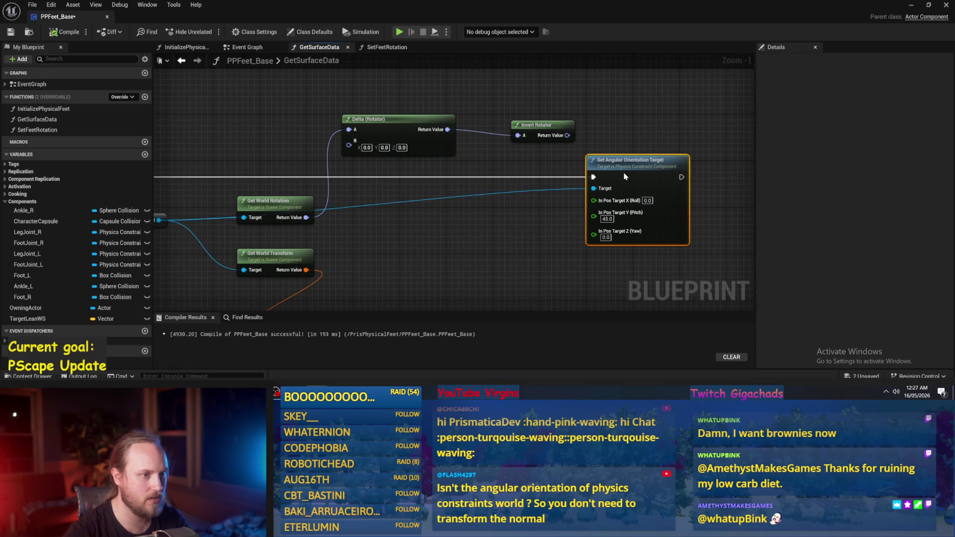
{"action": "left_click_drag", "start_coordinate": [364, 195], "coordinate": [468, 160]}
{"action": "left_click_drag", "start_coordinate": [487, 95], "coordinate": [471, 52]}
{"action": "mouse_move", "coordinate": [416, 247]}
{"action": "left_mouse_down"}
{"action": "mouse_move", "coordinate": [499, 153]}
{"action": "mouse_move", "coordinate": [468, 212]}
{"action": "left_mouse_up"}
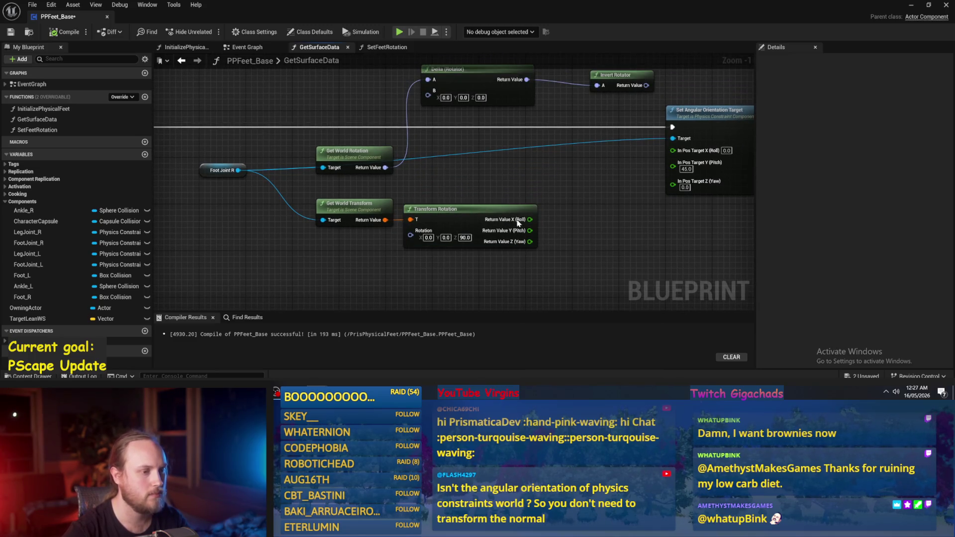
{"action": "left_click", "coordinate": [526, 110]}
{"action": "mouse_move", "coordinate": [525, 110]}
{"action": "left_mouse_down"}
{"action": "mouse_move", "coordinate": [439, 169]}
{"action": "mouse_move", "coordinate": [450, 150]}
{"action": "left_mouse_up"}
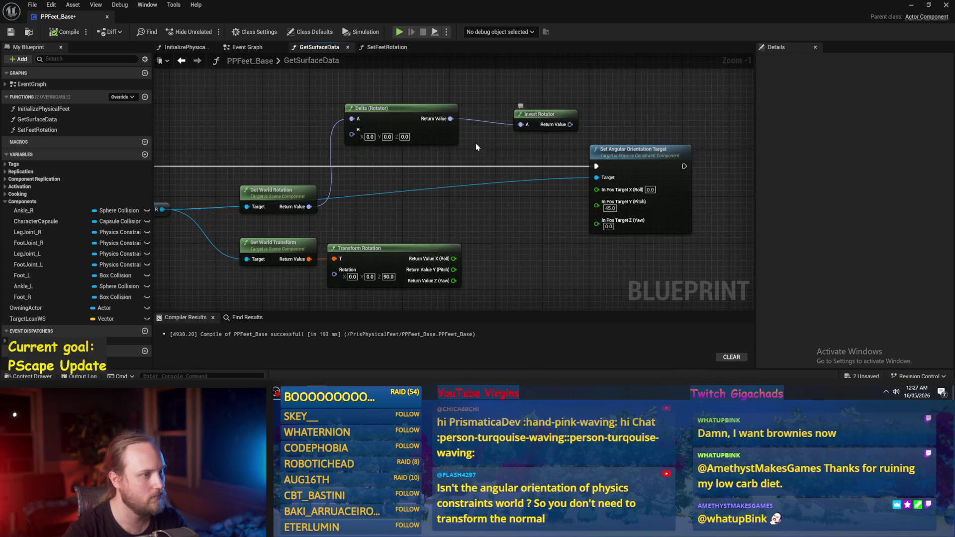
Step: Recombine the target pins, wire Invert Rotator into In Pos Target, compile, and start play
{"action": "left_click_drag", "start_coordinate": [573, 135], "coordinate": [574, 189]}
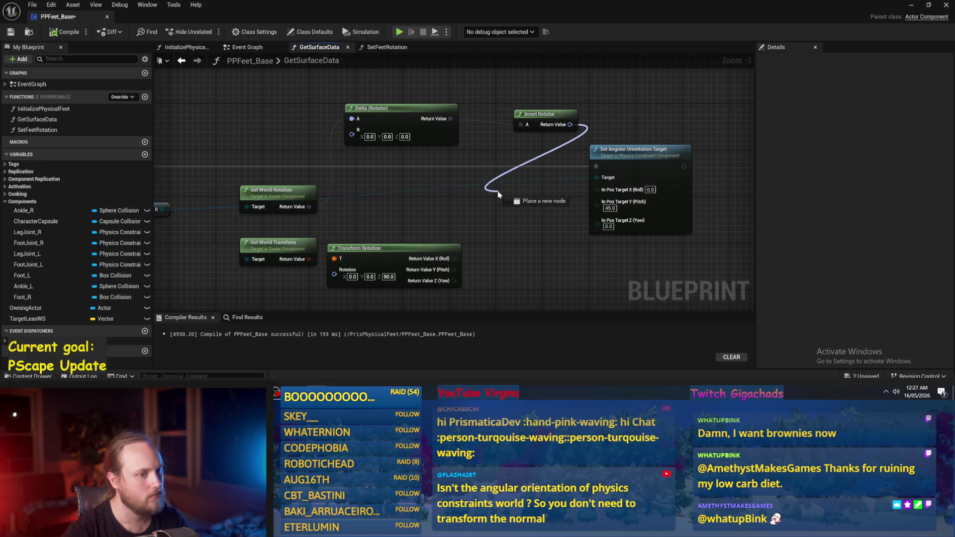
{"action": "right_click", "coordinate": [598, 206]}
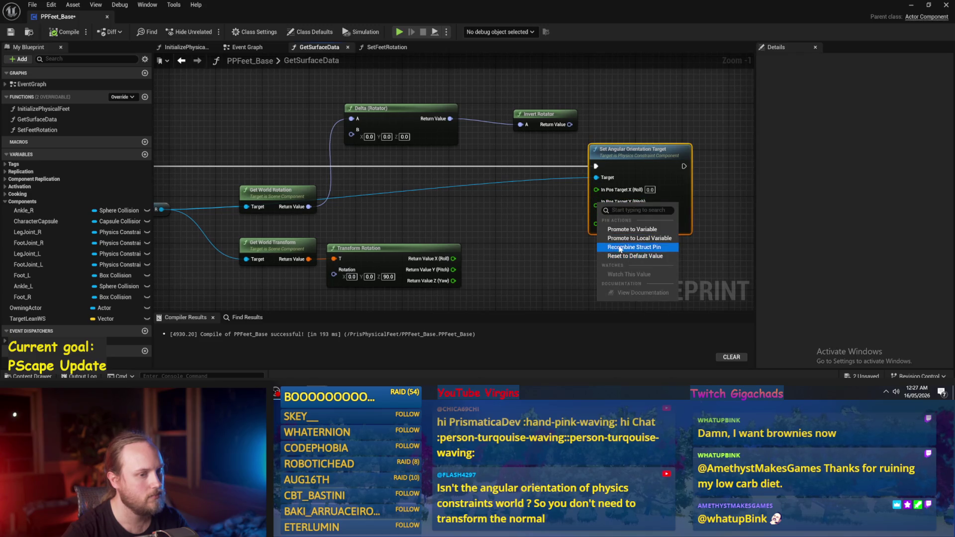
{"action": "left_click", "coordinate": [621, 248]}
{"action": "left_click_drag", "start_coordinate": [588, 188], "coordinate": [589, 188]}
{"action": "left_click_drag", "start_coordinate": [577, 119], "coordinate": [547, 125]}
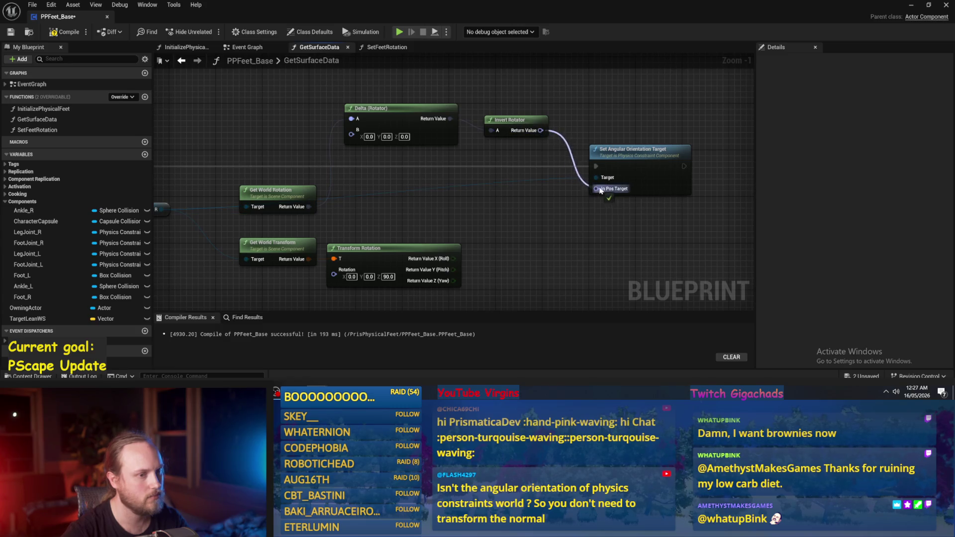
{"action": "left_click", "coordinate": [10, 31]}
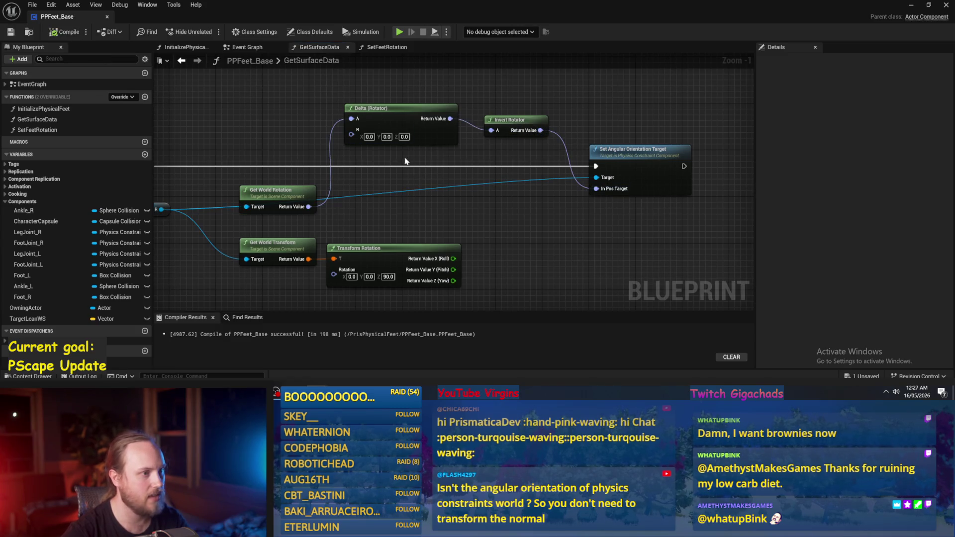
{"action": "left_click_drag", "start_coordinate": [511, 135], "coordinate": [511, 165]}
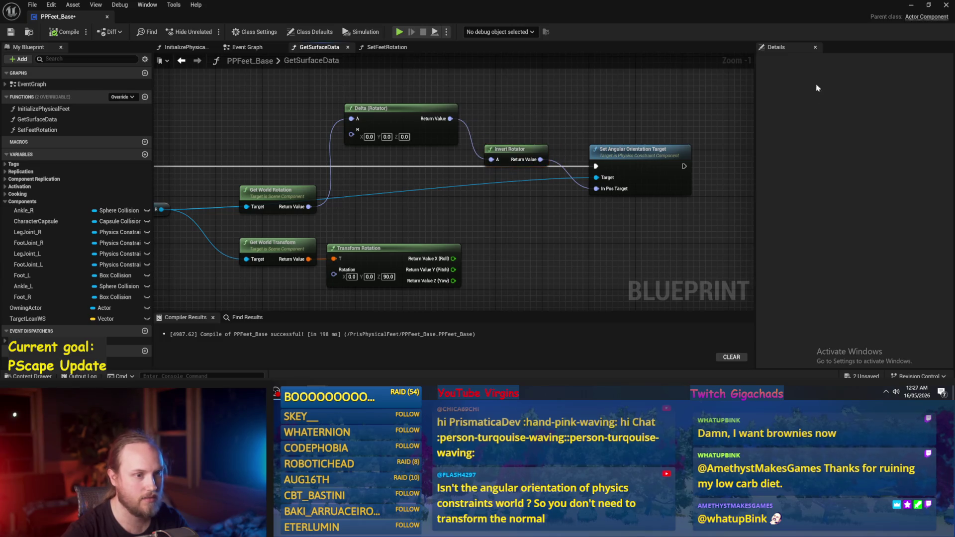
{"action": "left_click", "coordinate": [911, 6]}
{"action": "left_click", "coordinate": [241, 32]}
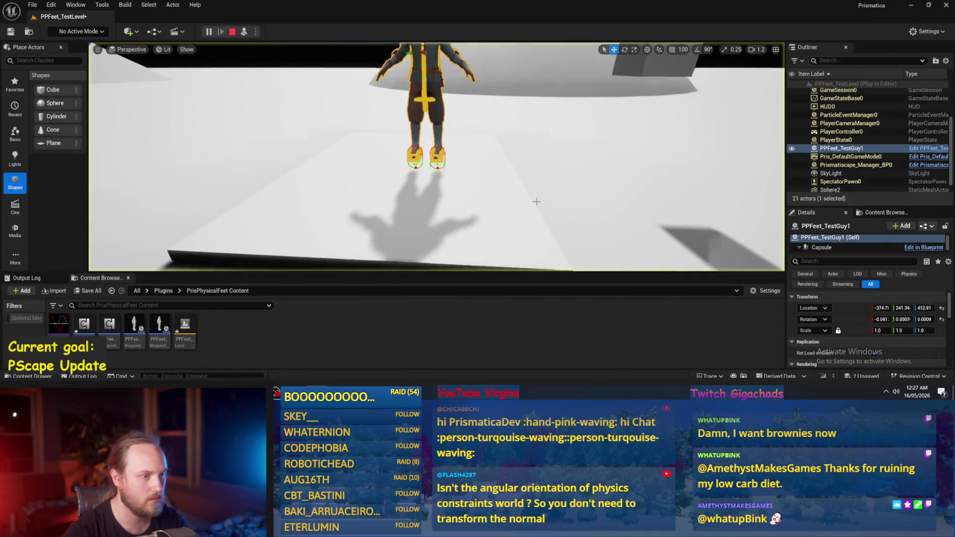
Step: Tilt the character about 59 degrees and watch it fall during play, then stop
{"action": "left_click_drag", "start_coordinate": [414, 83], "coordinate": [397, 68]}
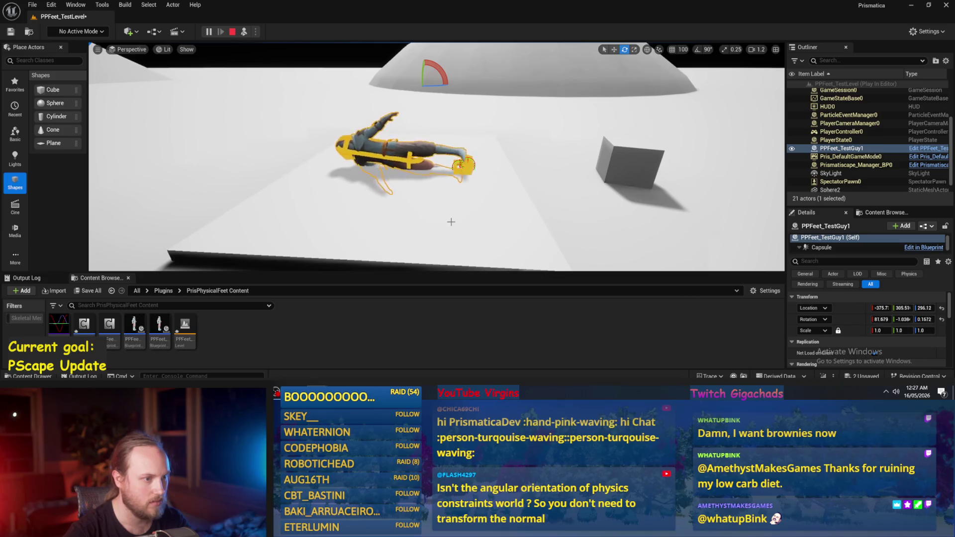
{"action": "key", "text": "f"}
{"action": "scroll", "coordinate": [437, 157], "scroll_direction": "down", "scroll_amount": 2}
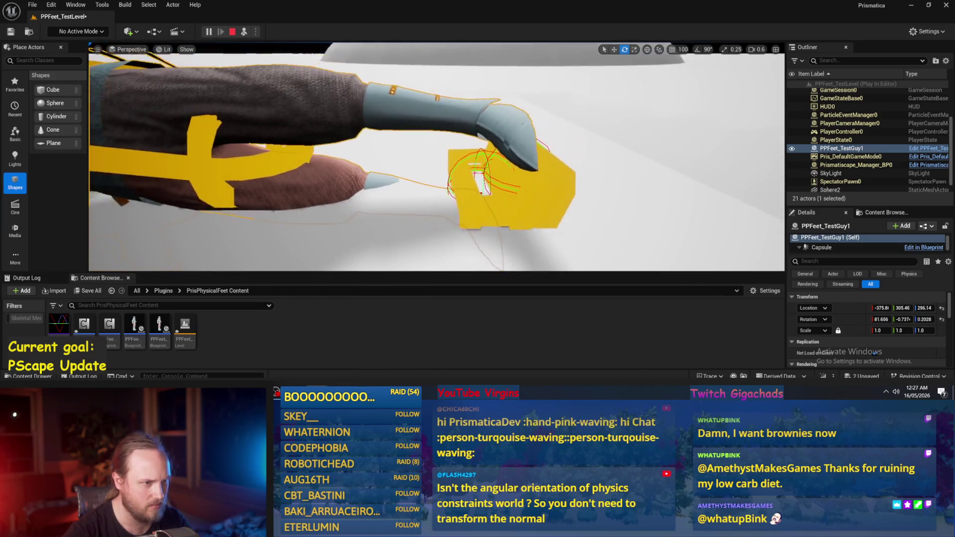
{"action": "left_click_drag", "start_coordinate": [430, 196], "coordinate": [429, 196]}
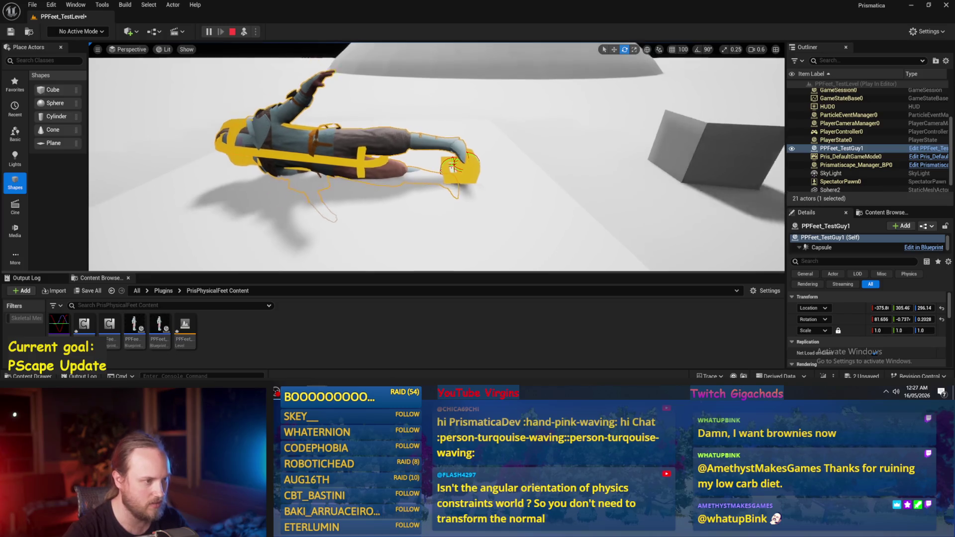
{"action": "key", "text": "Escape"}
{"action": "key", "text": "f"}
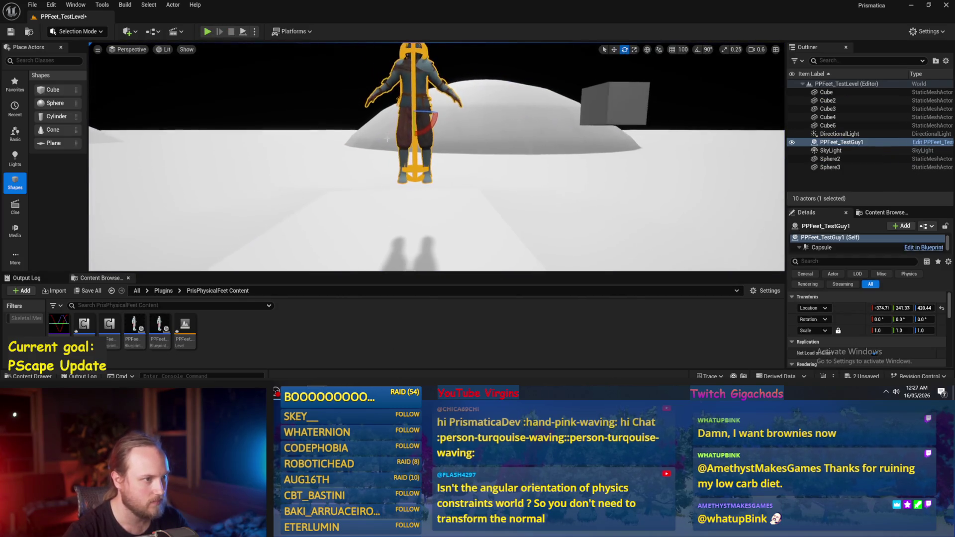
Step: Tilt the character about -57 degrees, reposition it, play-test twice, and return to the Blueprint
{"action": "left_click_drag", "start_coordinate": [430, 131], "coordinate": [437, 102]}
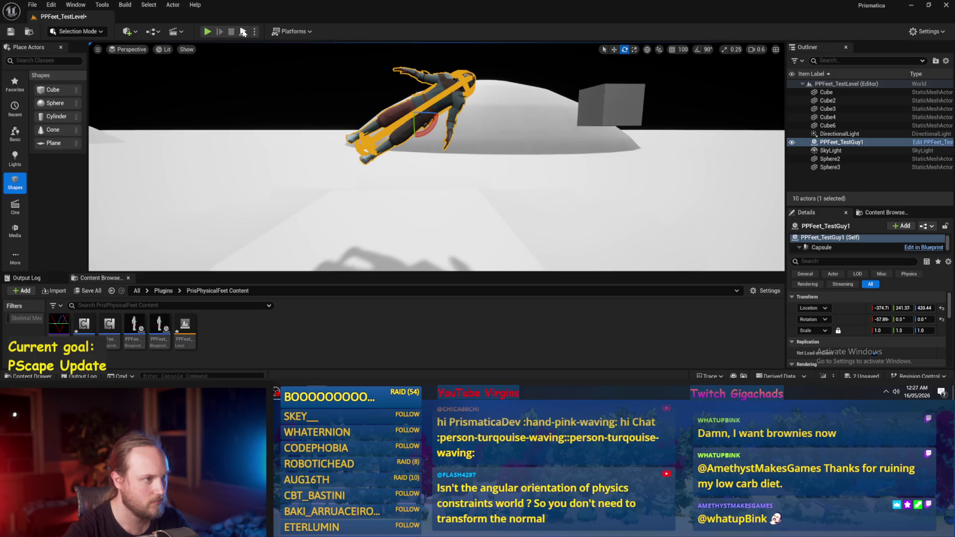
{"action": "left_click", "coordinate": [207, 31]}
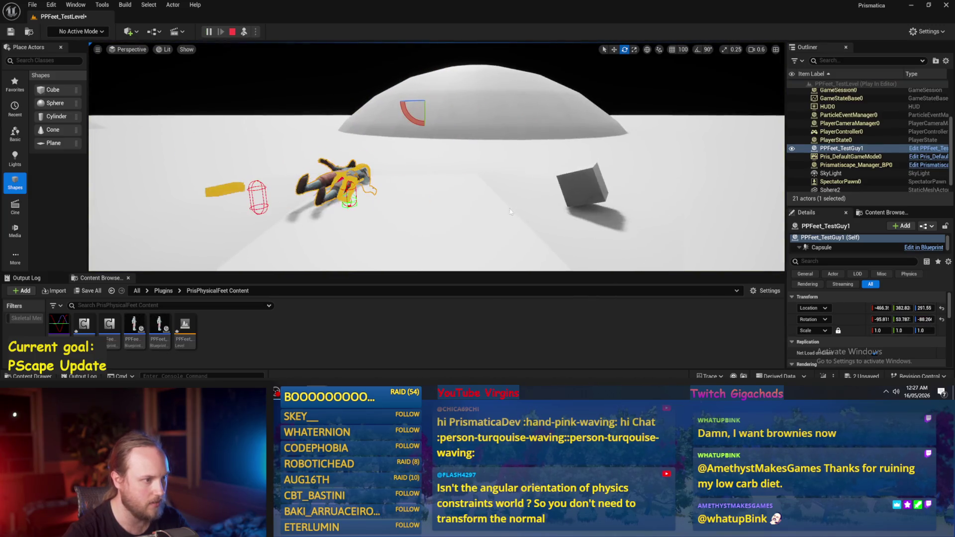
{"action": "key", "text": "Escape"}
{"action": "mouse_move", "coordinate": [422, 95]}
{"action": "left_mouse_down"}
{"action": "mouse_move", "coordinate": [128, 75]}
{"action": "mouse_move", "coordinate": [115, 55]}
{"action": "left_mouse_up"}
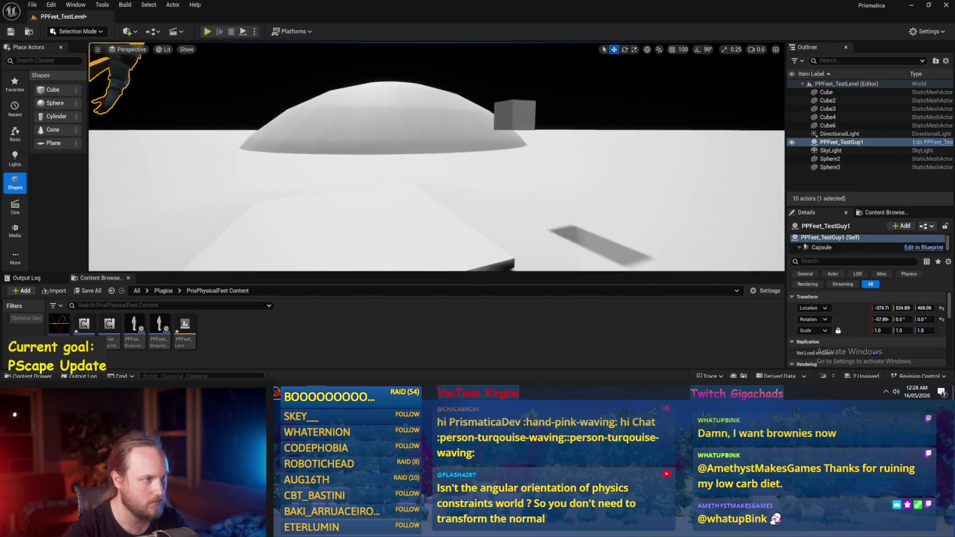
{"action": "key", "text": "alt+p"}
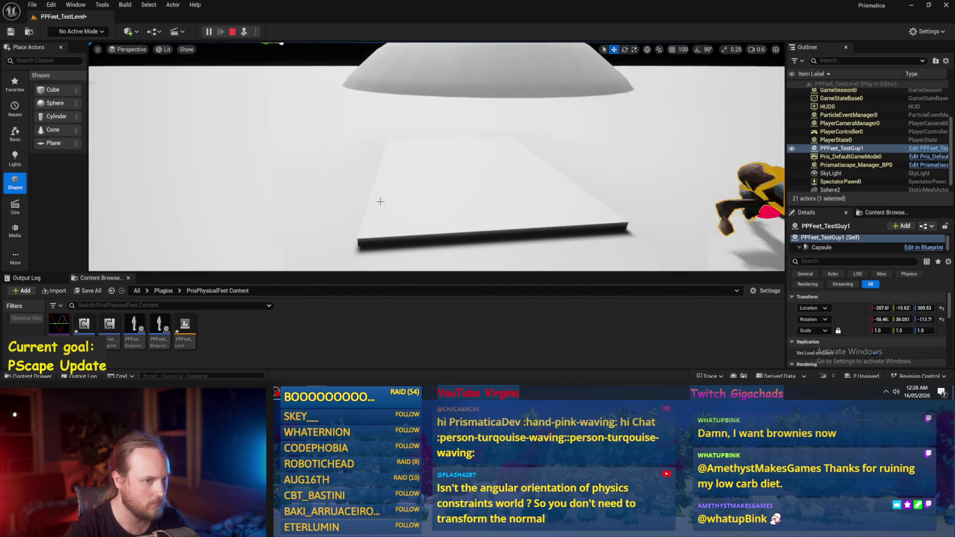
{"action": "key", "text": "Escape"}
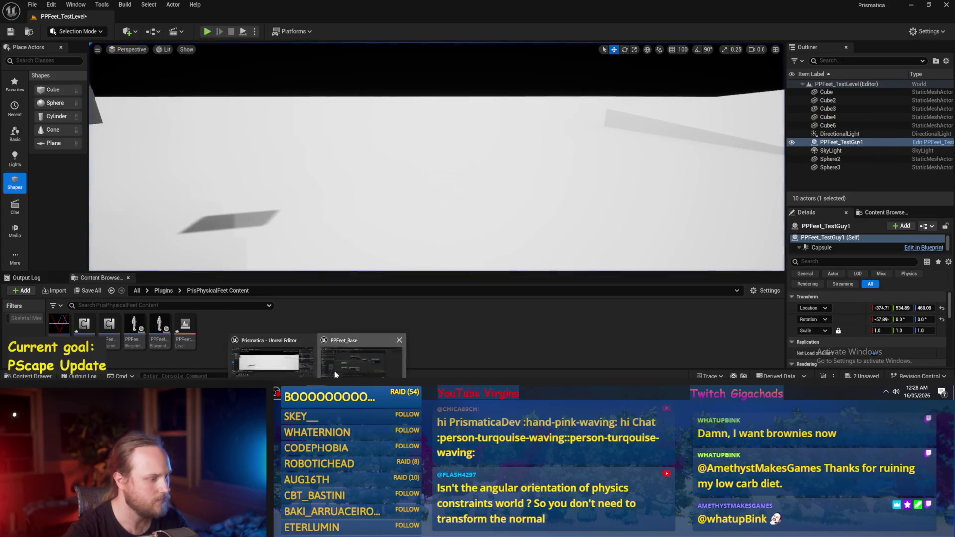
{"action": "left_click", "coordinate": [362, 354]}
{"action": "left_click_drag", "start_coordinate": [245, 105], "coordinate": [214, 96]}
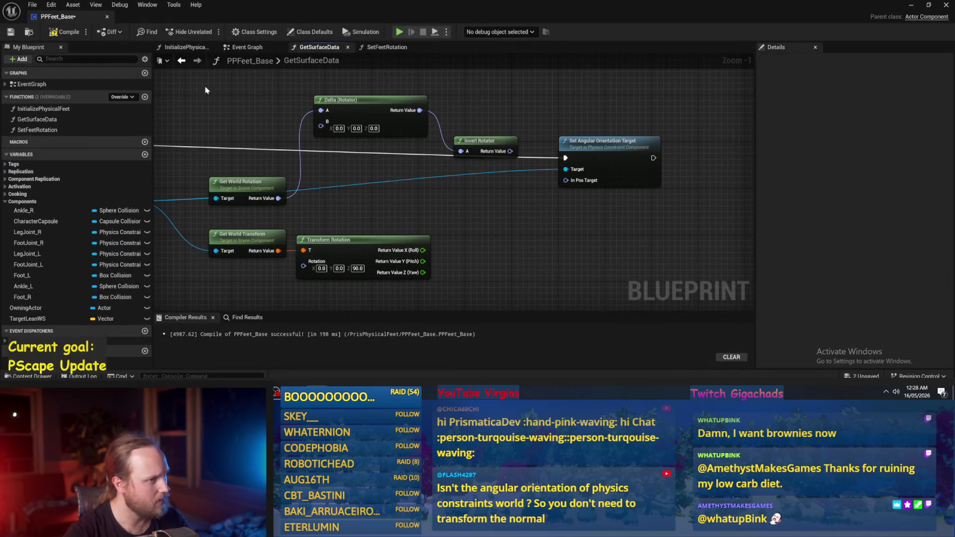
Step: Split In Pos Target back into X/Y/Z and recompile PPFeet_Base successfully
{"action": "left_click", "coordinate": [11, 32]}
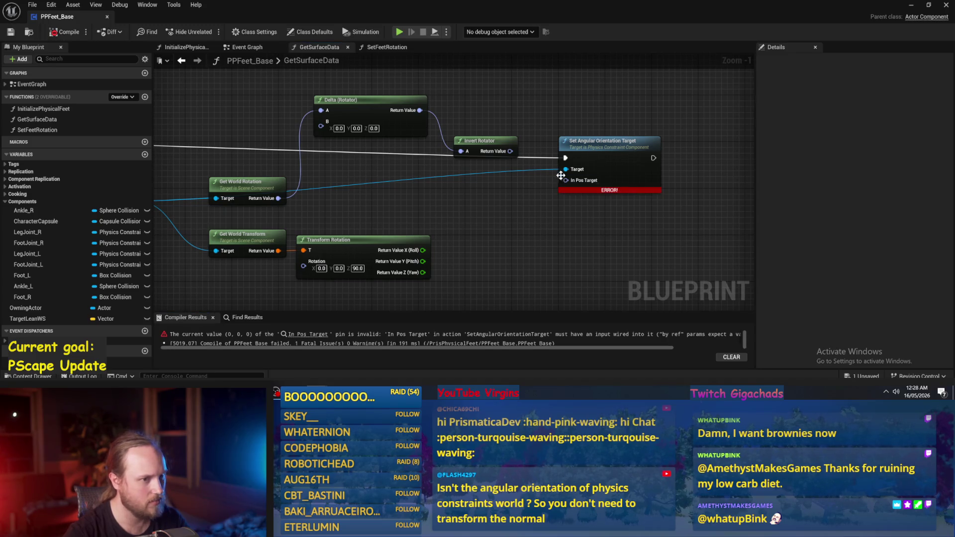
{"action": "right_click", "coordinate": [565, 180]}
{"action": "left_click", "coordinate": [593, 225]}
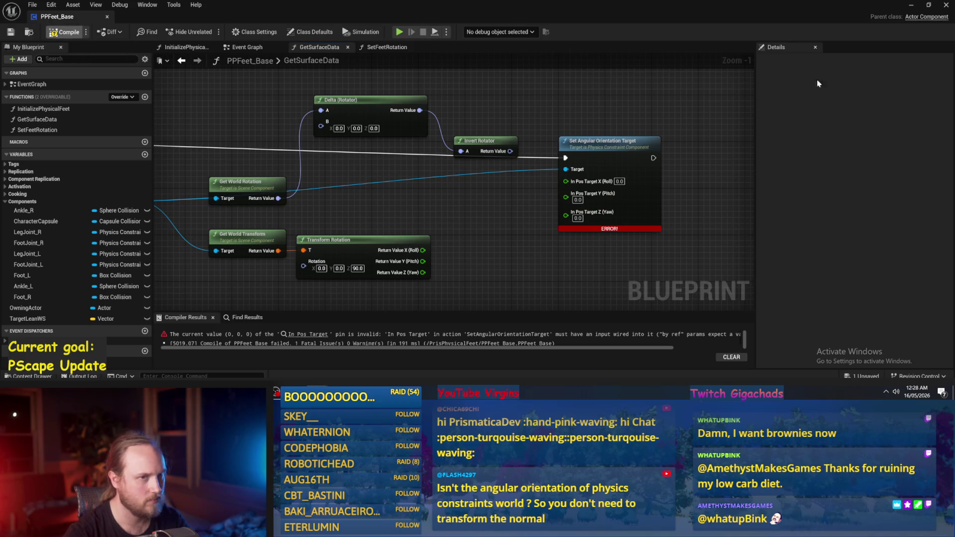
{"action": "key", "text": "F7"}
{"action": "scroll", "coordinate": [567, 183], "scroll_direction": "down", "scroll_amount": 3}
{"action": "scroll", "coordinate": [544, 189], "scroll_direction": "up", "scroll_amount": 3}
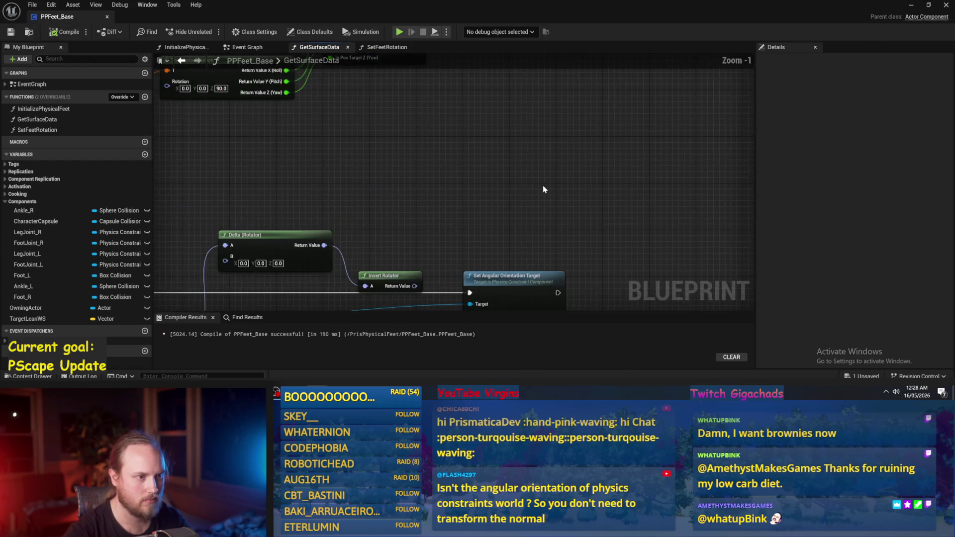
{"action": "left_click_drag", "start_coordinate": [544, 189], "coordinate": [603, 218]}
Step: Play and simulate the test level, select the falling character, then return to the Blueprint
{"action": "left_click", "coordinate": [908, 7]}
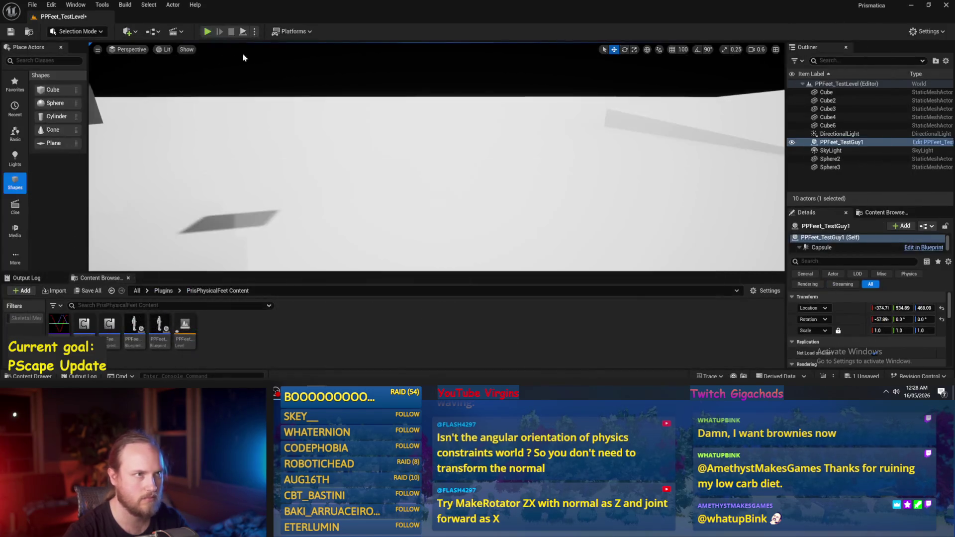
{"action": "key", "text": "alt+p"}
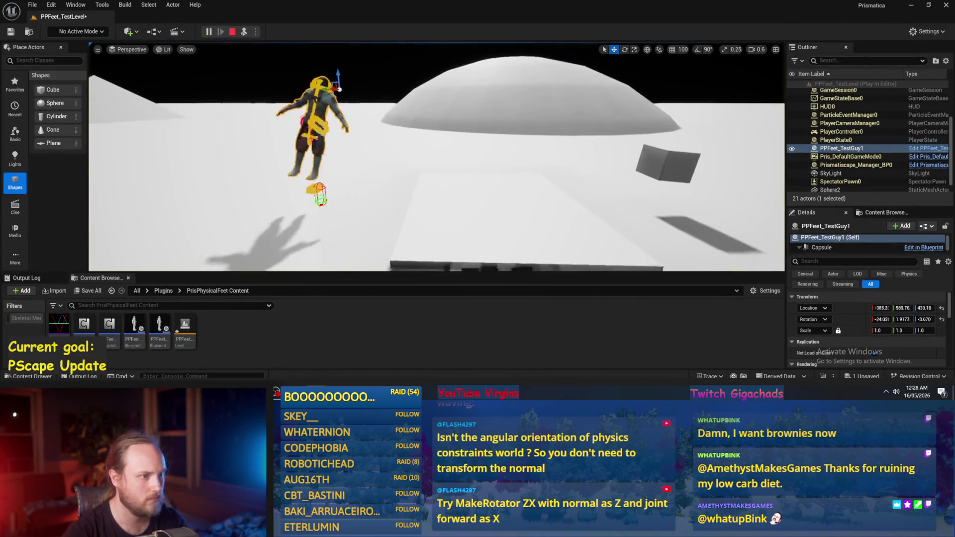
{"action": "key", "text": "Escape"}
{"action": "key", "text": "alt+s"}
{"action": "left_click", "coordinate": [330, 87]}
{"action": "key", "text": "alt+Tab"}
Step: Connect the trace node's exec output into Set Angular Orientation Target, then return to the test level
{"action": "scroll", "coordinate": [310, 201], "scroll_direction": "down", "scroll_amount": 3}
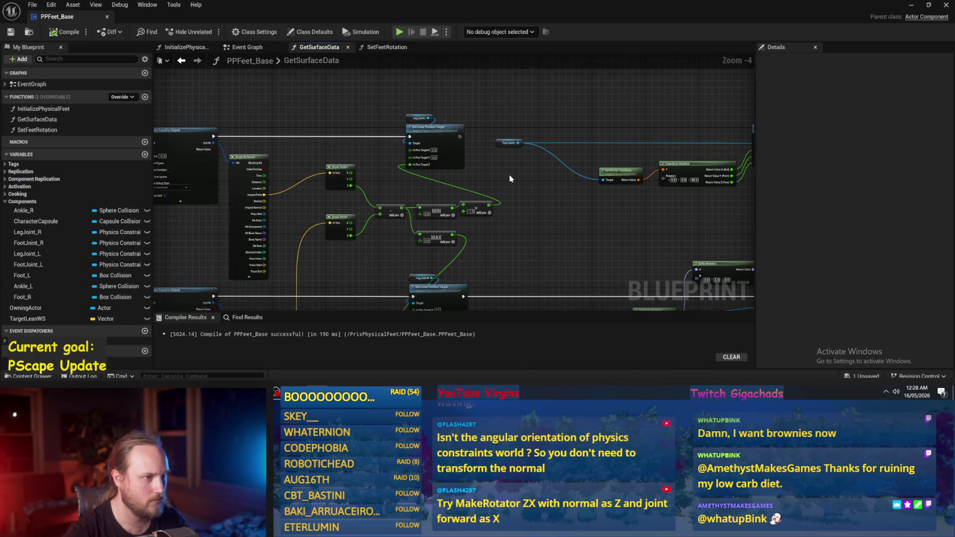
{"action": "left_click_drag", "start_coordinate": [453, 187], "coordinate": [474, 97]}
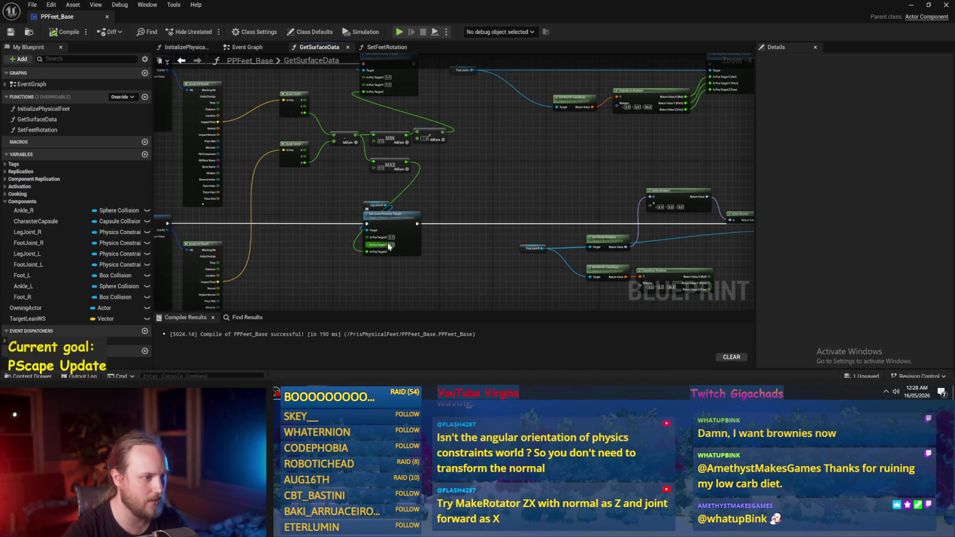
{"action": "scroll", "coordinate": [376, 245], "scroll_direction": "up", "scroll_amount": 2}
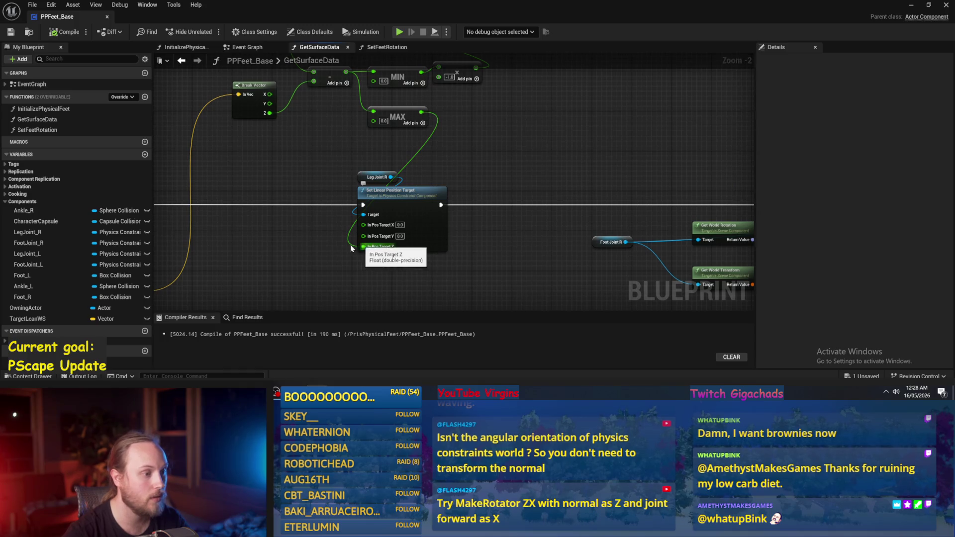
{"action": "scroll", "coordinate": [433, 213], "scroll_direction": "down", "scroll_amount": 2}
{"action": "scroll", "coordinate": [426, 211], "scroll_direction": "up", "scroll_amount": 1}
{"action": "left_click_drag", "start_coordinate": [427, 211], "coordinate": [450, 198]}
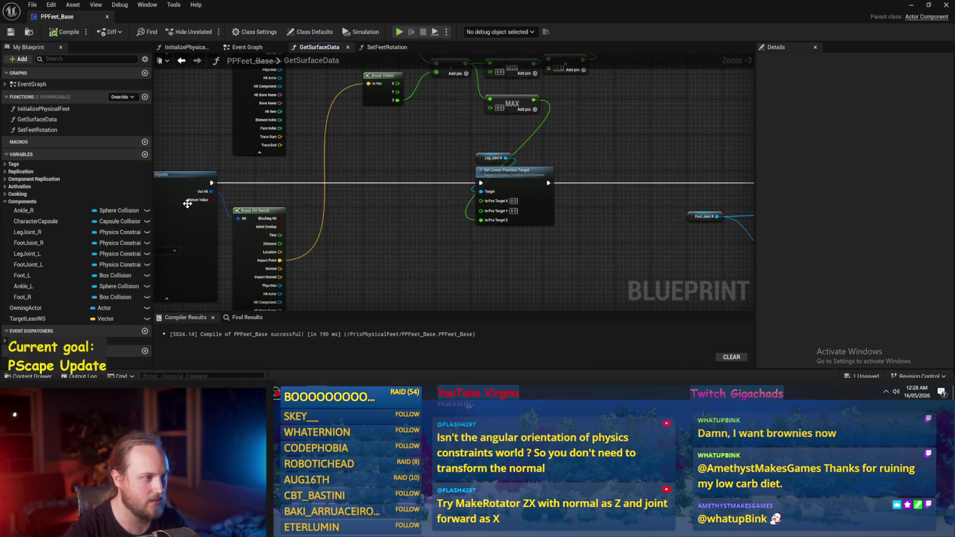
{"action": "mouse_move", "coordinate": [211, 182]}
{"action": "left_mouse_down"}
{"action": "mouse_move", "coordinate": [810, 184]}
{"action": "mouse_move", "coordinate": [861, 199]}
{"action": "mouse_move", "coordinate": [543, 187]}
{"action": "mouse_move", "coordinate": [551, 184]}
{"action": "left_mouse_up"}
{"action": "scroll", "coordinate": [390, 183], "scroll_direction": "down", "scroll_amount": 1}
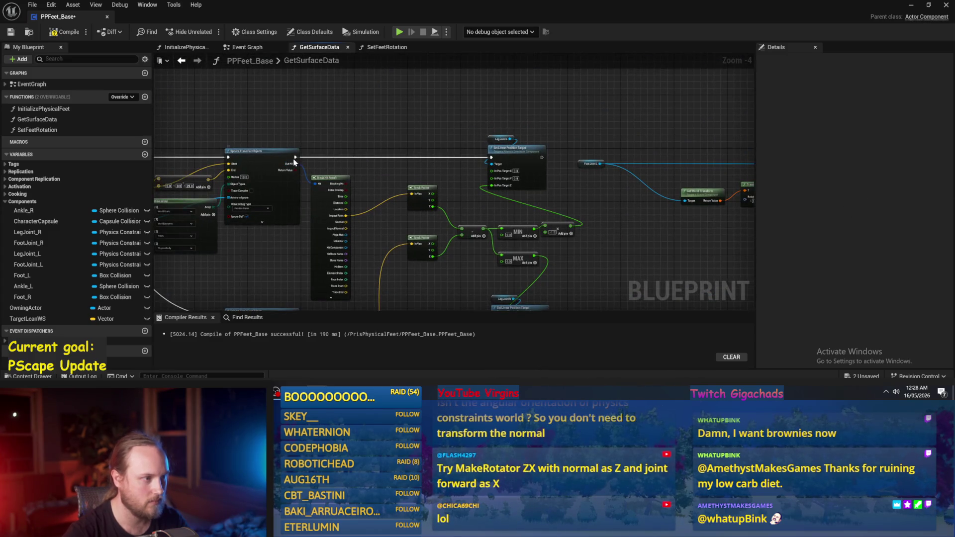
{"action": "left_click_drag", "start_coordinate": [295, 157], "coordinate": [31, 157]}
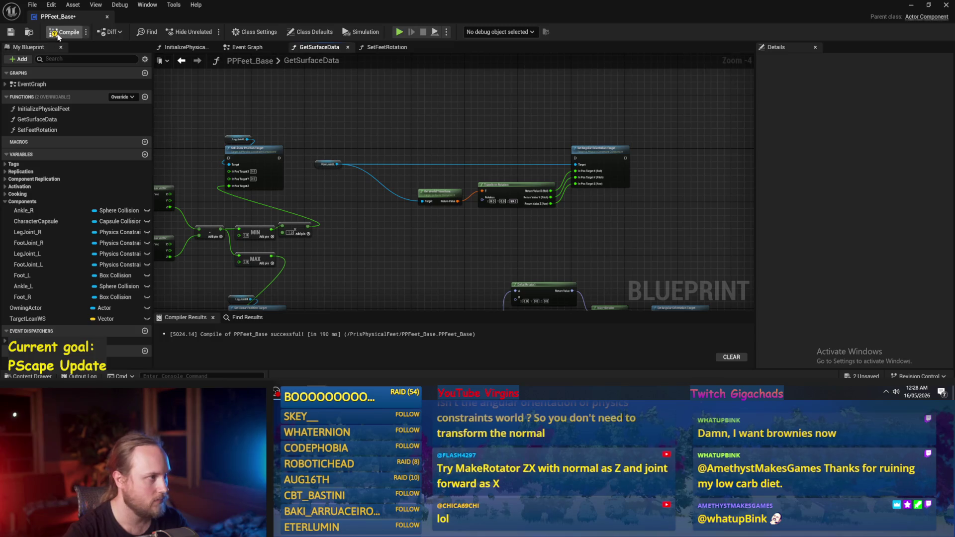
{"action": "scroll", "coordinate": [470, 123], "scroll_direction": "up", "scroll_amount": 2}
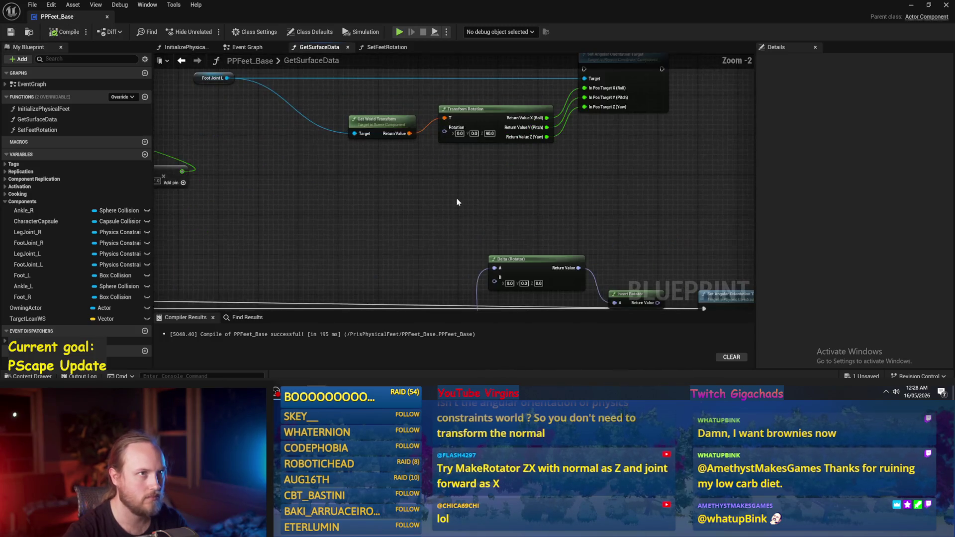
{"action": "left_click_drag", "start_coordinate": [454, 194], "coordinate": [452, 126]}
{"action": "left_click", "coordinate": [911, 5]}
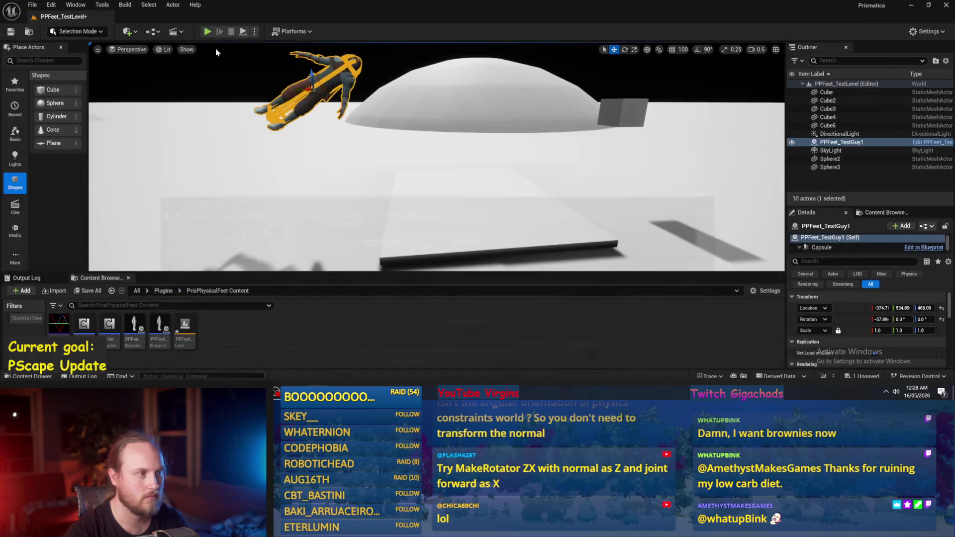
Step: Run Simulate from the play modes menu, watch the ragdoll fall flat, then return to PPFeet_Base
{"action": "left_click", "coordinate": [255, 31]}
{"action": "left_click", "coordinate": [403, 181]}
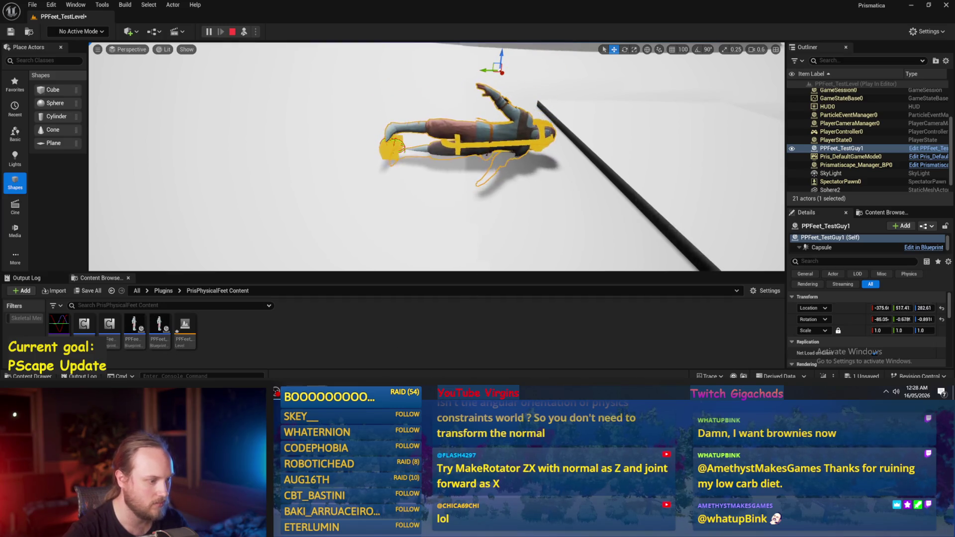
{"action": "key", "text": "alt+Tab"}
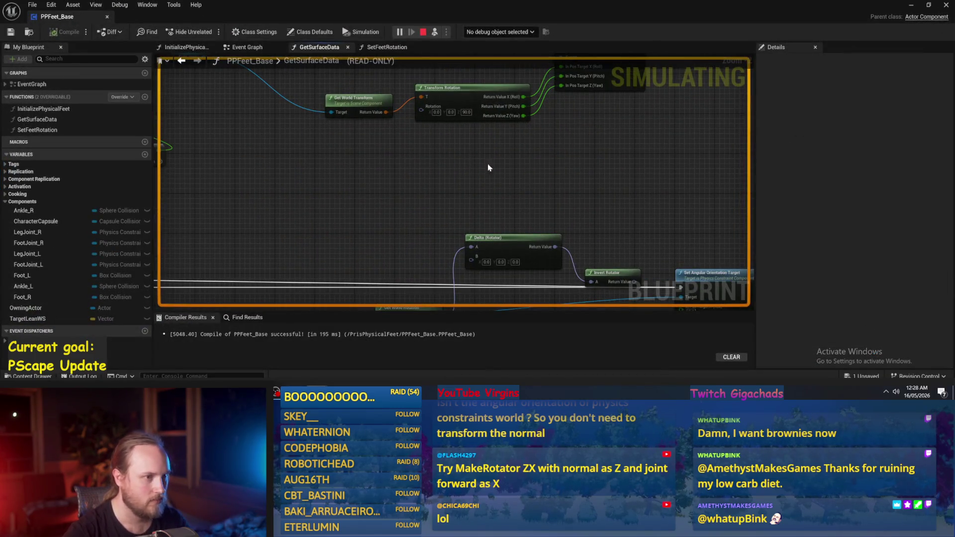
Step: Stop the simulation, recombine the X/Y/Z target pins, and wire Invert Rotator into In Pos Target
{"action": "key", "text": "Escape"}
{"action": "scroll", "coordinate": [484, 170], "scroll_direction": "down", "scroll_amount": 3}
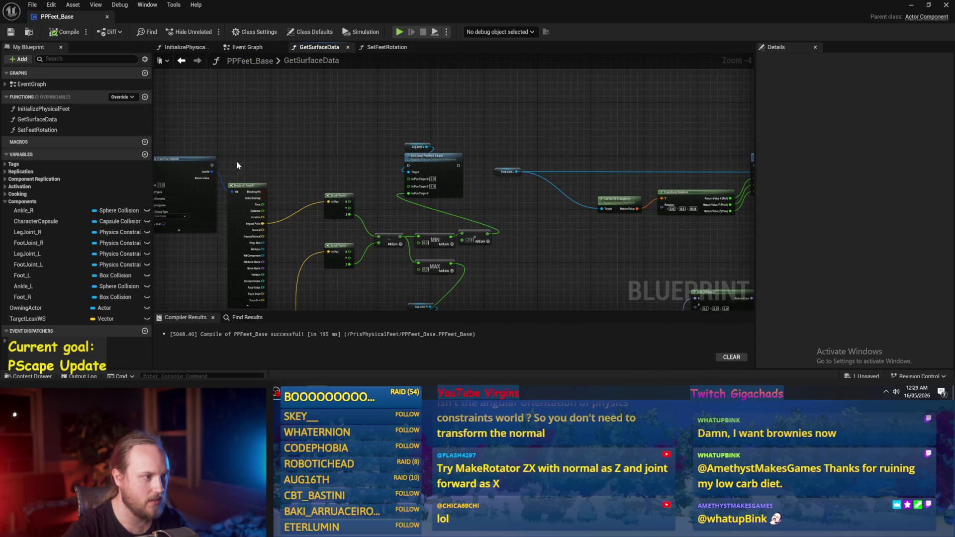
{"action": "scroll", "coordinate": [575, 156], "scroll_direction": "up", "scroll_amount": 1}
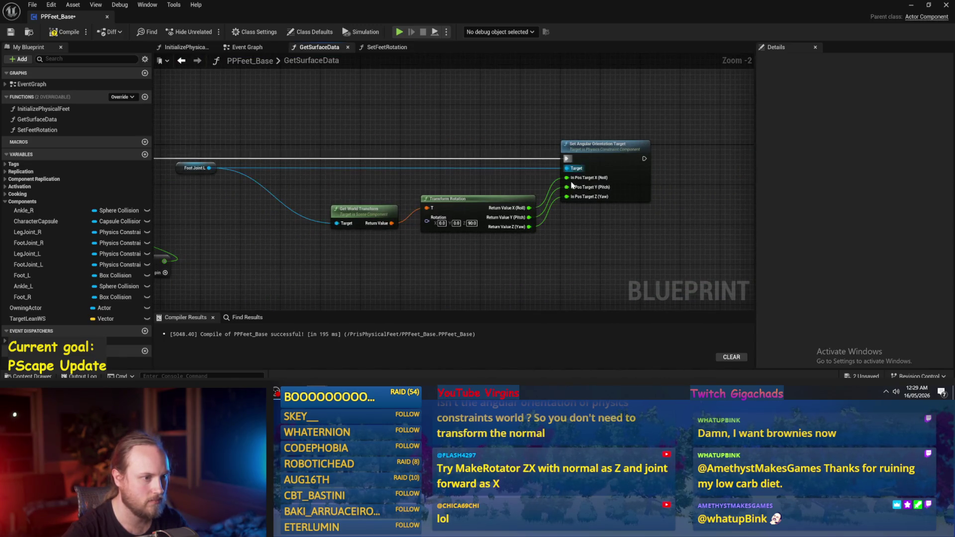
{"action": "scroll", "coordinate": [536, 188], "scroll_direction": "up", "scroll_amount": 2}
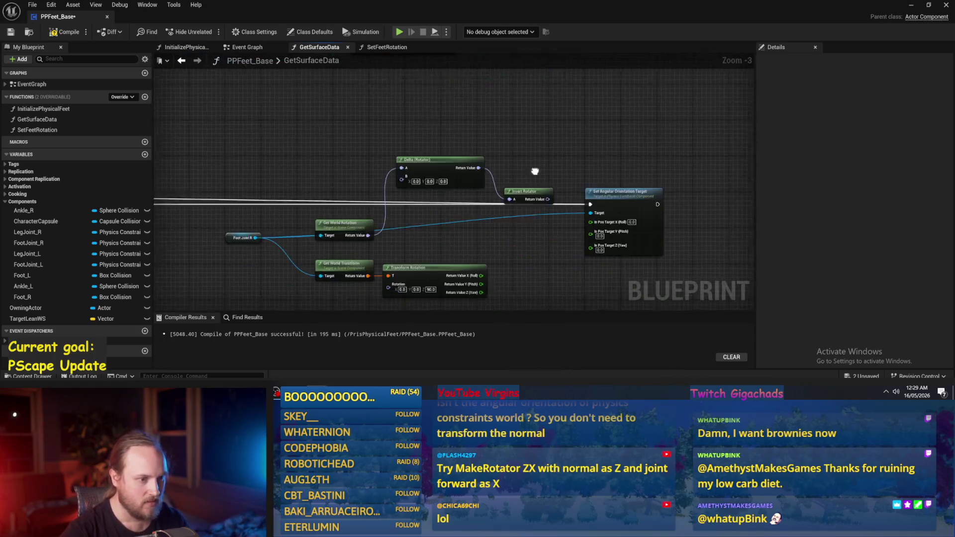
{"action": "left_click", "coordinate": [604, 261]}
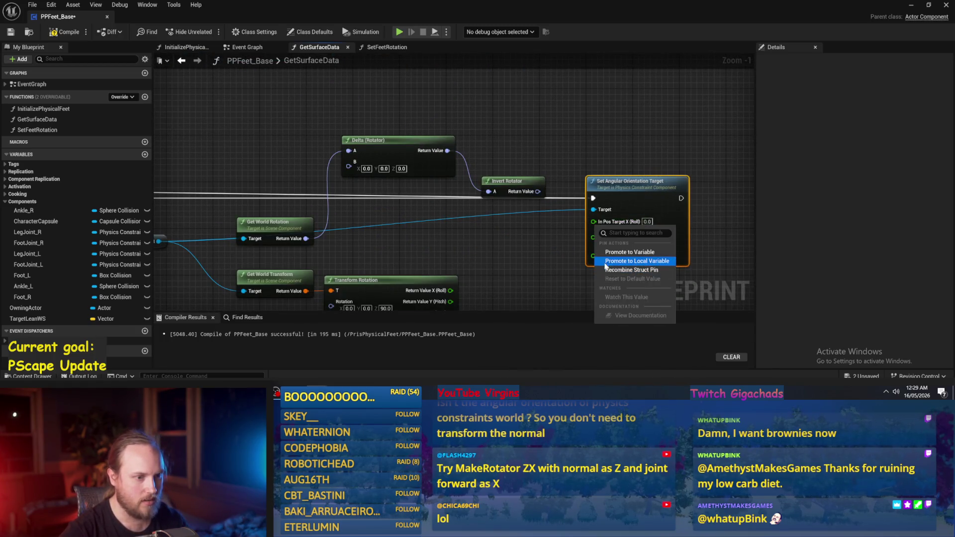
{"action": "key", "text": "ctrl+z"}
{"action": "left_click_drag", "start_coordinate": [538, 191], "coordinate": [593, 221]}
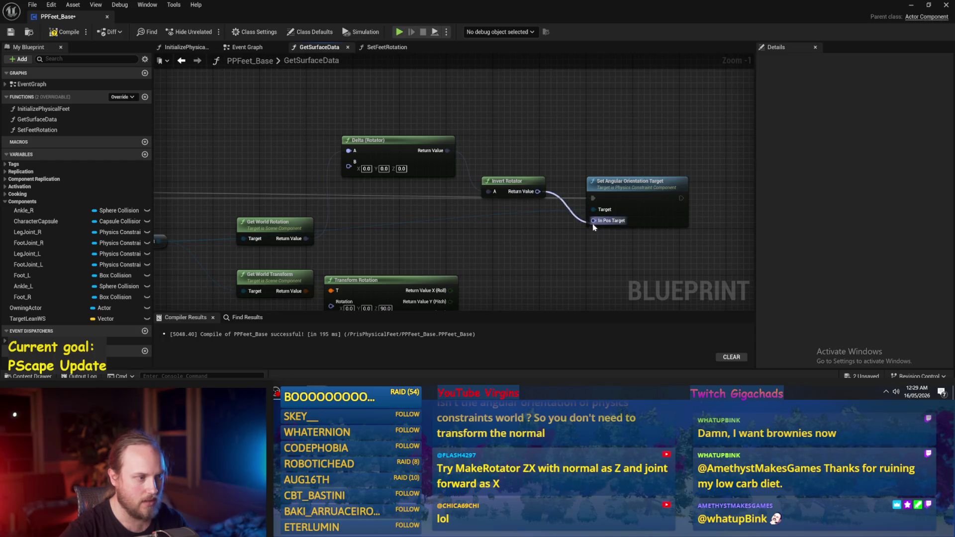
Step: Tidy the Delta (Rotator) and Invert Rotator nodes, then play PPFeet_TestLevel
{"action": "left_click_drag", "start_coordinate": [378, 140], "coordinate": [366, 118]}
{"action": "left_click_drag", "start_coordinate": [500, 181], "coordinate": [493, 156]}
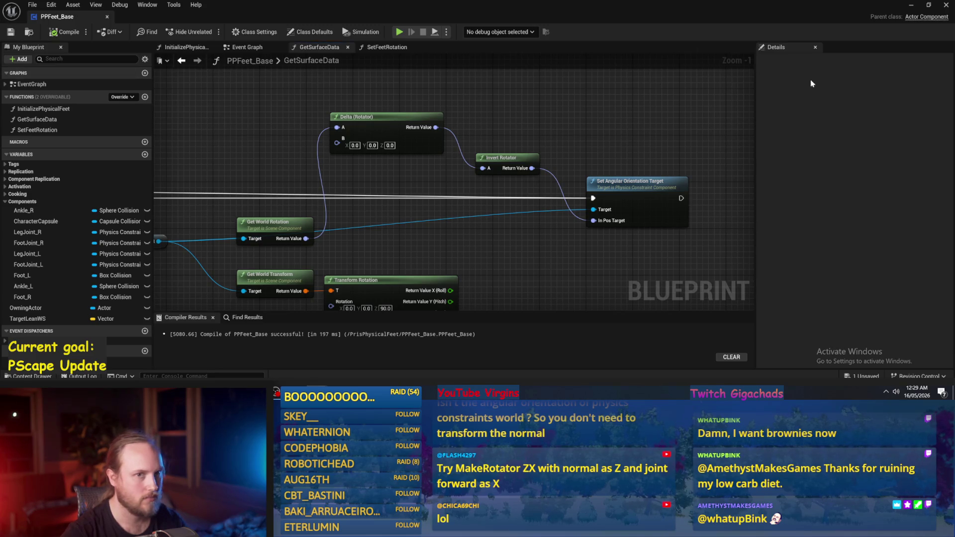
{"action": "left_click", "coordinate": [912, 6]}
{"action": "left_click", "coordinate": [243, 32]}
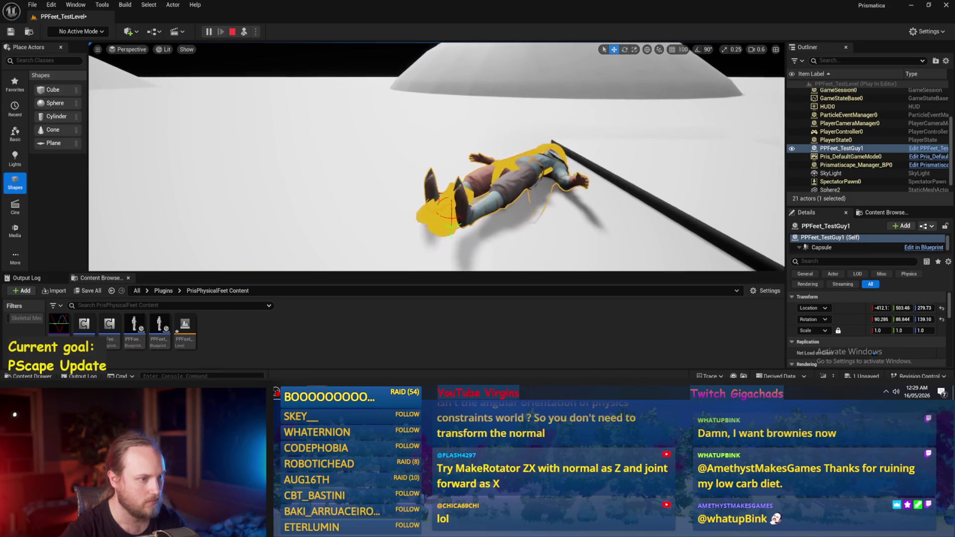
Step: Lift the ragdoll high and drop it, end play, and return to PPFeet_Base
{"action": "left_click_drag", "start_coordinate": [484, 159], "coordinate": [483, 54]}
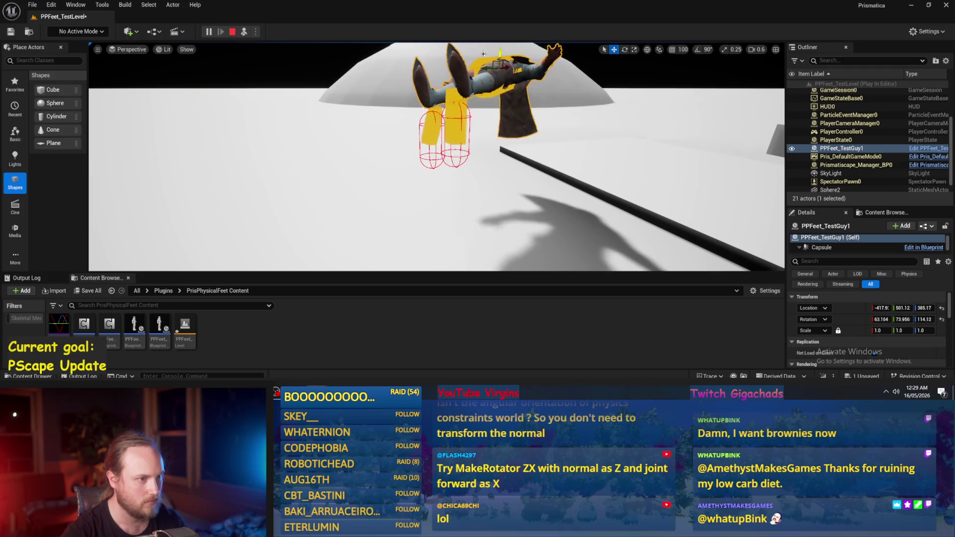
{"action": "key", "text": "Escape"}
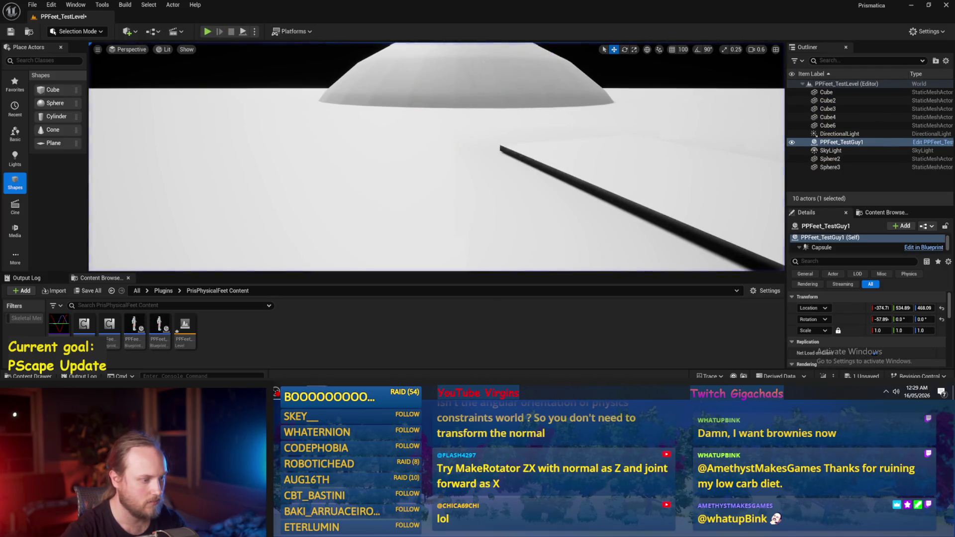
{"action": "key", "text": "alt+Tab"}
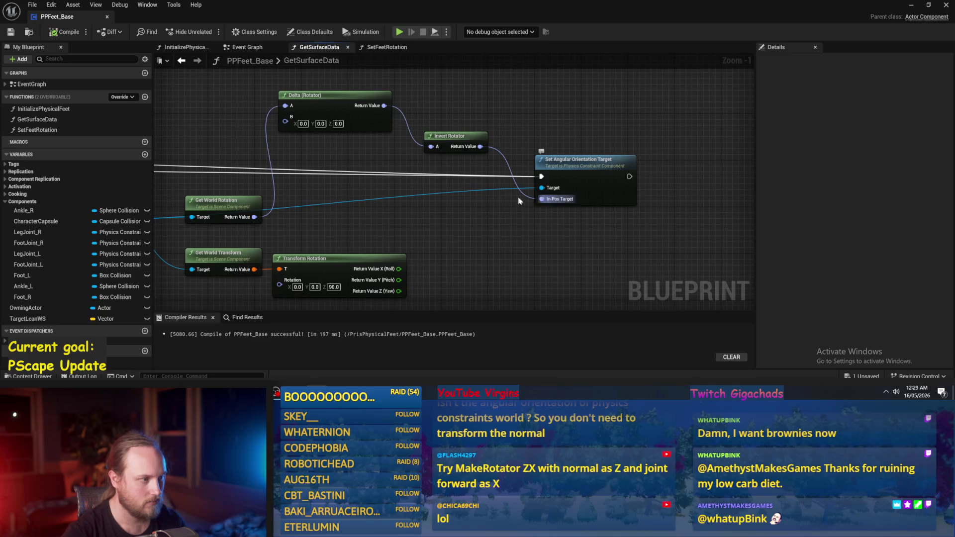
Step: Wire Get World Rotation's Return Value directly into In Pos Target, bypassing Invert Rotator
{"action": "scroll", "coordinate": [535, 200], "scroll_direction": "down", "scroll_amount": 1}
{"action": "mouse_move", "coordinate": [345, 195]}
{"action": "left_mouse_down"}
{"action": "mouse_move", "coordinate": [350, 130]}
{"action": "mouse_move", "coordinate": [343, 205]}
{"action": "left_mouse_up"}
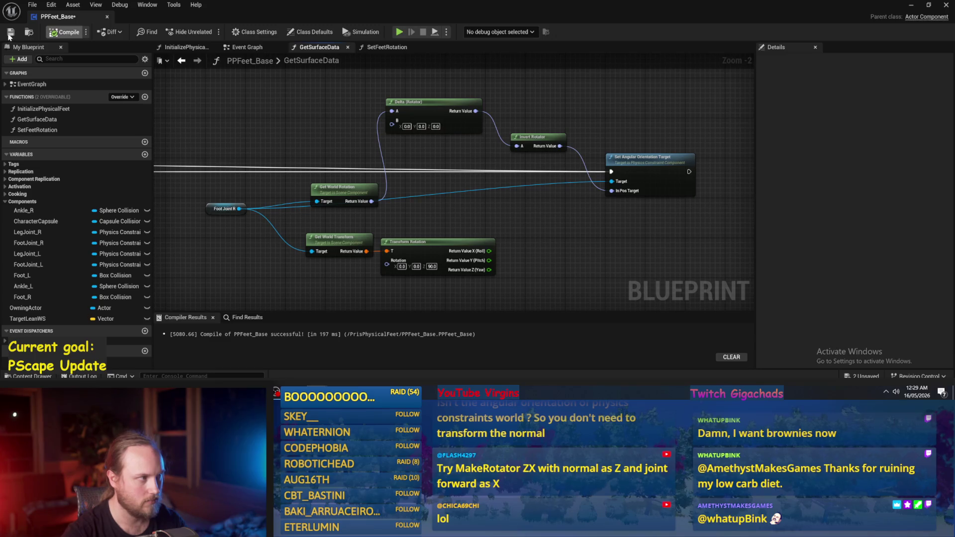
{"action": "scroll", "coordinate": [486, 209], "scroll_direction": "up", "scroll_amount": 1}
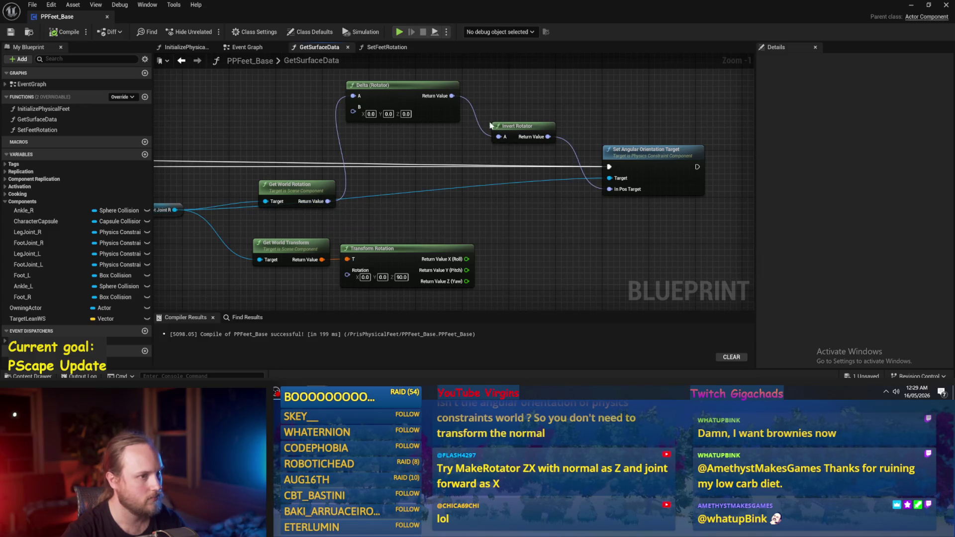
{"action": "left_click_drag", "start_coordinate": [329, 201], "coordinate": [610, 189]}
Step: Save PPFeet_Base and play the test level again
{"action": "left_click", "coordinate": [6, 33]}
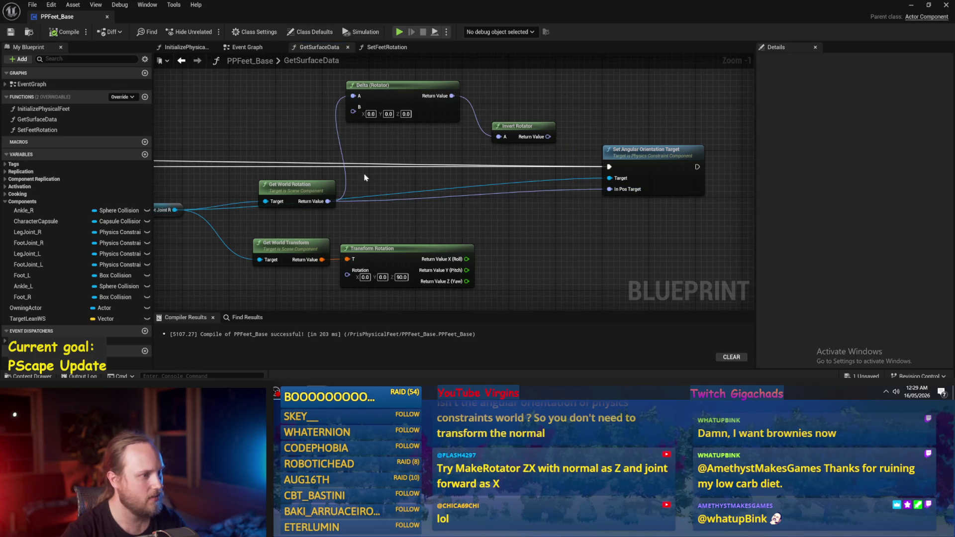
{"action": "left_click", "coordinate": [911, 7]}
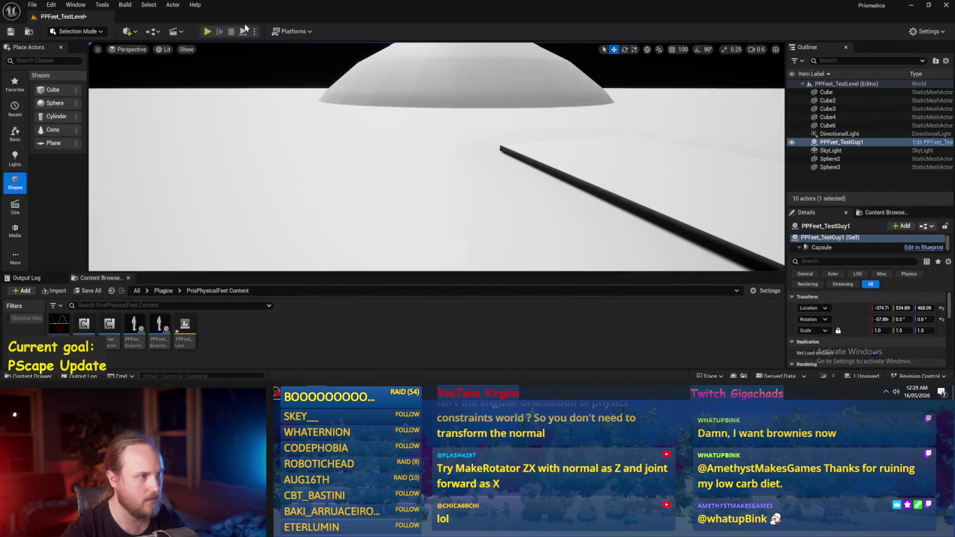
{"action": "key", "text": "alt+p"}
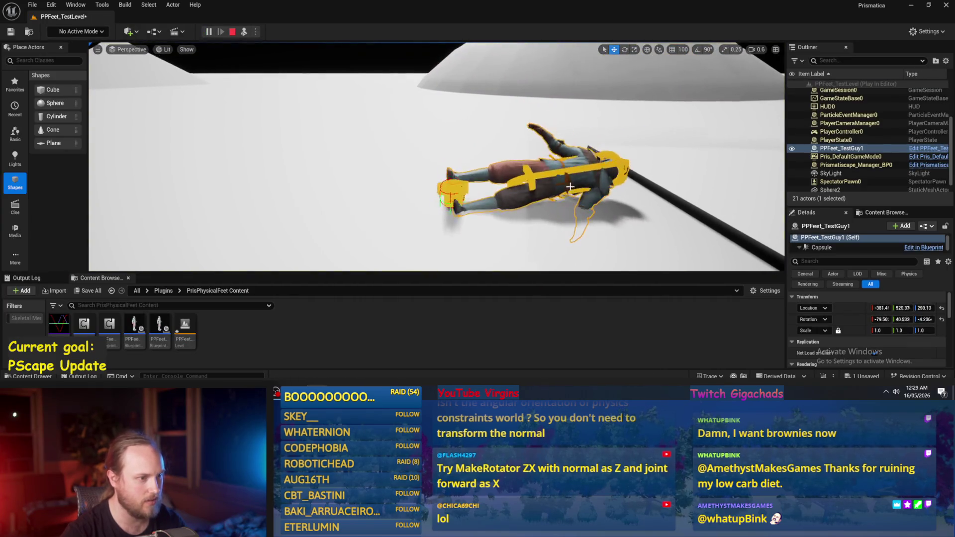
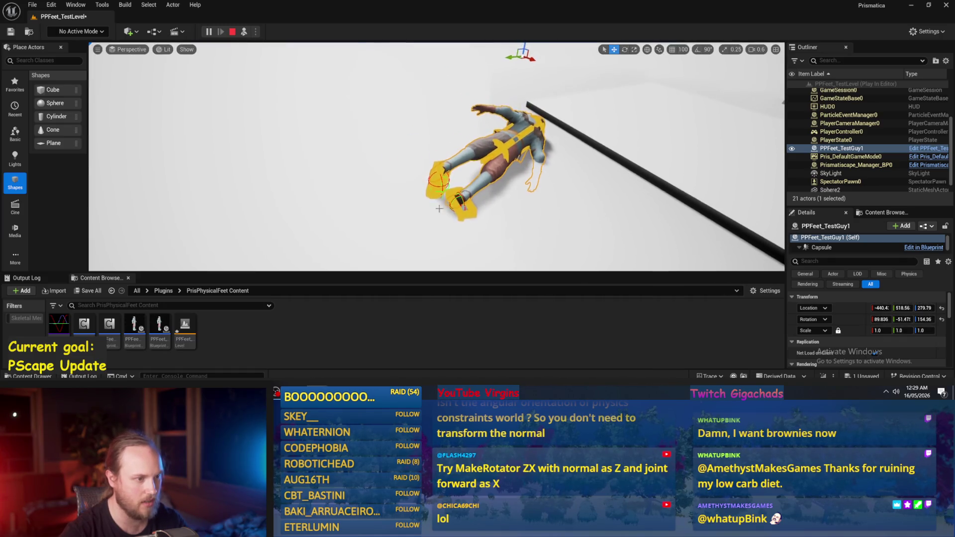
Step: Stop the play session and add a Get World Rotation node off Foot Joint L
{"action": "key", "text": "Escape"}
{"action": "scroll", "coordinate": [345, 266], "scroll_direction": "down", "scroll_amount": 2}
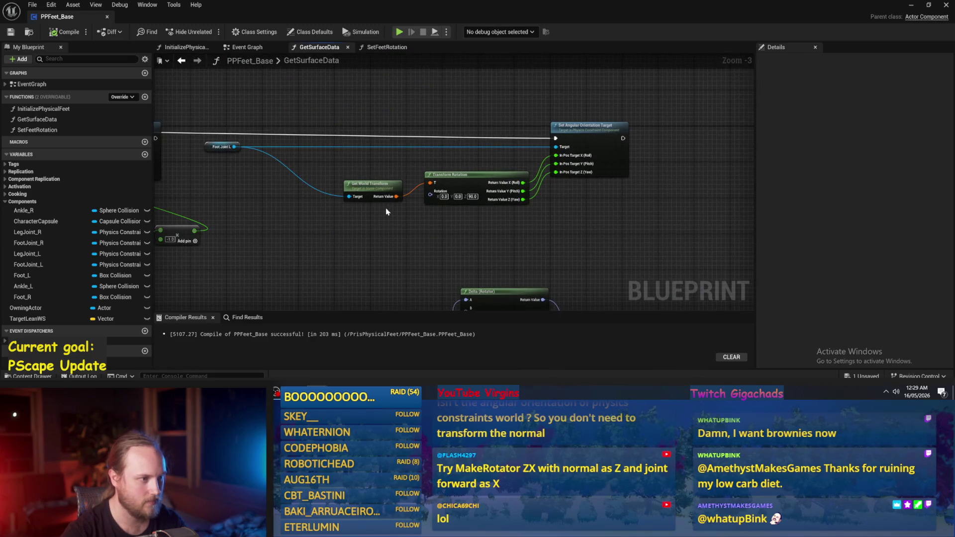
{"action": "left_click_drag", "start_coordinate": [234, 147], "coordinate": [378, 115]}
{"action": "type", "text": "get rotation"}
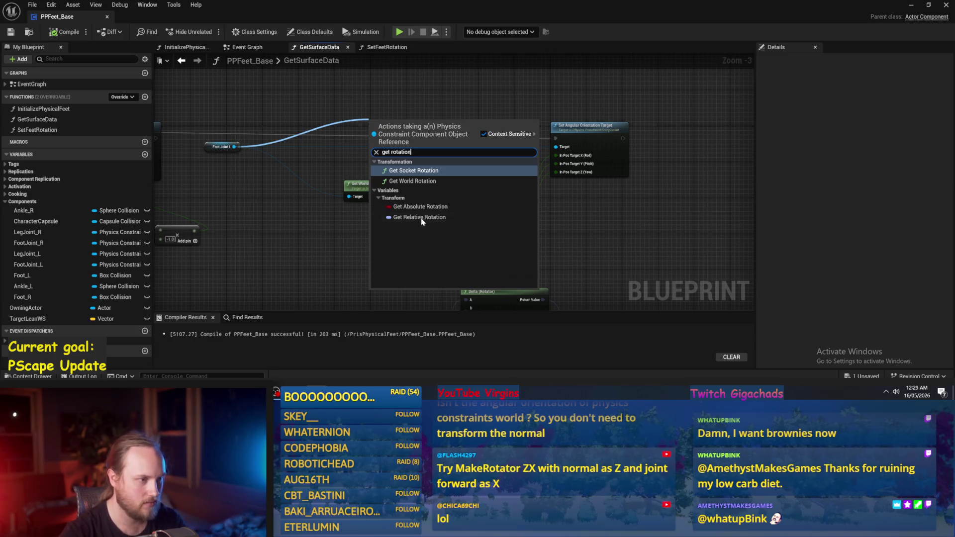
{"action": "left_click", "coordinate": [413, 182]}
{"action": "scroll", "coordinate": [393, 124], "scroll_direction": "up", "scroll_amount": 2}
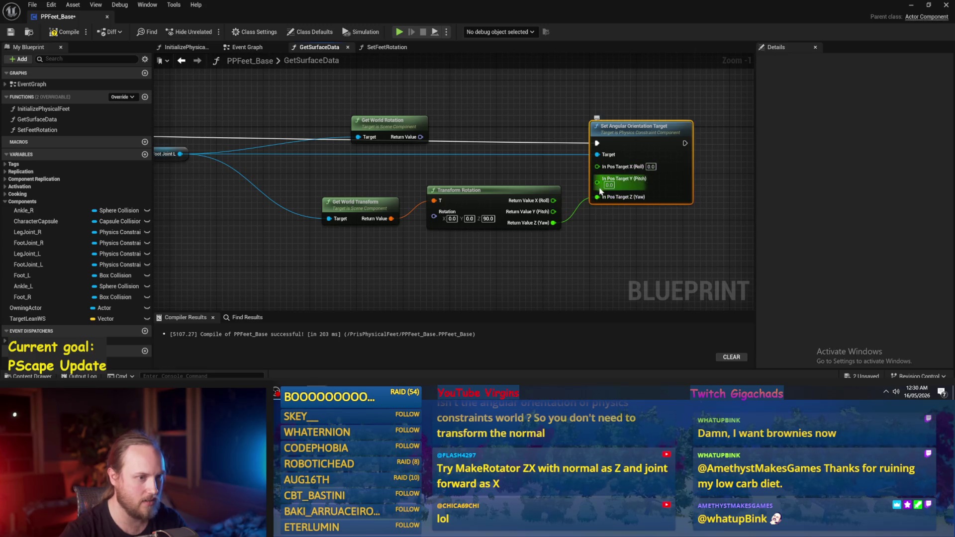
Step: Recombine Roll, Pitch and Yaw into In Pos Target and wire world rotation into it
{"action": "right_click", "coordinate": [600, 187]}
{"action": "left_click", "coordinate": [598, 251]}
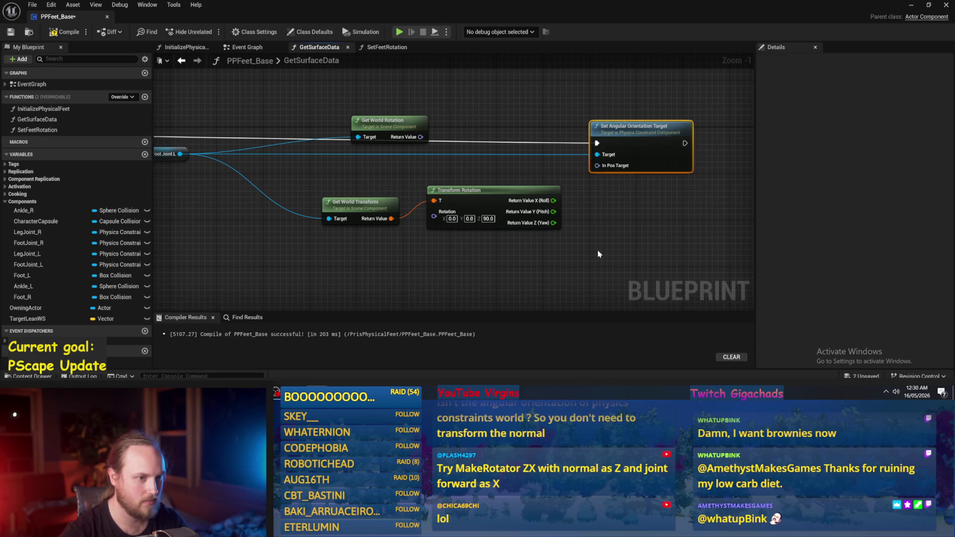
{"action": "left_click_drag", "start_coordinate": [494, 203], "coordinate": [488, 231]}
{"action": "left_click_drag", "start_coordinate": [420, 136], "coordinate": [633, 173]}
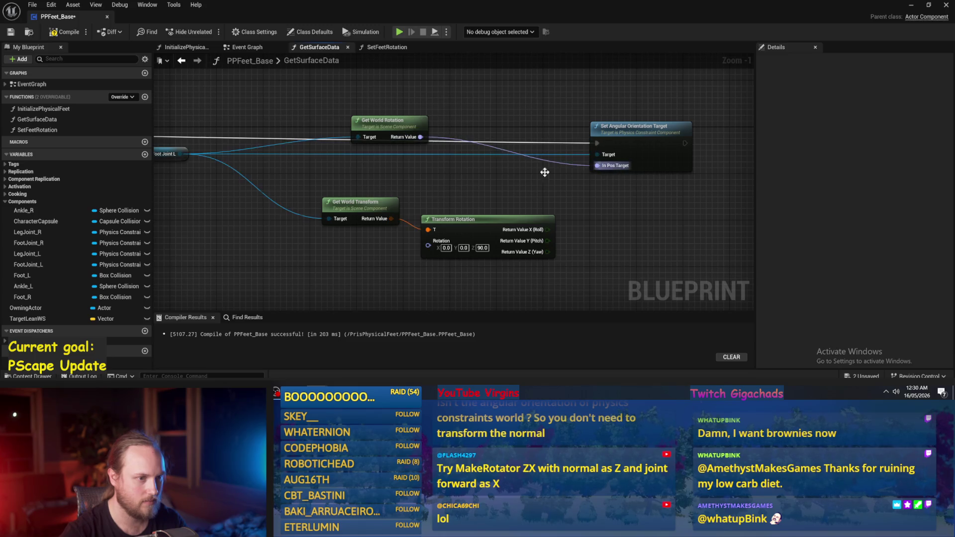
{"action": "left_click_drag", "start_coordinate": [398, 131], "coordinate": [439, 179]}
Step: Compile and save the blueprint, then start a play-in-editor test in the level
{"action": "key", "text": "ctrl+s"}
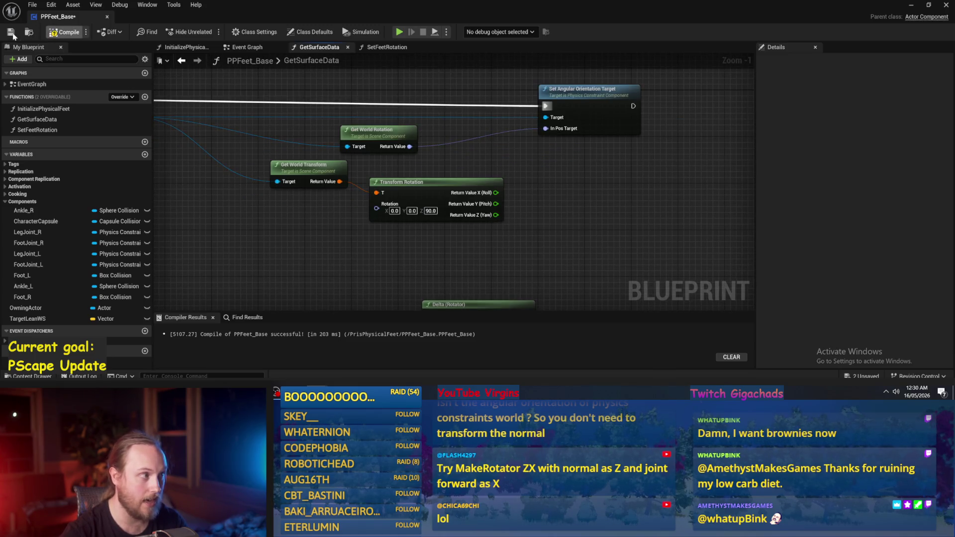
{"action": "scroll", "coordinate": [569, 140], "scroll_direction": "down", "scroll_amount": 1}
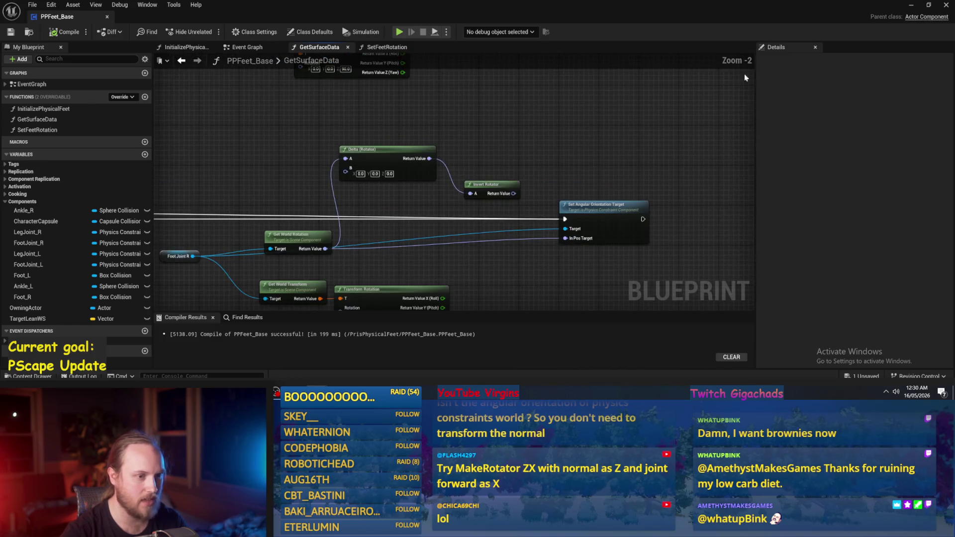
{"action": "left_click", "coordinate": [912, 5]}
{"action": "left_click", "coordinate": [246, 32]}
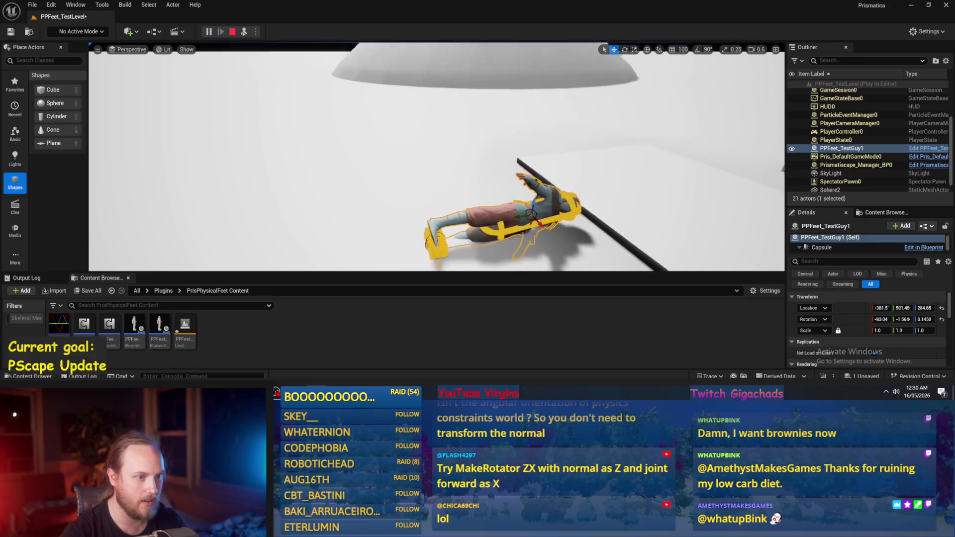
Step: Lift and rotate the character with the move and rotate gizmos, then return to PPFeet_Base
{"action": "left_click_drag", "start_coordinate": [520, 172], "coordinate": [503, 98]}
{"action": "key", "text": "e"}
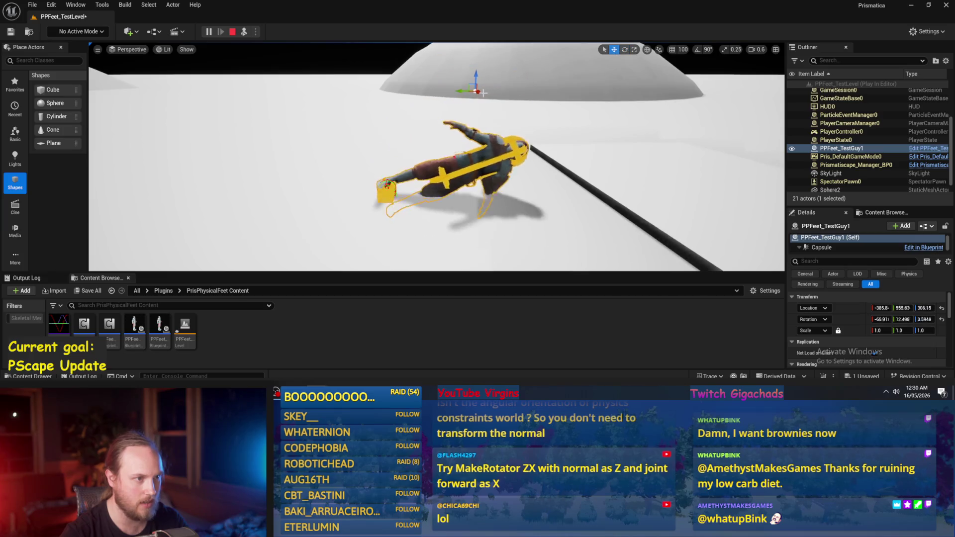
{"action": "scroll", "coordinate": [424, 107], "scroll_direction": "down", "scroll_amount": 3}
{"action": "key", "text": "w"}
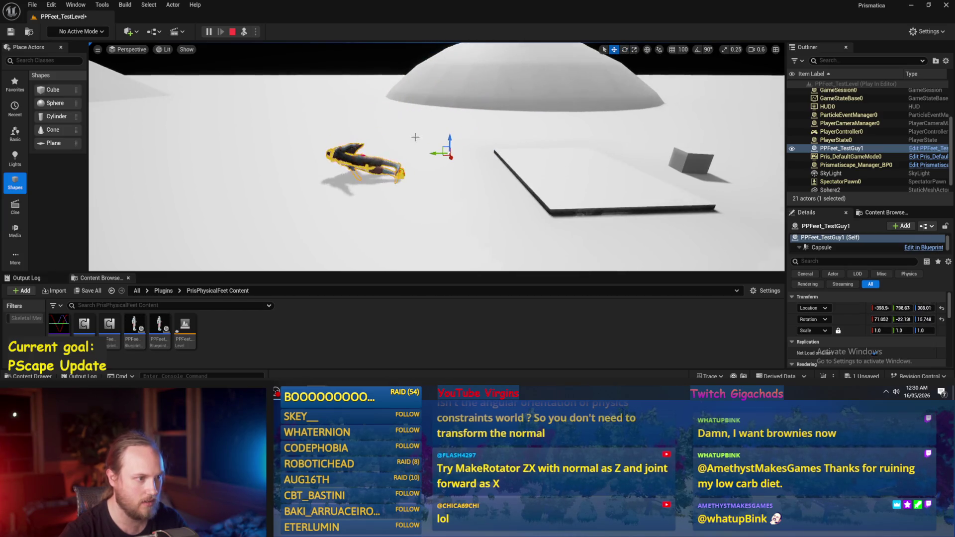
{"action": "key", "text": "e"}
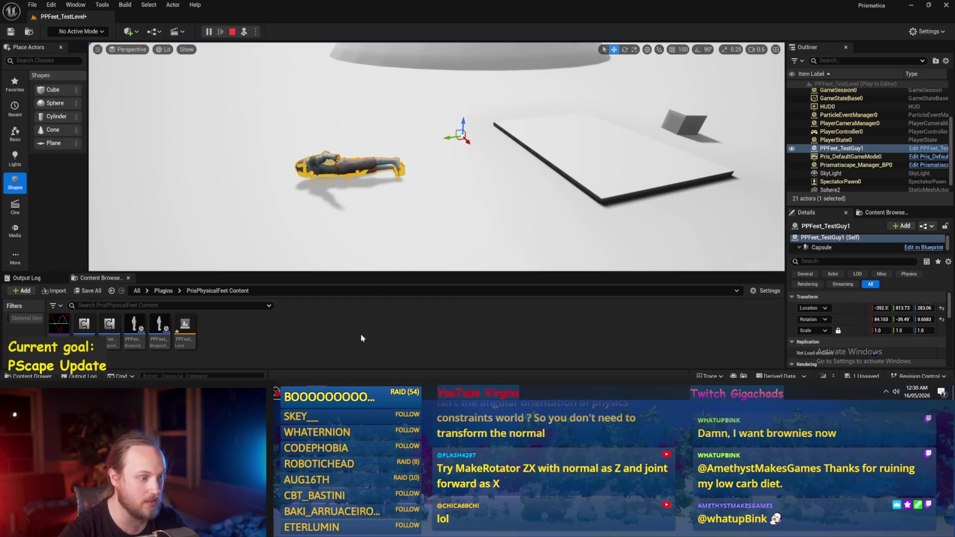
{"action": "key", "text": "alt+Tab"}
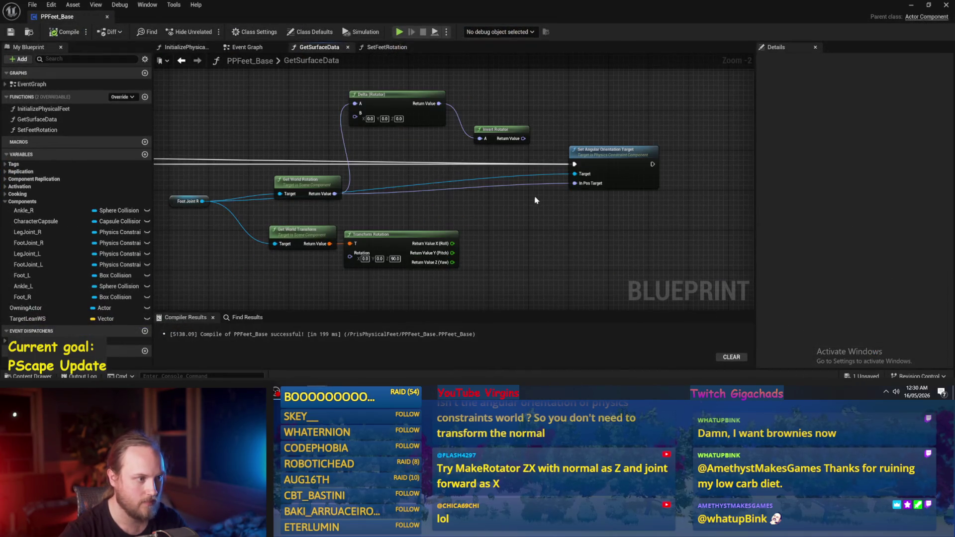
Step: Delete the Delta and Invert Rotator nodes after the right foot's Get World Rotation
{"action": "scroll", "coordinate": [207, 120], "scroll_direction": "up", "scroll_amount": 1}
{"action": "left_click_drag", "start_coordinate": [326, 203], "coordinate": [331, 195]}
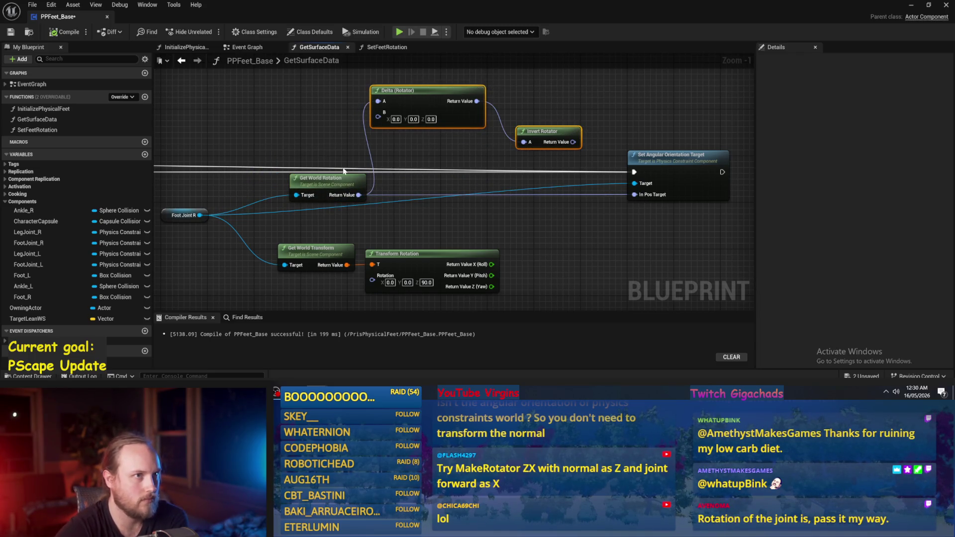
{"action": "left_click_drag", "start_coordinate": [424, 177], "coordinate": [422, 193]}
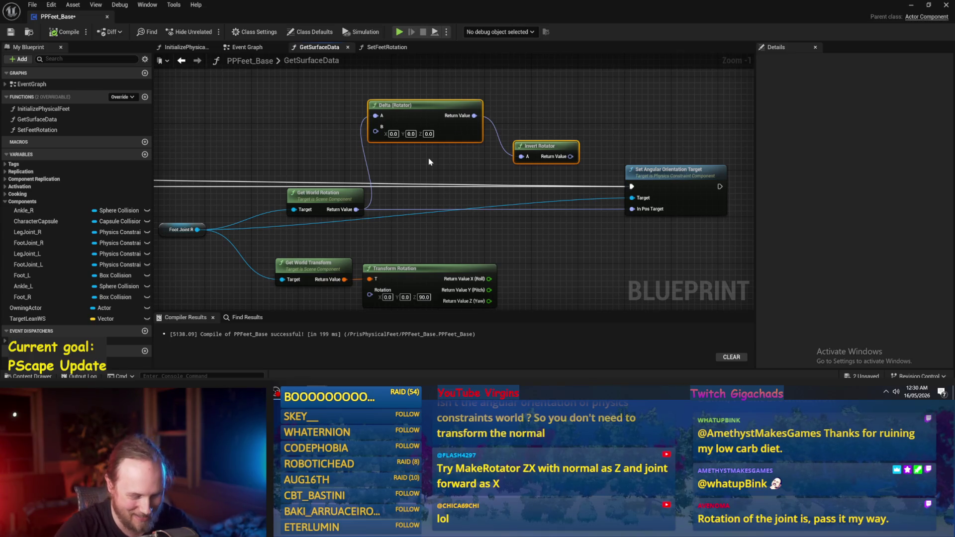
{"action": "key", "text": "Delete"}
Step: Insert a Combine Rotators node with B Z offset 45 between world rotation and In Pos Target
{"action": "left_click_drag", "start_coordinate": [356, 210], "coordinate": [457, 127]}
{"action": "type", "text": "combine"}
{"action": "key", "text": "Return"}
{"action": "left_click_drag", "start_coordinate": [521, 128], "coordinate": [585, 168]}
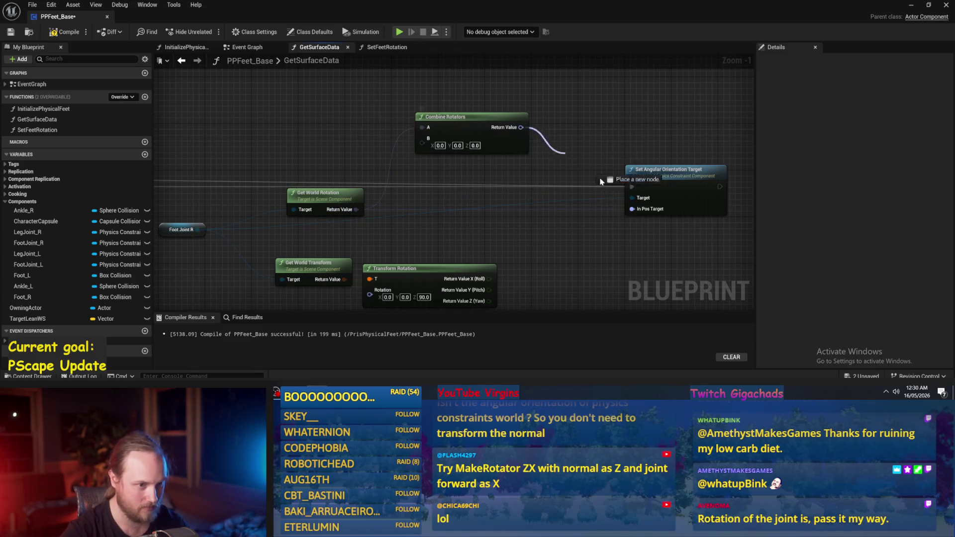
{"action": "left_click_drag", "start_coordinate": [639, 215], "coordinate": [639, 214]}
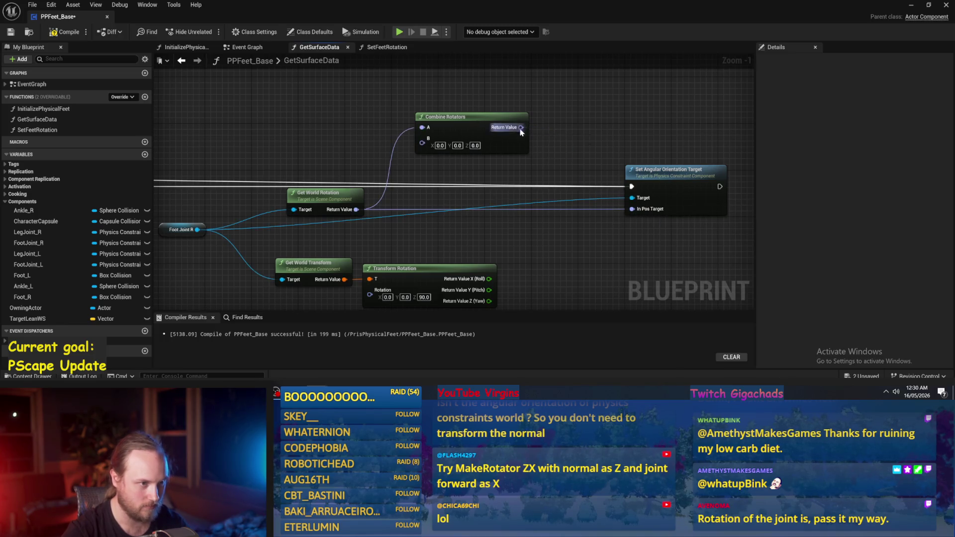
{"action": "left_click", "coordinate": [477, 145]}
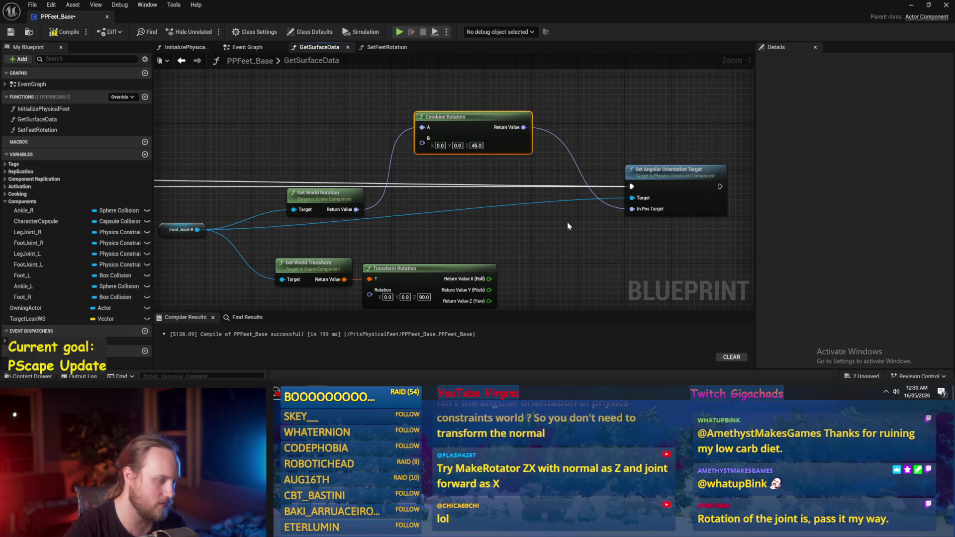
Step: Paste the Combine Rotators node into the left foot chain, wire it, and compile
{"action": "left_click_drag", "start_coordinate": [567, 221], "coordinate": [542, 229]}
{"action": "scroll", "coordinate": [542, 230], "scroll_direction": "down", "scroll_amount": 3}
{"action": "left_click_drag", "start_coordinate": [478, 229], "coordinate": [463, 93]}
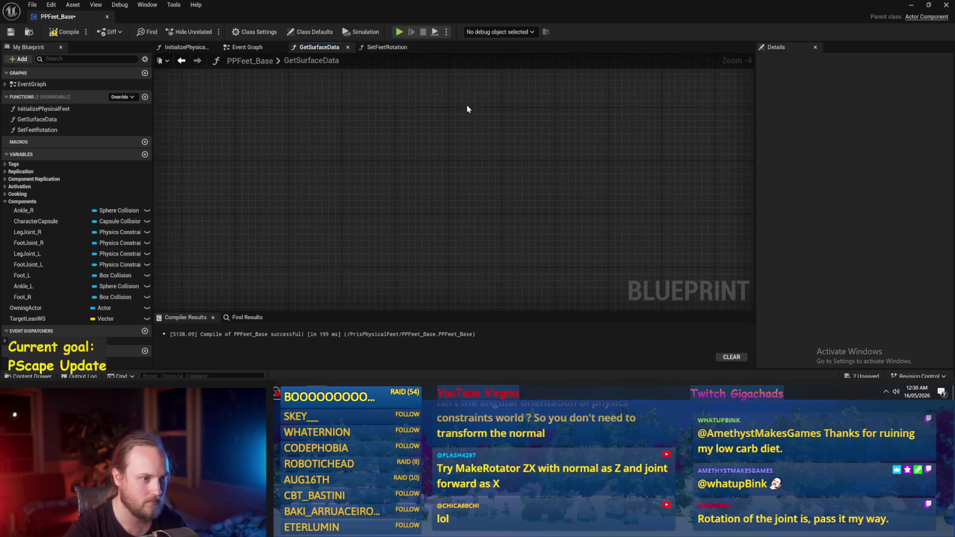
{"action": "key", "text": "Home"}
{"action": "scroll", "coordinate": [507, 218], "scroll_direction": "up", "scroll_amount": 4}
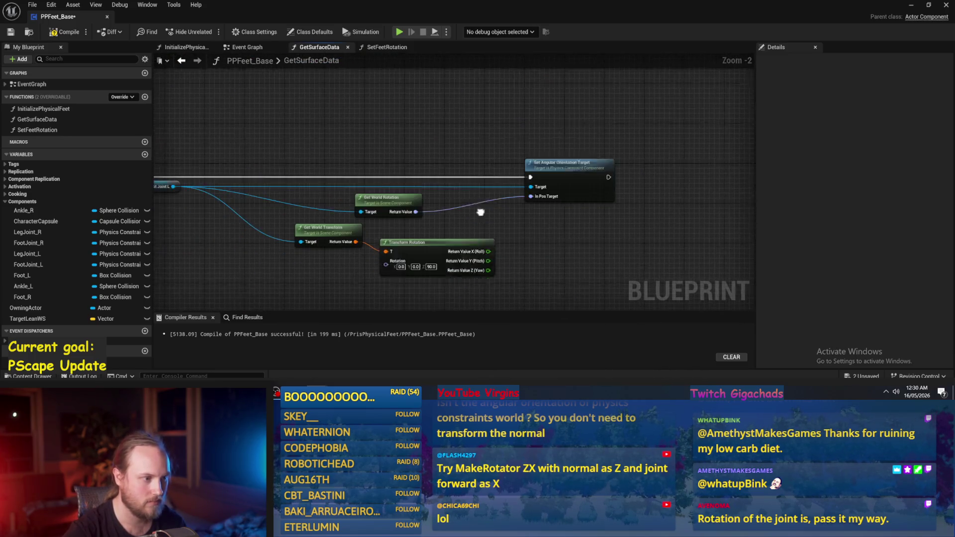
{"action": "key", "text": "ctrl+v"}
{"action": "left_click_drag", "start_coordinate": [419, 165], "coordinate": [550, 200]}
{"action": "left_click_drag", "start_coordinate": [624, 195], "coordinate": [533, 151]}
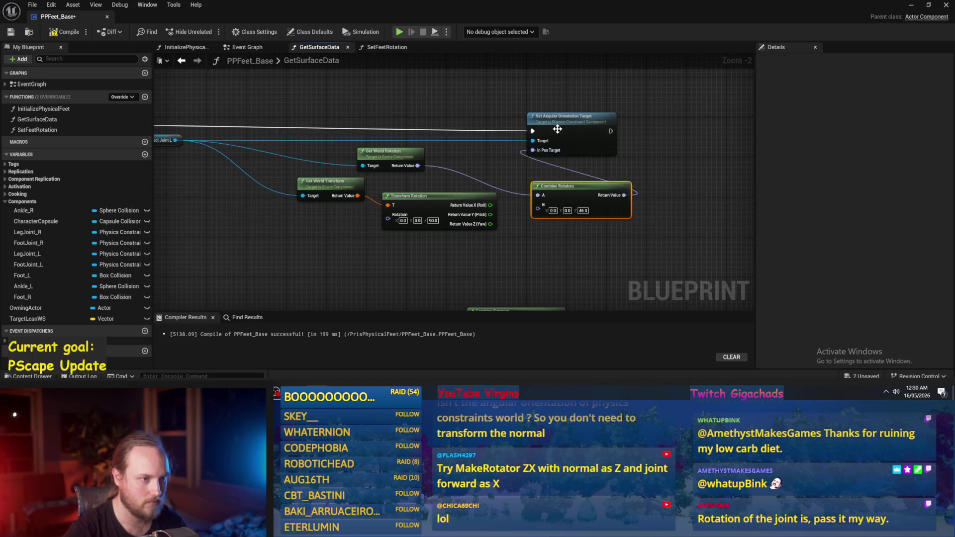
{"action": "left_click_drag", "start_coordinate": [567, 116], "coordinate": [617, 111]}
{"action": "left_click", "coordinate": [52, 33]}
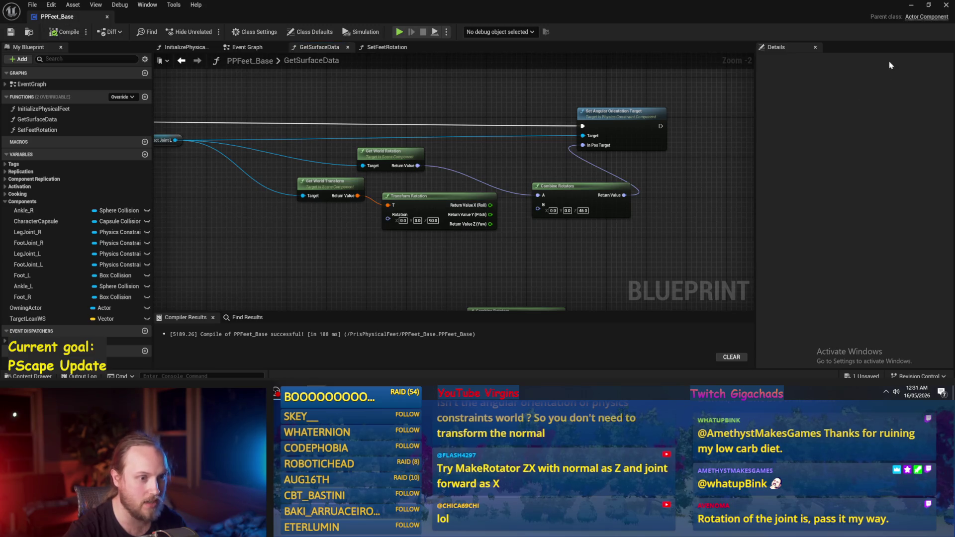
{"action": "left_click", "coordinate": [912, 7]}
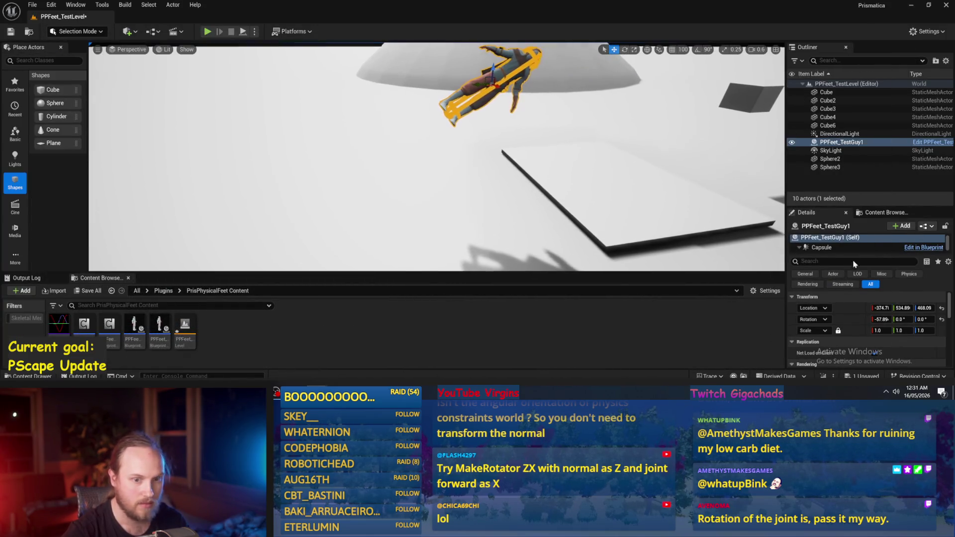
Step: Reset the character's rotation to zero, run a play test, and undo a test rotation
{"action": "left_click", "coordinate": [942, 319]}
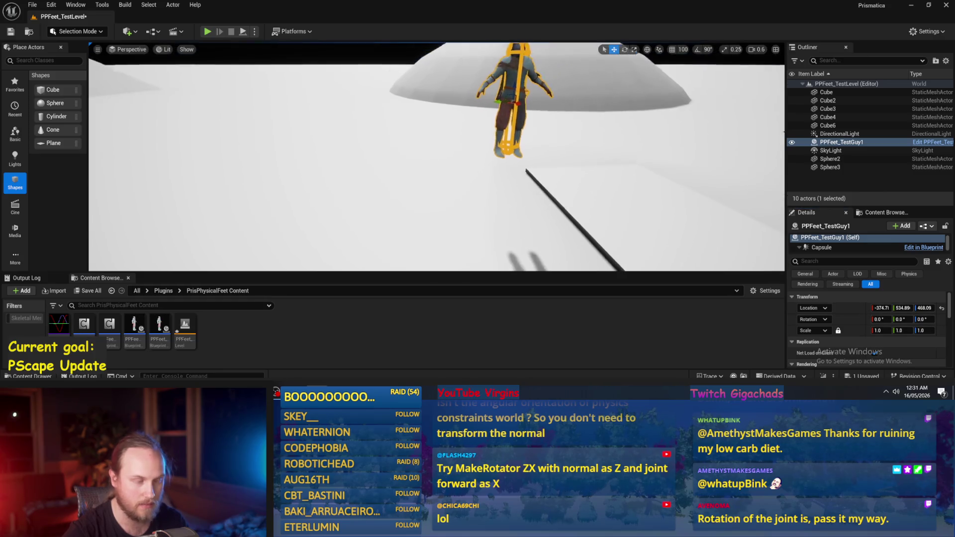
{"action": "left_click", "coordinate": [208, 31]}
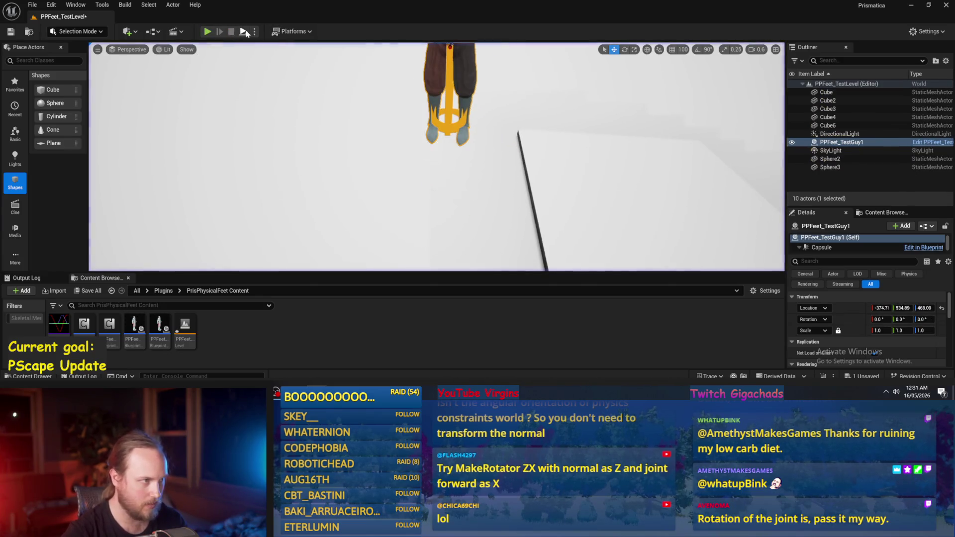
{"action": "key", "text": "Escape"}
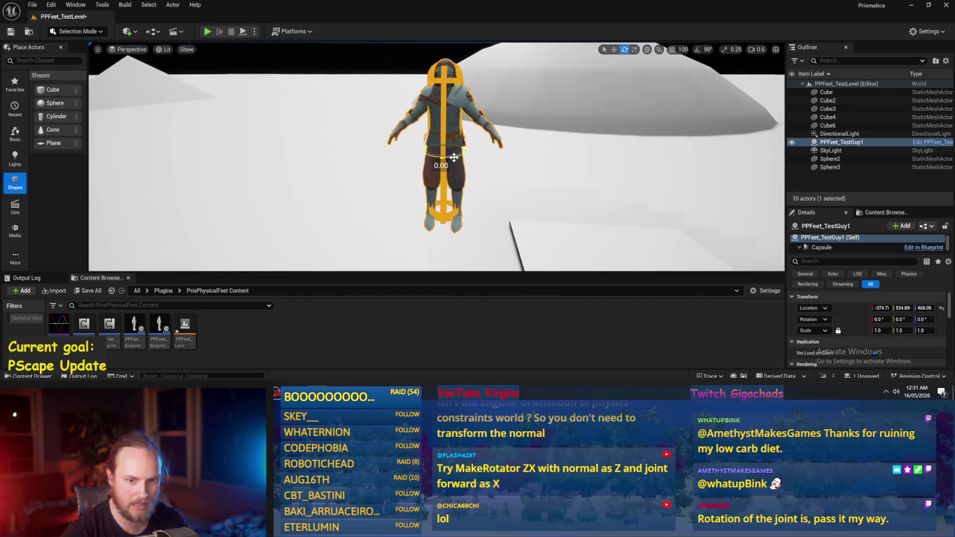
{"action": "left_click_drag", "start_coordinate": [454, 157], "coordinate": [466, 157]}
{"action": "key", "text": "ctrl+z"}
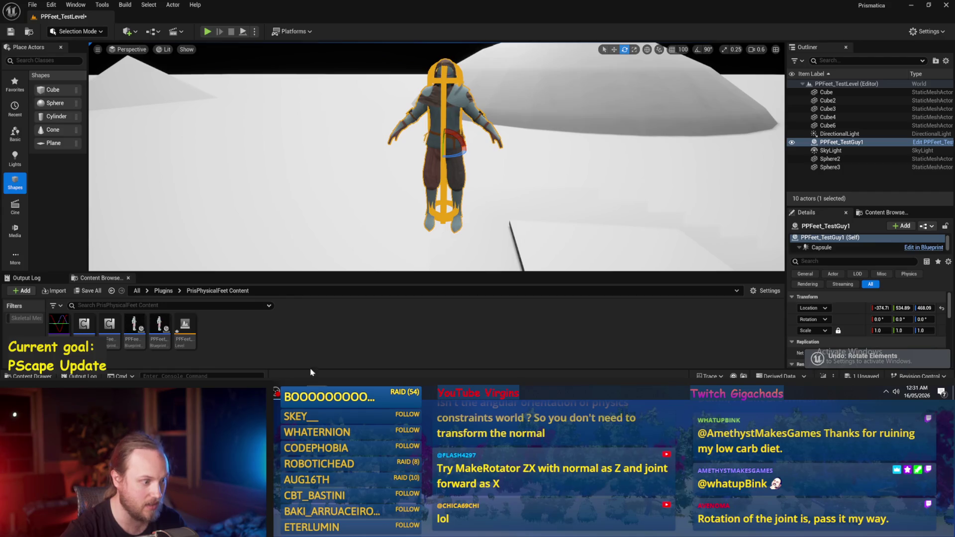
Step: Arrange Combine Rotators beside Get World Rotation, away from Get World Transform and Transform Rotation
{"action": "left_click", "coordinate": [335, 377]}
{"action": "scroll", "coordinate": [520, 239], "scroll_direction": "up", "scroll_amount": 2}
{"action": "left_click_drag", "start_coordinate": [517, 221], "coordinate": [507, 208]}
{"action": "mouse_move", "coordinate": [347, 181]}
{"action": "left_mouse_down"}
{"action": "mouse_move", "coordinate": [239, 197]}
{"action": "mouse_move", "coordinate": [315, 227]}
{"action": "left_mouse_up"}
{"action": "mouse_move", "coordinate": [499, 179]}
{"action": "left_mouse_down"}
{"action": "mouse_move", "coordinate": [387, 151]}
{"action": "mouse_move", "coordinate": [409, 154]}
{"action": "mouse_move", "coordinate": [398, 227]}
{"action": "left_mouse_up"}
{"action": "scroll", "coordinate": [409, 155], "scroll_direction": "down", "scroll_amount": 1}
{"action": "left_click", "coordinate": [397, 184]}
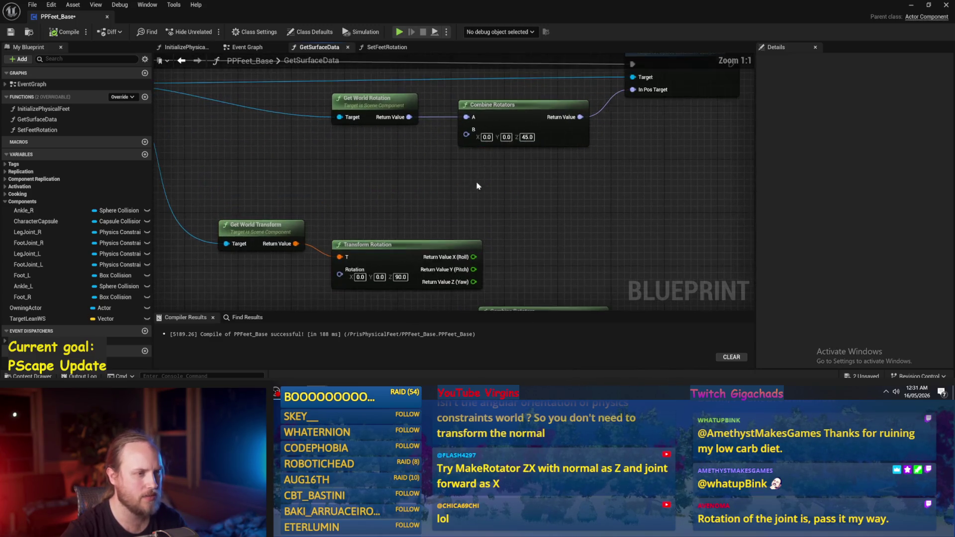
Step: Line up the second Combine Rotators and the Transform Rotation nodes in the graph
{"action": "scroll", "coordinate": [432, 184], "scroll_direction": "up", "scroll_amount": 1}
{"action": "mouse_move", "coordinate": [440, 185]}
{"action": "left_mouse_down"}
{"action": "mouse_move", "coordinate": [358, 276]}
{"action": "mouse_move", "coordinate": [329, 225]}
{"action": "mouse_move", "coordinate": [465, 192]}
{"action": "left_mouse_up"}
{"action": "left_click_drag", "start_coordinate": [529, 193], "coordinate": [464, 198]}
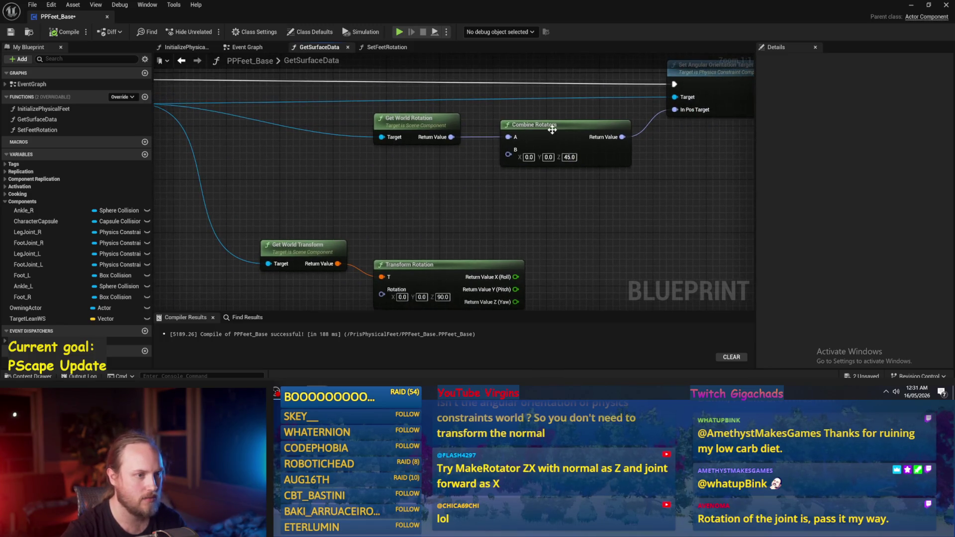
{"action": "mouse_move", "coordinate": [397, 248]}
{"action": "left_mouse_down"}
{"action": "mouse_move", "coordinate": [449, 188]}
{"action": "mouse_move", "coordinate": [428, 185]}
{"action": "left_mouse_up"}
{"action": "left_click_drag", "start_coordinate": [383, 166], "coordinate": [392, 211]}
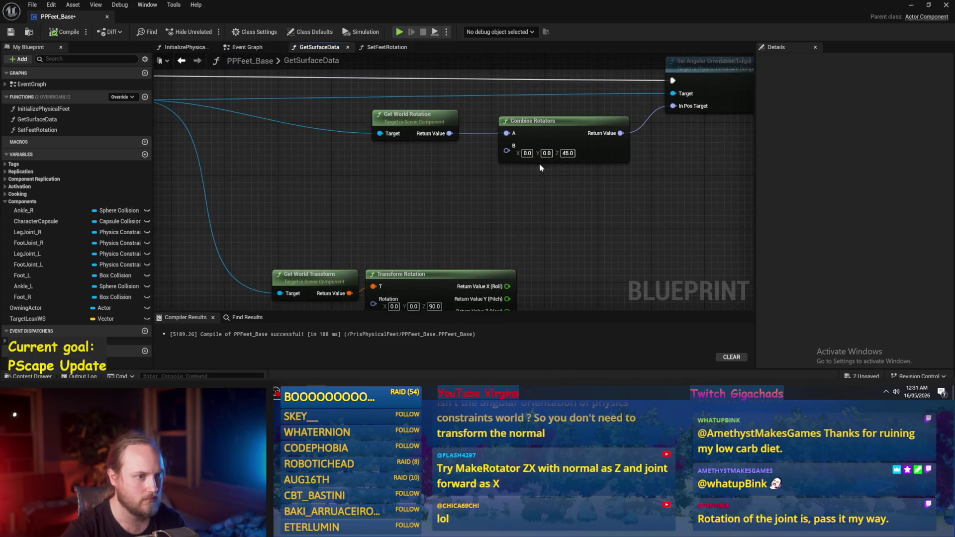
Step: Set the Combine Rotators B offset to X 0, Y 45, Z 0 and minimize the blueprint
{"action": "type", "text": "0"}
{"action": "key", "text": "shift+Tab"}
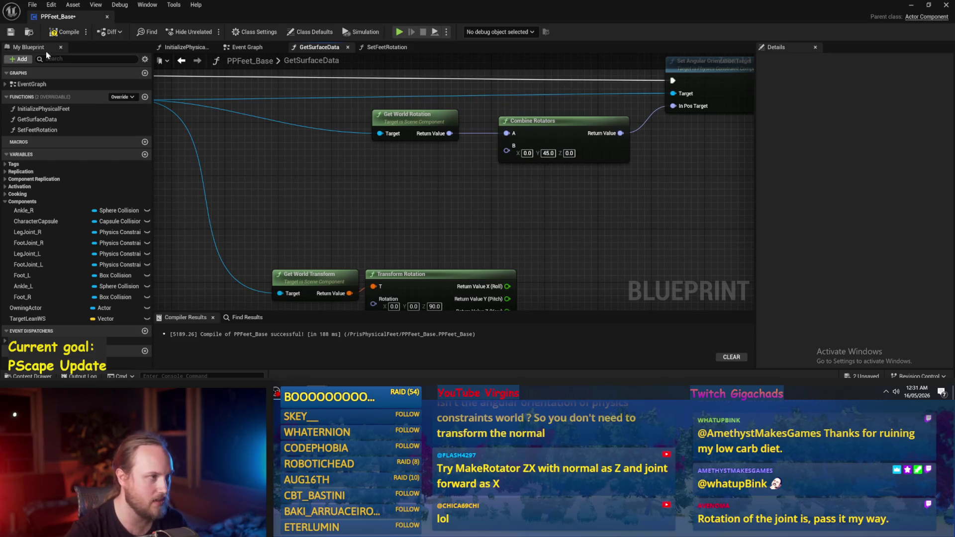
{"action": "key", "text": "ctrl+z"}
{"action": "key", "text": "ctrl+z"}
{"action": "key", "text": "ctrl+z"}
{"action": "left_click", "coordinate": [482, 207]}
{"action": "type", "text": "45"}
{"action": "key", "text": "Tab"}
{"action": "type", "text": "0"}
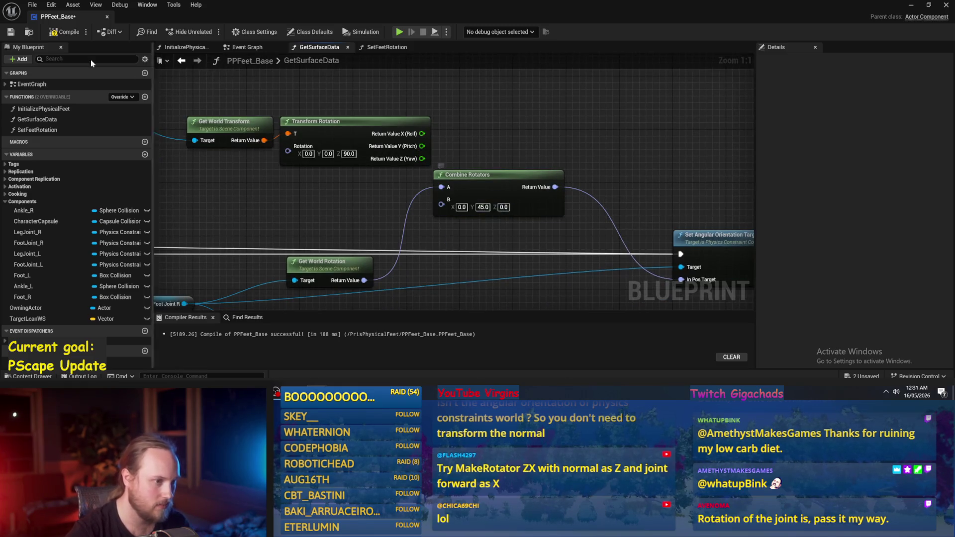
{"action": "left_click", "coordinate": [911, 4]}
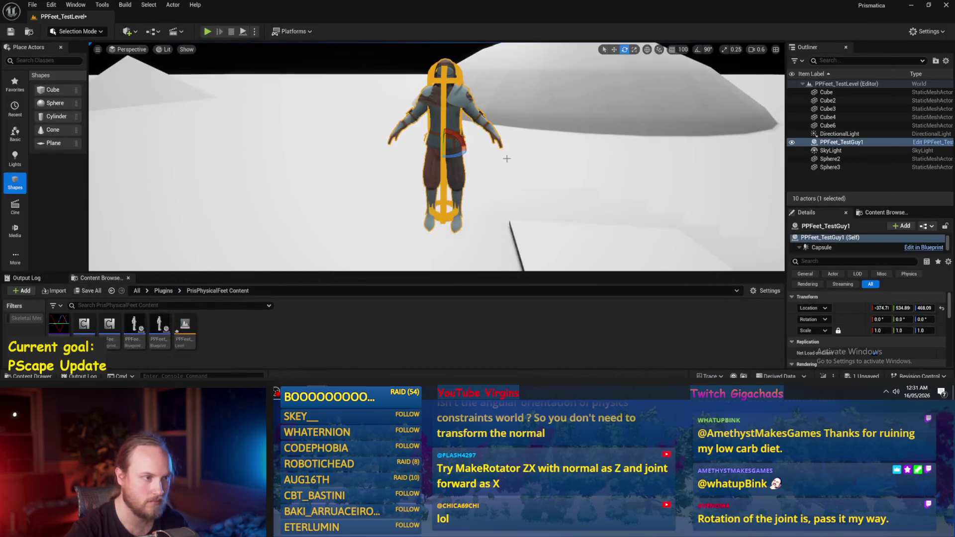
Step: Play-test the Y 45 offset, undo the test tilt, save all, and return to PPFeet_Base
{"action": "left_click", "coordinate": [207, 32]}
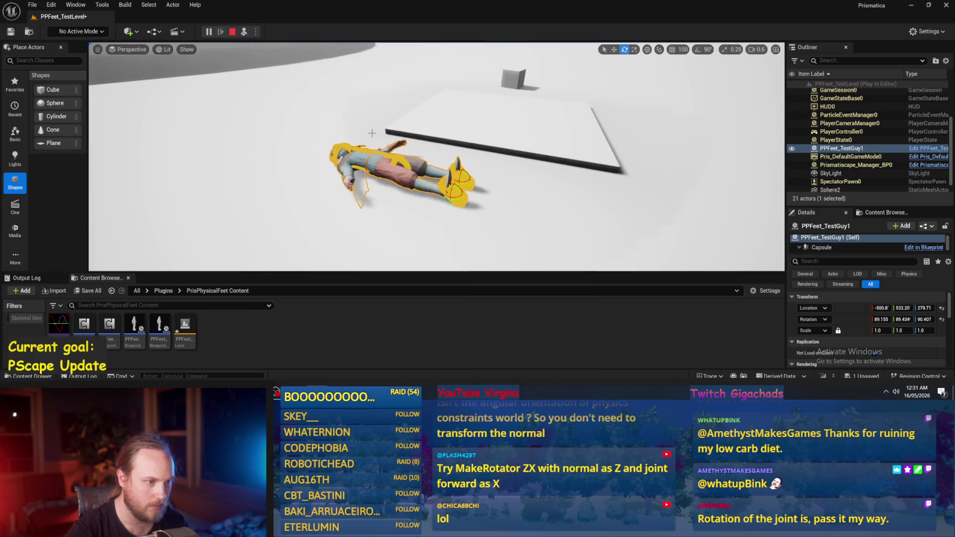
{"action": "key", "text": "Escape"}
{"action": "left_click_drag", "start_coordinate": [467, 64], "coordinate": [476, 76]}
{"action": "key", "text": "ctrl+z"}
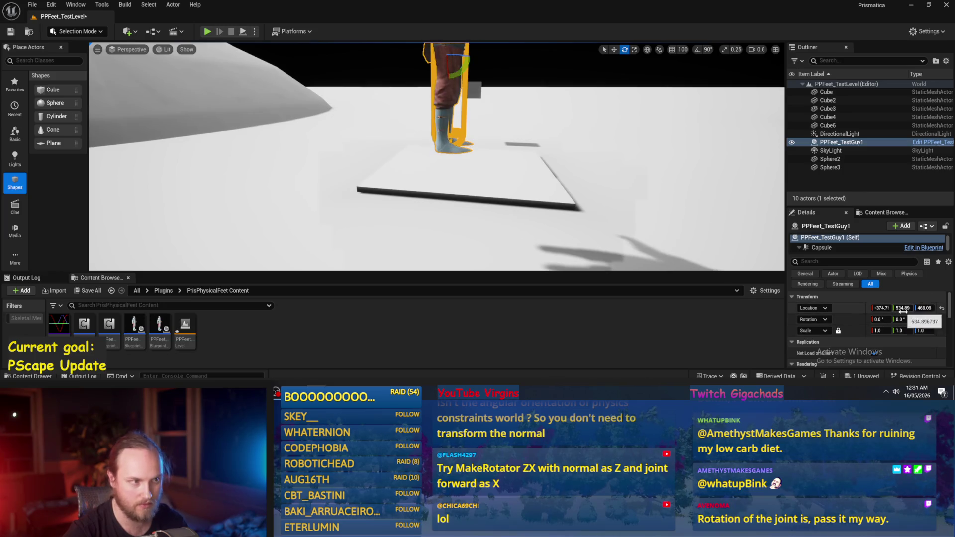
{"action": "key", "text": "ctrl+s"}
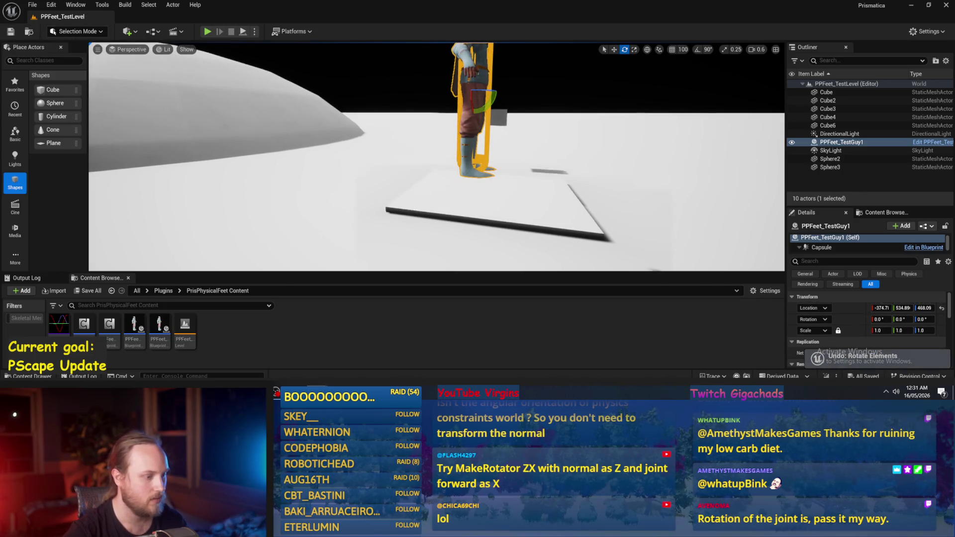
{"action": "key", "text": "alt+Tab"}
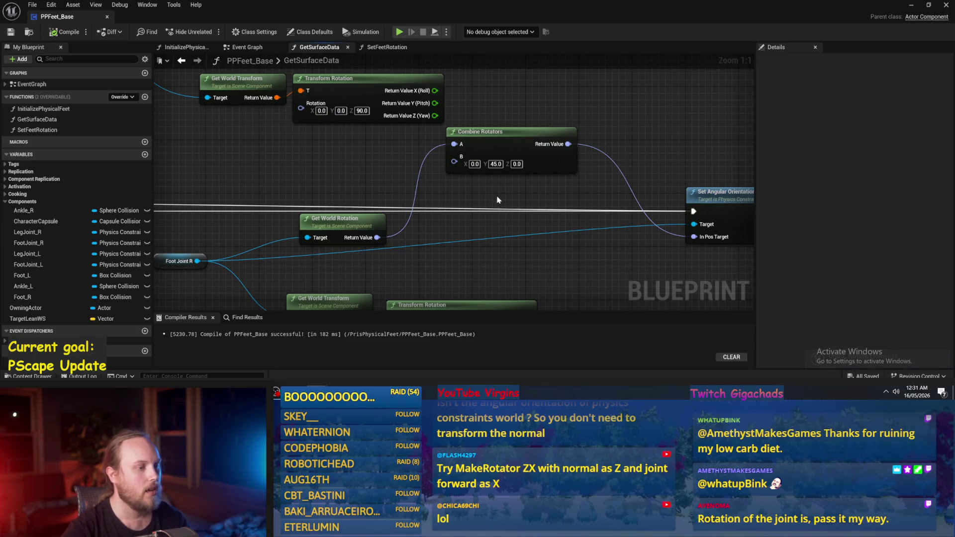
Step: Delete the lower duplicate Get World Transform and Transform Rotation nodes
{"action": "mouse_move", "coordinate": [341, 236]}
{"action": "left_mouse_down"}
{"action": "mouse_move", "coordinate": [343, 170]}
{"action": "mouse_move", "coordinate": [334, 161]}
{"action": "mouse_move", "coordinate": [437, 152]}
{"action": "mouse_move", "coordinate": [383, 179]}
{"action": "left_mouse_up"}
{"action": "left_click_drag", "start_coordinate": [444, 160], "coordinate": [471, 166]}
{"action": "mouse_move", "coordinate": [433, 211]}
{"action": "left_mouse_down"}
{"action": "mouse_move", "coordinate": [484, 171]}
{"action": "mouse_move", "coordinate": [384, 191]}
{"action": "left_mouse_up"}
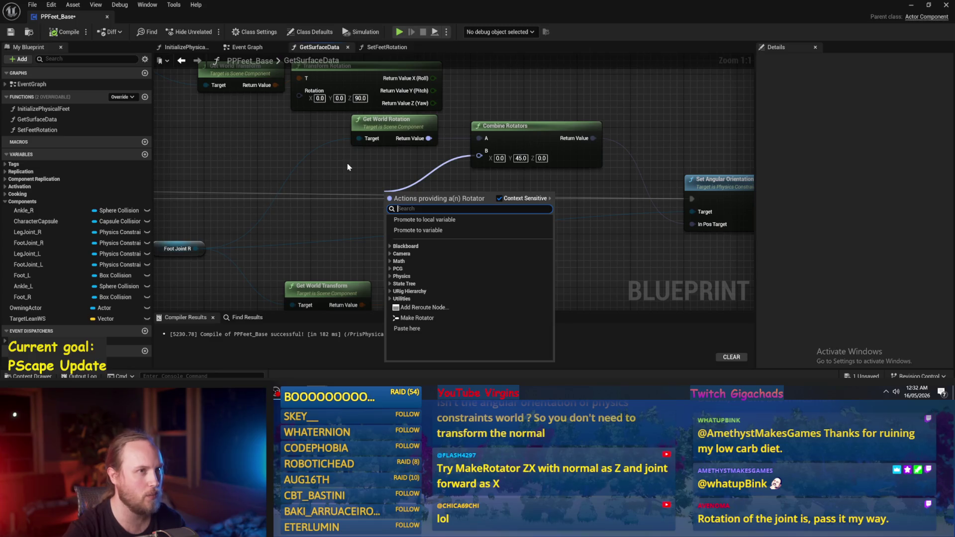
{"action": "left_click", "coordinate": [347, 167]}
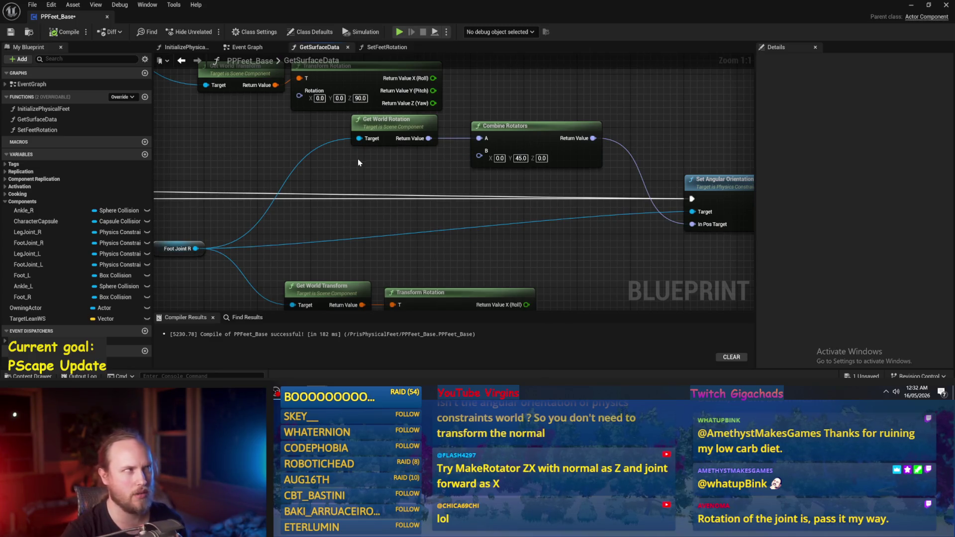
{"action": "scroll", "coordinate": [375, 159], "scroll_direction": "down", "scroll_amount": 2}
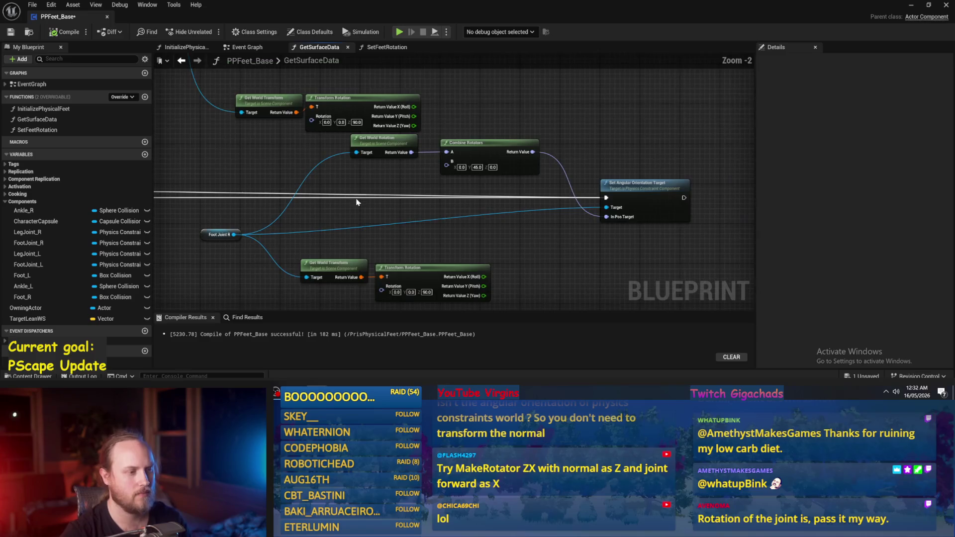
{"action": "left_click_drag", "start_coordinate": [436, 230], "coordinate": [360, 244]}
{"action": "key", "text": "Delete"}
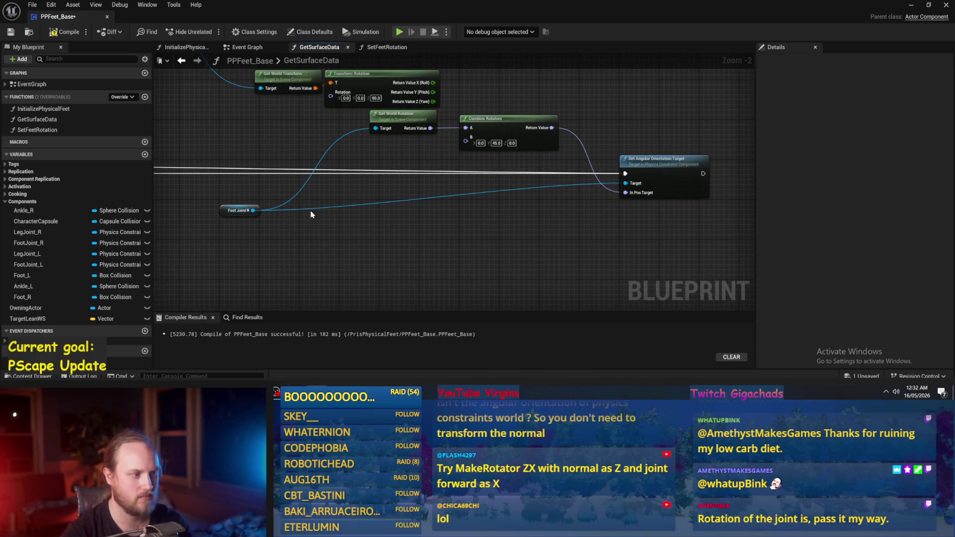
Step: Set the Combine Rotators B offset to X 45, Y 0, Z 0, compile, and minimize
{"action": "scroll", "coordinate": [454, 201], "scroll_direction": "down", "scroll_amount": 2}
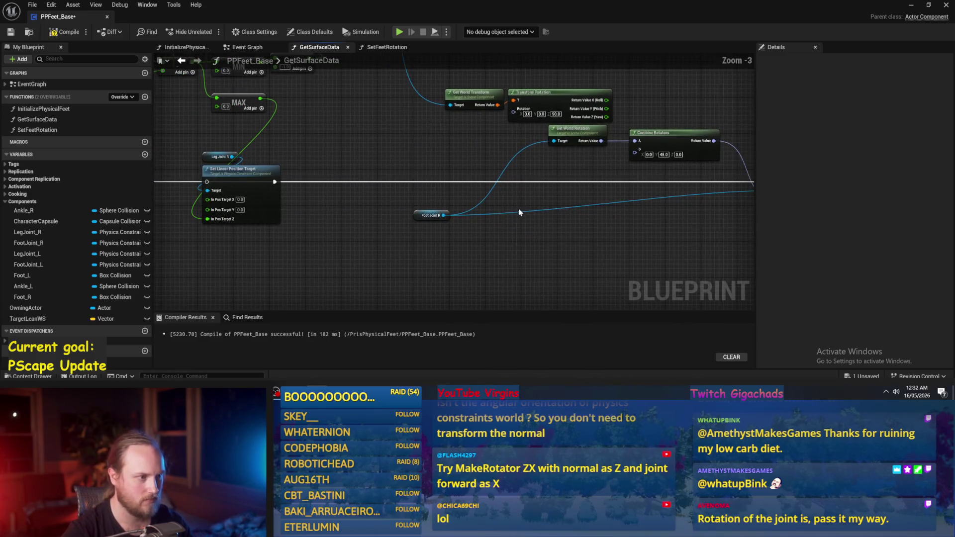
{"action": "scroll", "coordinate": [420, 220], "scroll_direction": "up", "scroll_amount": 5}
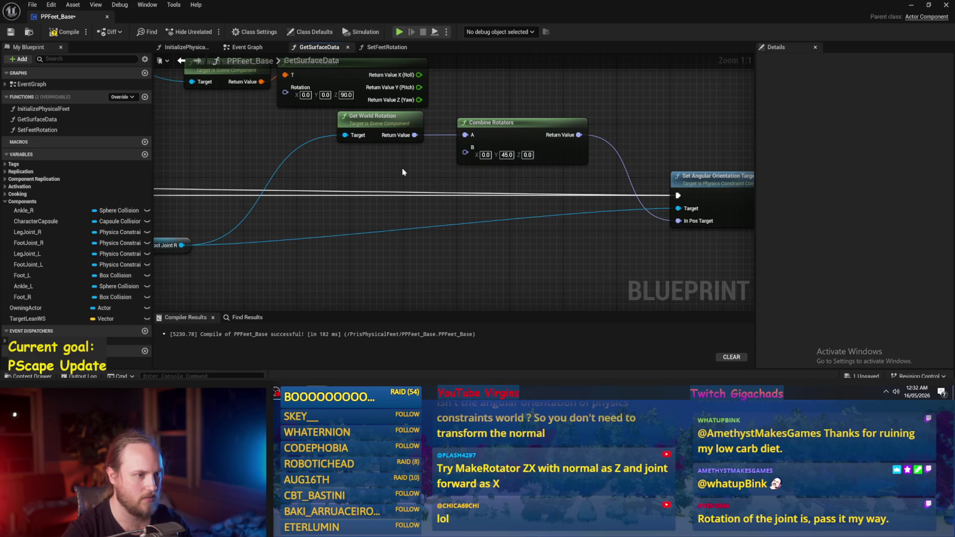
{"action": "scroll", "coordinate": [450, 186], "scroll_direction": "down", "scroll_amount": 2}
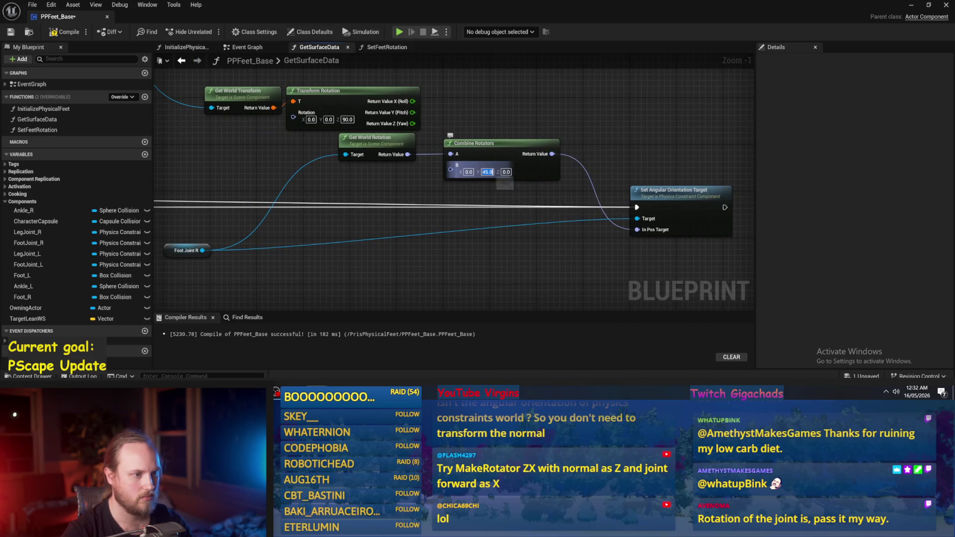
{"action": "scroll", "coordinate": [464, 175], "scroll_direction": "up", "scroll_amount": 1}
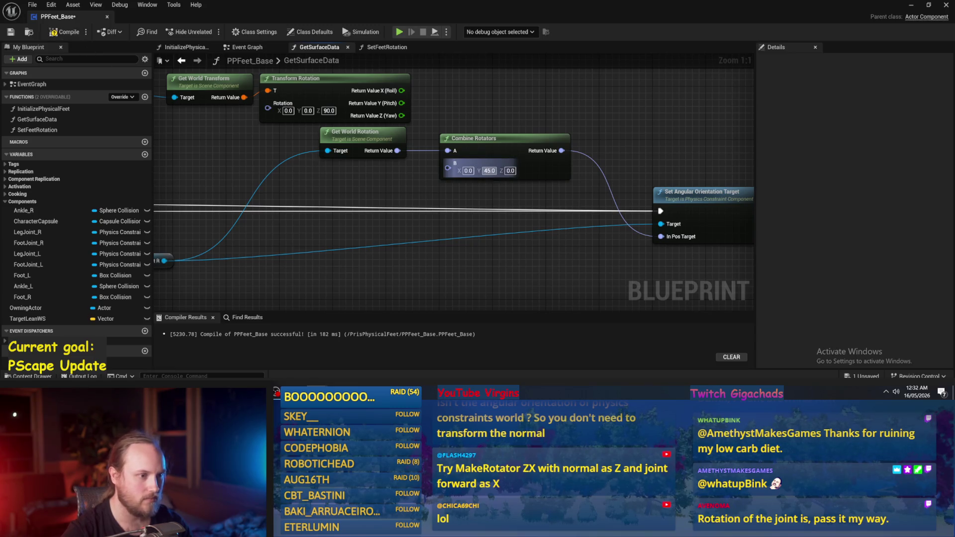
{"action": "type", "text": "0"}
{"action": "key", "text": "Return"}
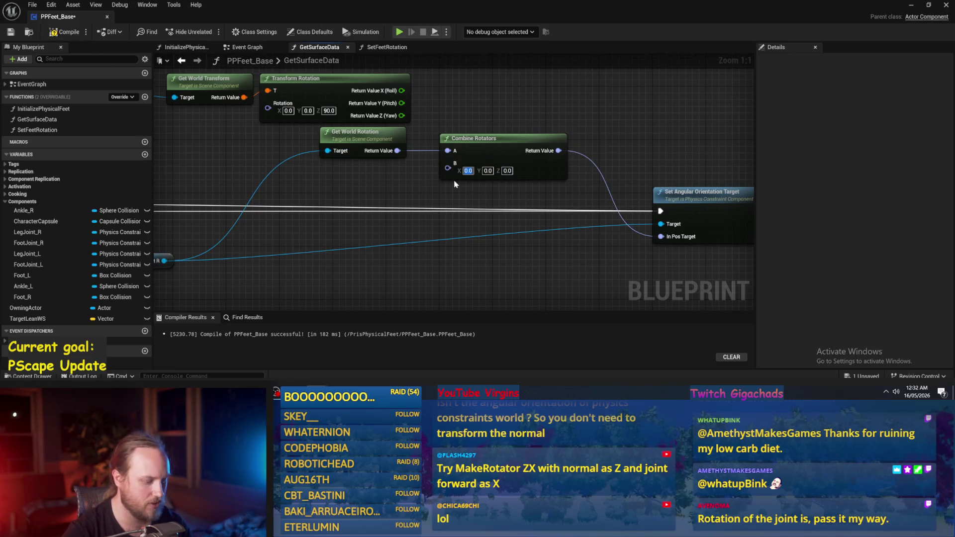
{"action": "key", "text": "ctrl+z"}
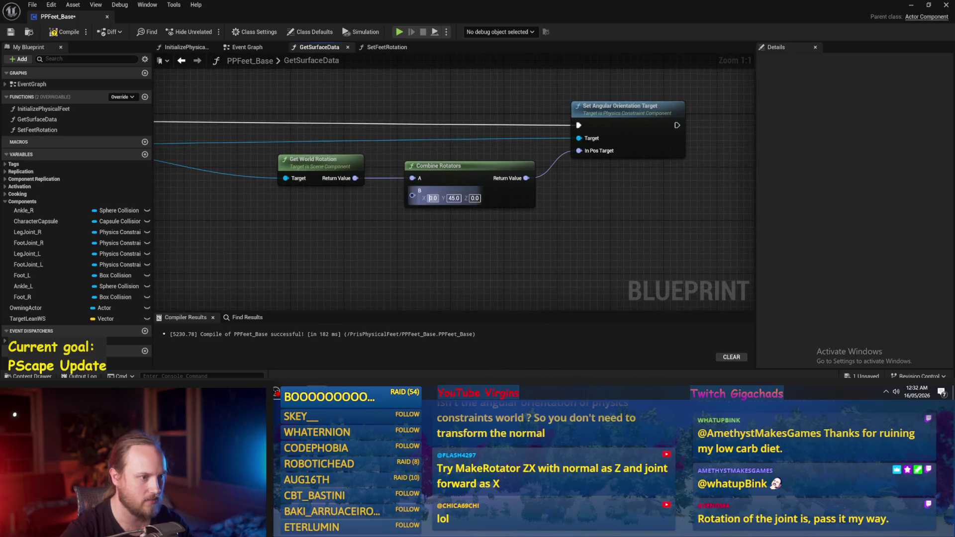
{"action": "type", "text": "45"}
{"action": "key", "text": "ctrl+y"}
{"action": "left_click", "coordinate": [65, 32]}
{"action": "left_click", "coordinate": [911, 5]}
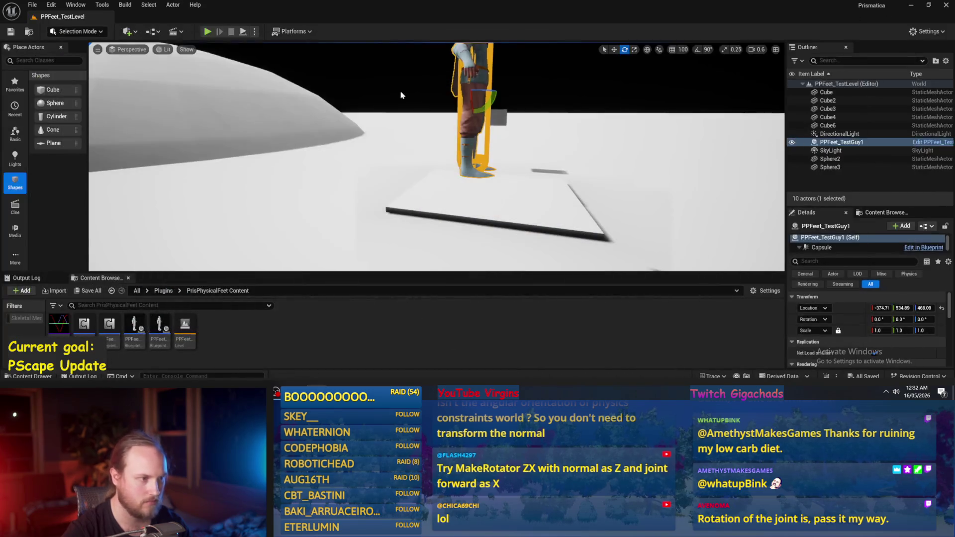
Step: Play-test the X 45 offset, frame and tilt the character, then return to the Foot Joint L nodes
{"action": "key", "text": "alt+p"}
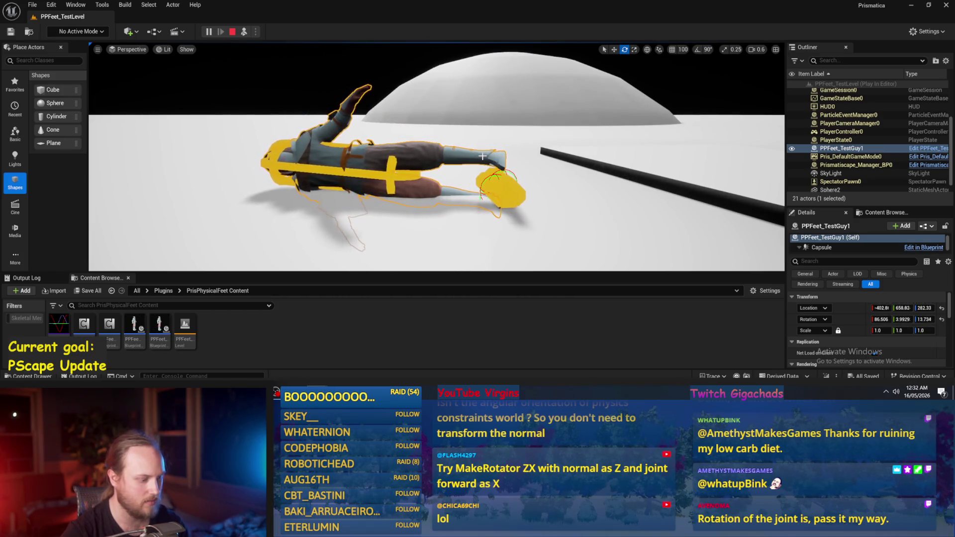
{"action": "key", "text": "Escape"}
{"action": "key", "text": "f"}
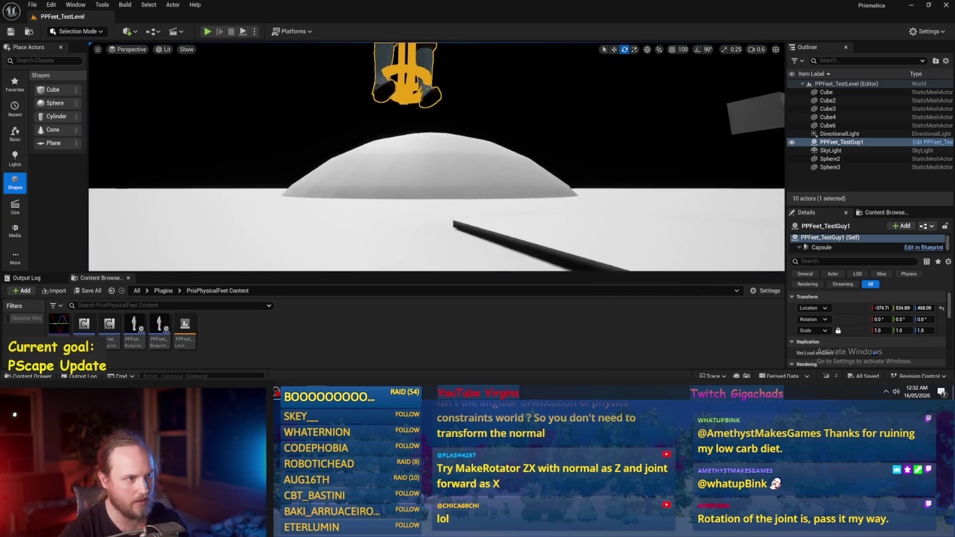
{"action": "left_click_drag", "start_coordinate": [467, 137], "coordinate": [460, 154]}
{"action": "key", "text": "ctrl+z"}
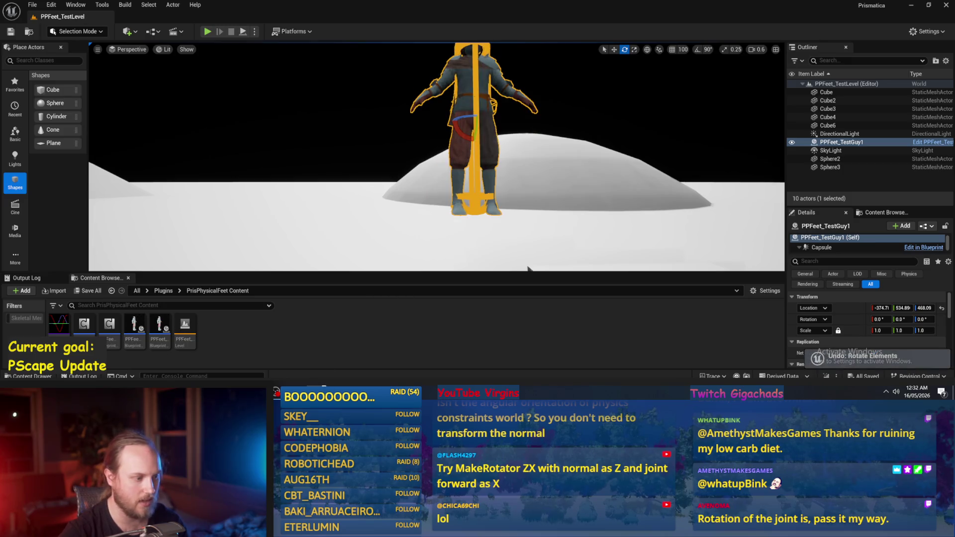
{"action": "key", "text": "alt+Tab"}
{"action": "left_click_drag", "start_coordinate": [457, 247], "coordinate": [609, 202]}
{"action": "right_click", "coordinate": [475, 166]}
Step: Add an Invert Rotator node, discarding a mistakenly added Inverse Transform Rotation
{"action": "type", "text": "inver"}
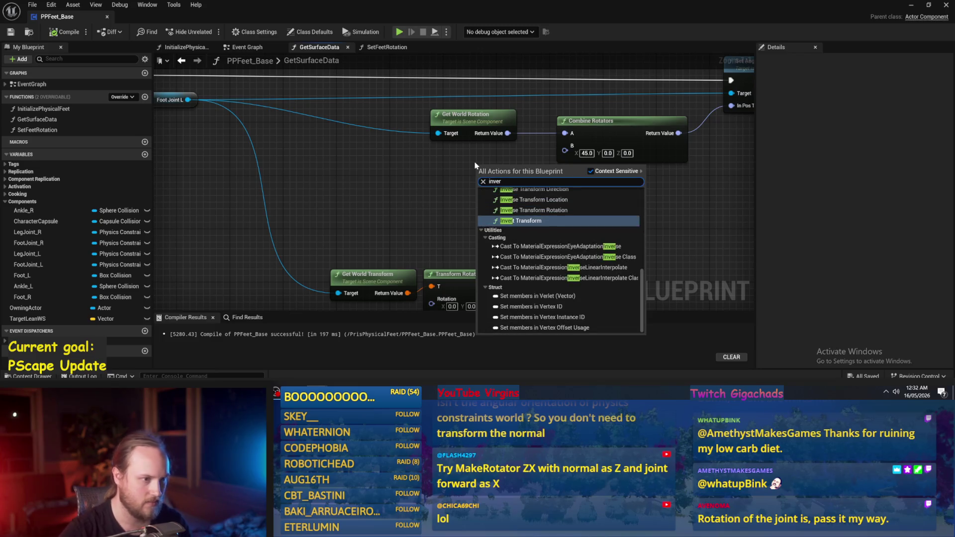
{"action": "type", "text": "se ro"}
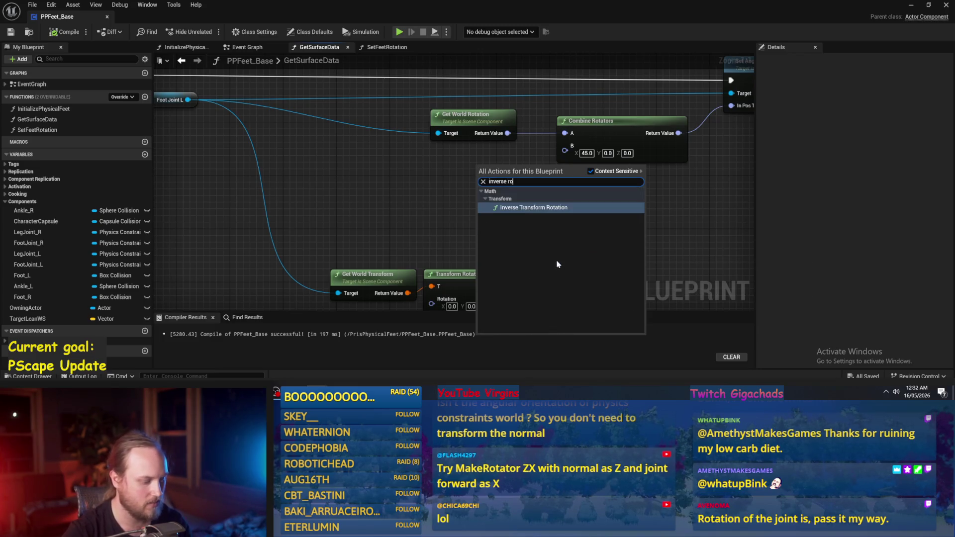
{"action": "key", "text": "Return"}
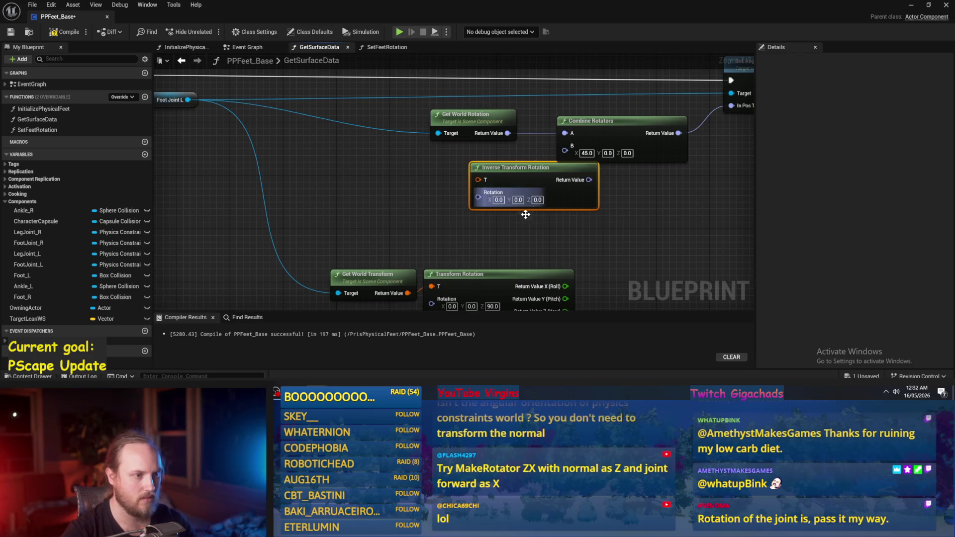
{"action": "key", "text": "Delete"}
{"action": "right_click", "coordinate": [489, 189]}
{"action": "type", "text": "rotation"}
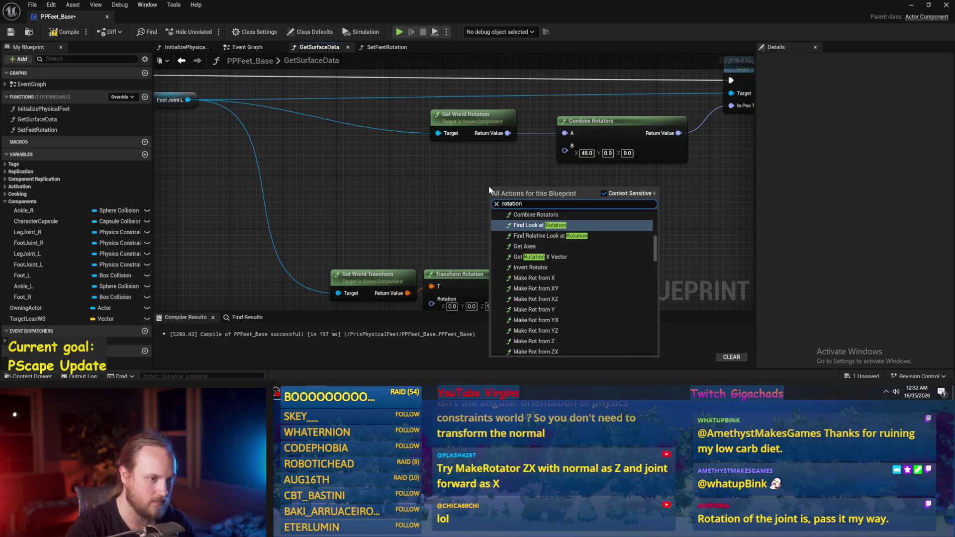
{"action": "type", "text": " in"}
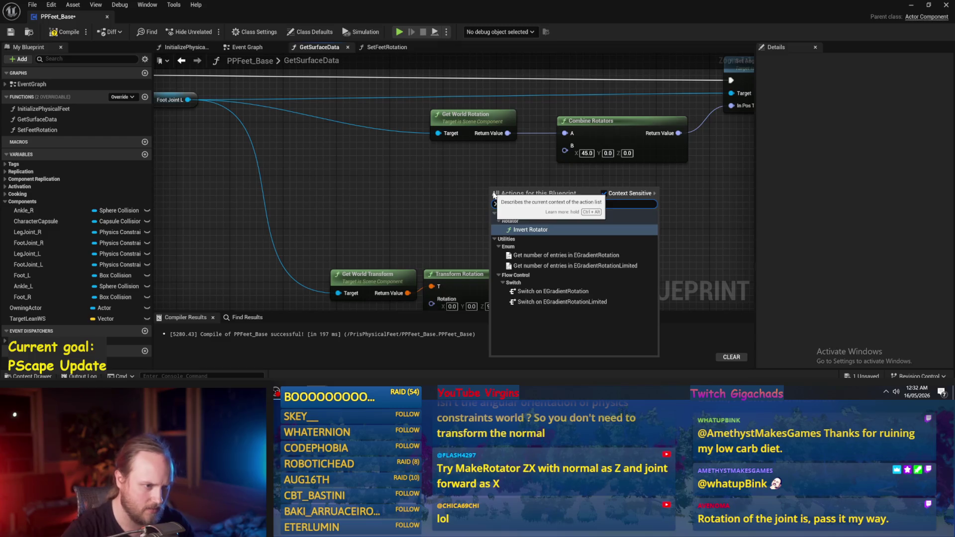
{"action": "key", "text": "Return"}
Step: Wire Invert Rotator into Combine Rotators B and tidy the node layout
{"action": "left_click_drag", "start_coordinate": [495, 196], "coordinate": [426, 198]}
{"action": "scroll", "coordinate": [492, 229], "scroll_direction": "down", "scroll_amount": 1}
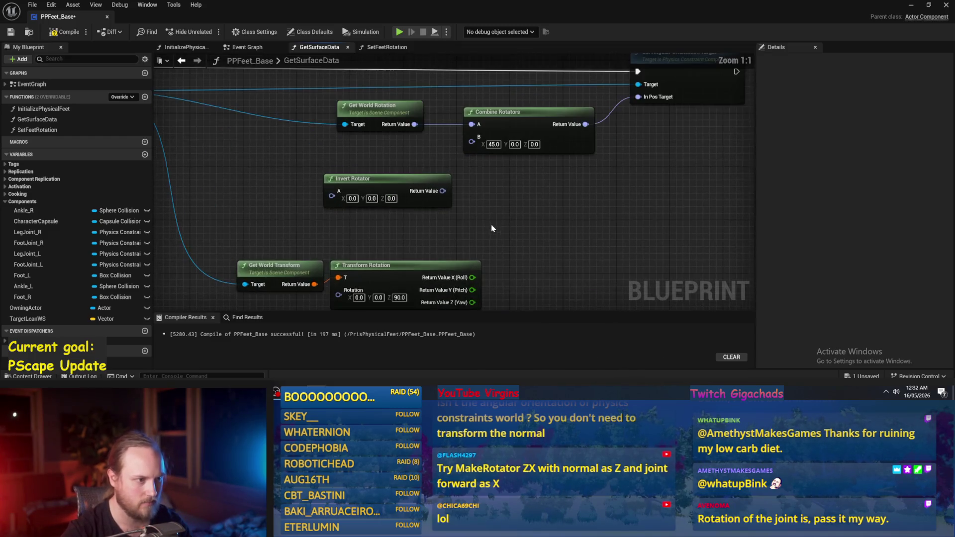
{"action": "scroll", "coordinate": [455, 241], "scroll_direction": "up", "scroll_amount": 1}
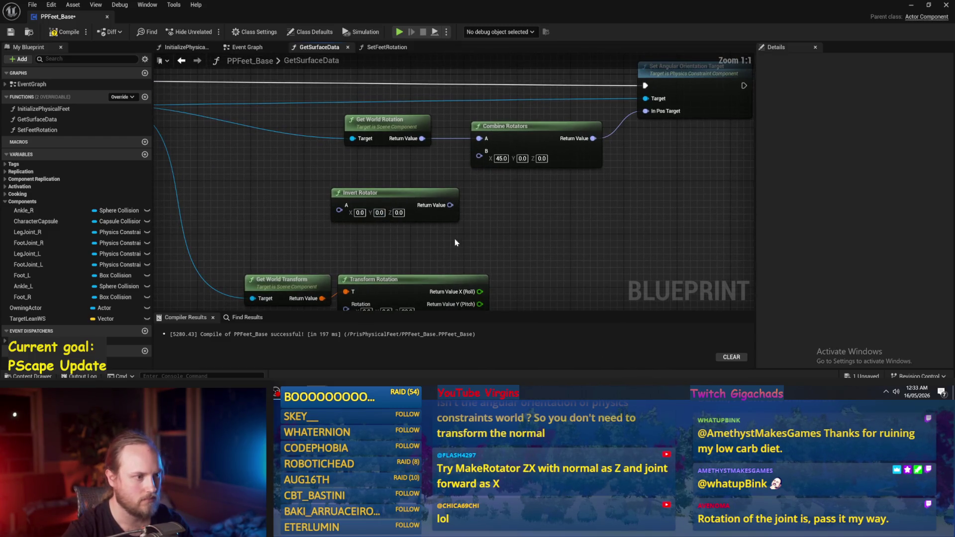
{"action": "left_click_drag", "start_coordinate": [450, 205], "coordinate": [479, 151]}
{"action": "mouse_move", "coordinate": [391, 197]}
{"action": "left_mouse_down"}
{"action": "mouse_move", "coordinate": [377, 163]}
{"action": "mouse_move", "coordinate": [391, 174]}
{"action": "left_mouse_up"}
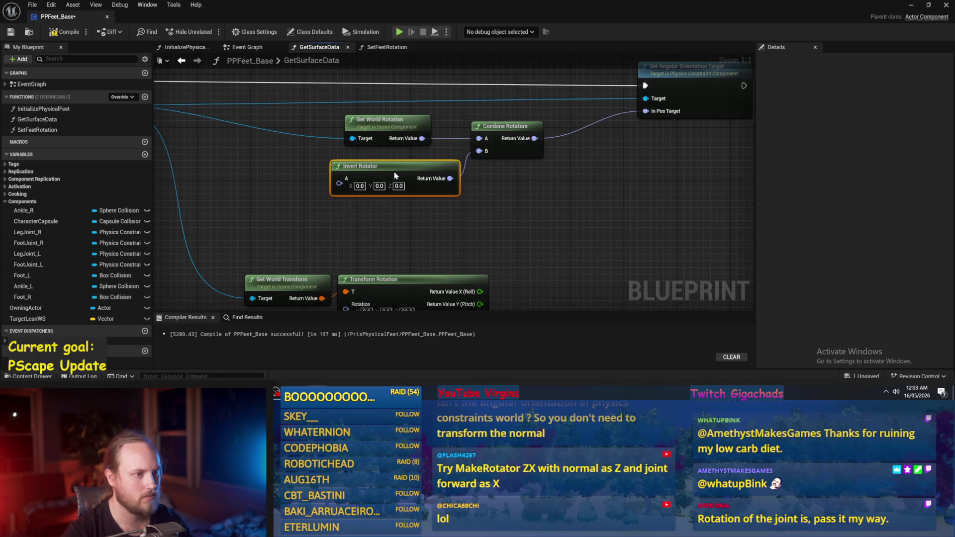
{"action": "left_click_drag", "start_coordinate": [560, 206], "coordinate": [518, 242]}
{"action": "left_click_drag", "start_coordinate": [482, 191], "coordinate": [526, 191]}
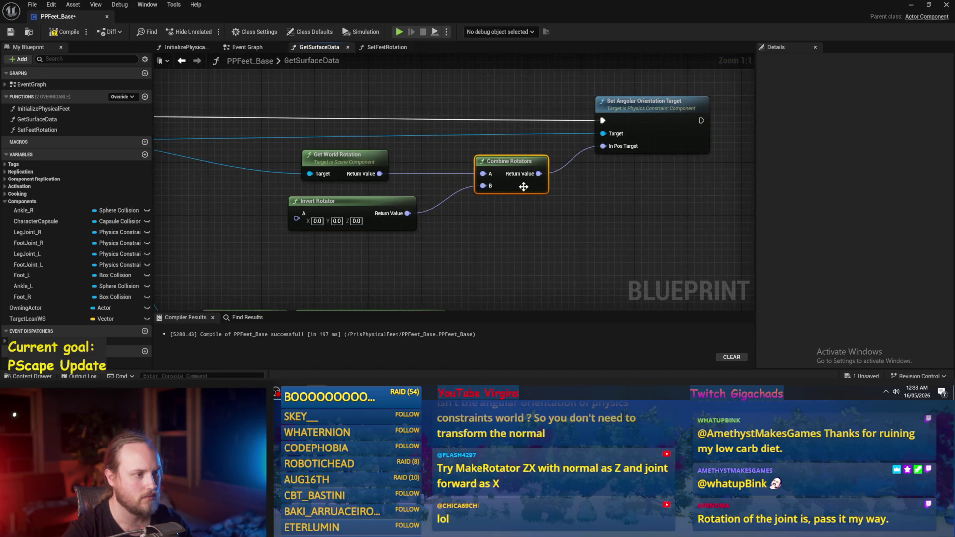
{"action": "mouse_move", "coordinate": [419, 189]}
{"action": "left_mouse_down"}
{"action": "mouse_move", "coordinate": [455, 194]}
{"action": "mouse_move", "coordinate": [424, 193]}
{"action": "left_mouse_up"}
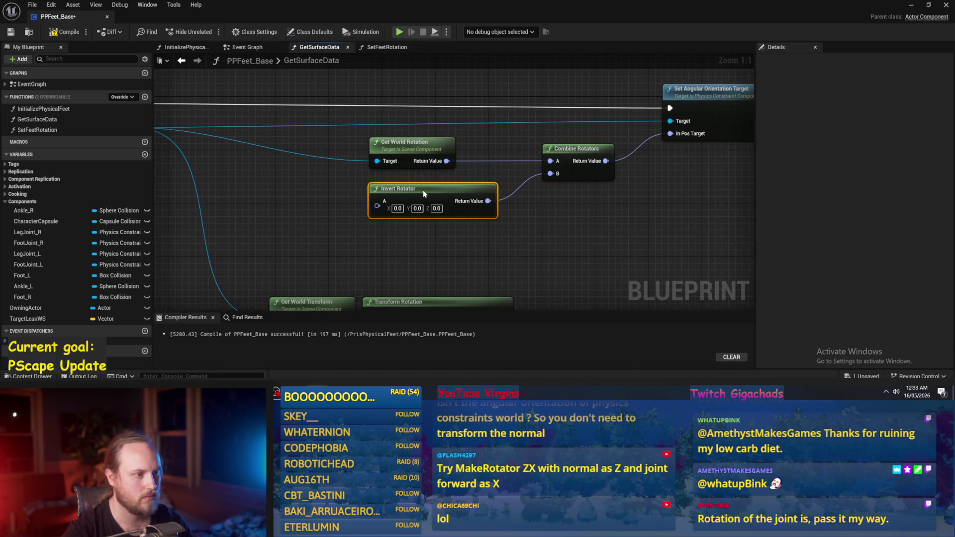
{"action": "scroll", "coordinate": [430, 189], "scroll_direction": "down", "scroll_amount": 2}
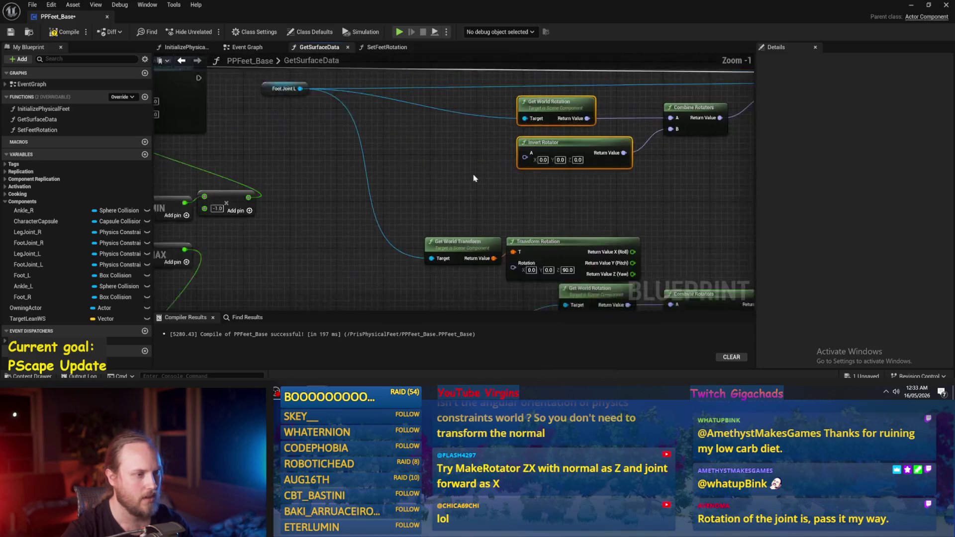
Step: Add a Break Vector node off the hit result's Normal output
{"action": "scroll", "coordinate": [426, 221], "scroll_direction": "down", "scroll_amount": 1}
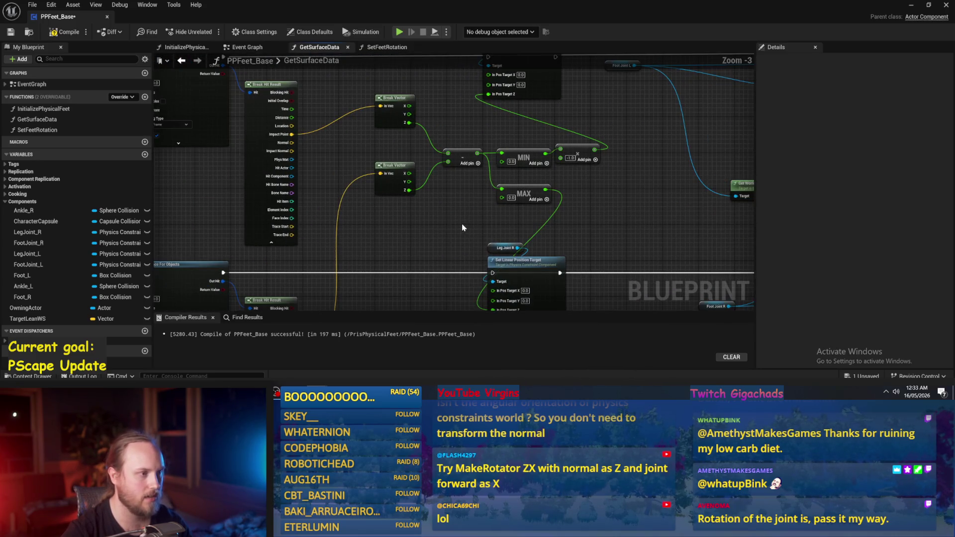
{"action": "mouse_move", "coordinate": [286, 146]}
{"action": "left_mouse_down"}
{"action": "mouse_move", "coordinate": [640, 138]}
{"action": "mouse_move", "coordinate": [633, 129]}
{"action": "left_mouse_up"}
{"action": "type", "text": "break vector"}
{"action": "key", "text": "Return"}
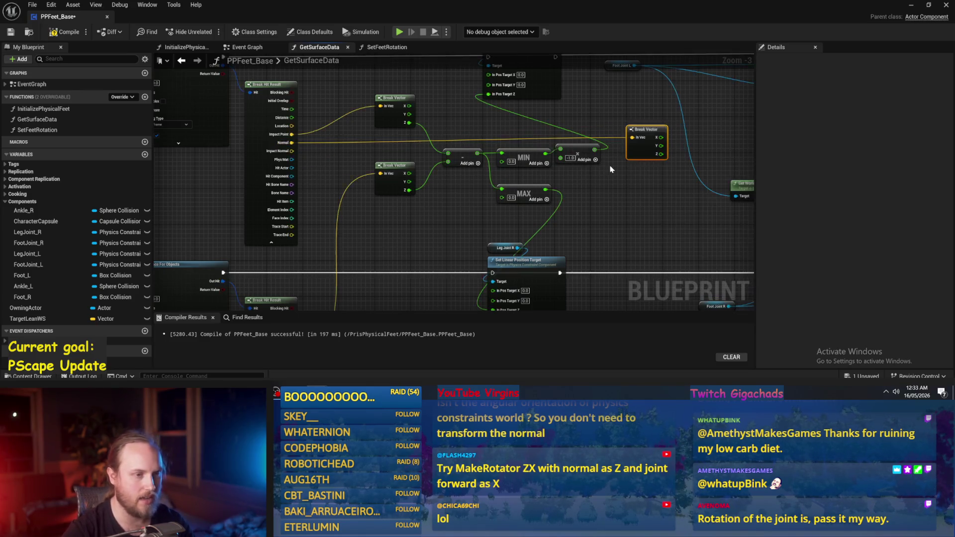
{"action": "scroll", "coordinate": [510, 205], "scroll_direction": "up", "scroll_amount": 3}
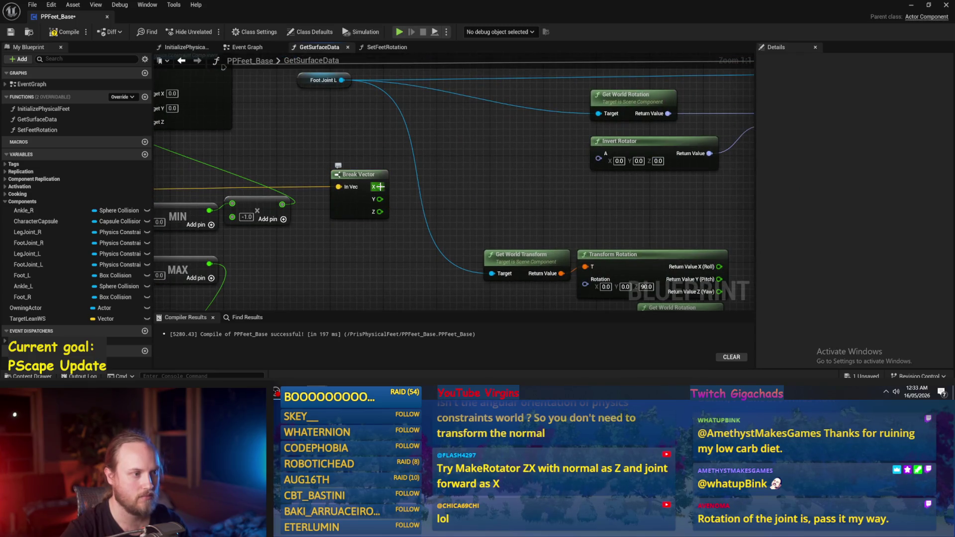
Step: Check the level, delete Break Vector, and search 'make rot' from the hit Normal
{"action": "left_click", "coordinate": [912, 6]}
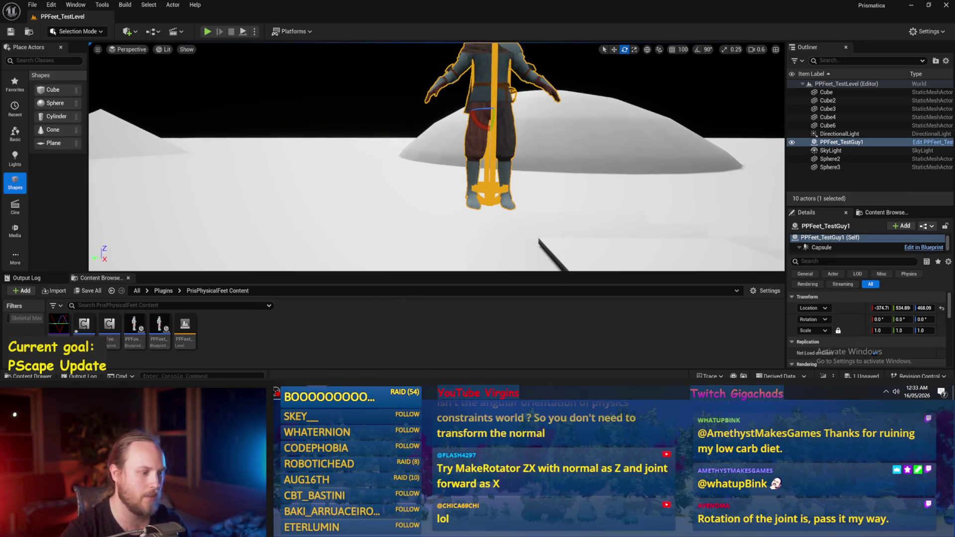
{"action": "left_click", "coordinate": [388, 353]}
{"action": "left_click_drag", "start_coordinate": [445, 204], "coordinate": [513, 189]}
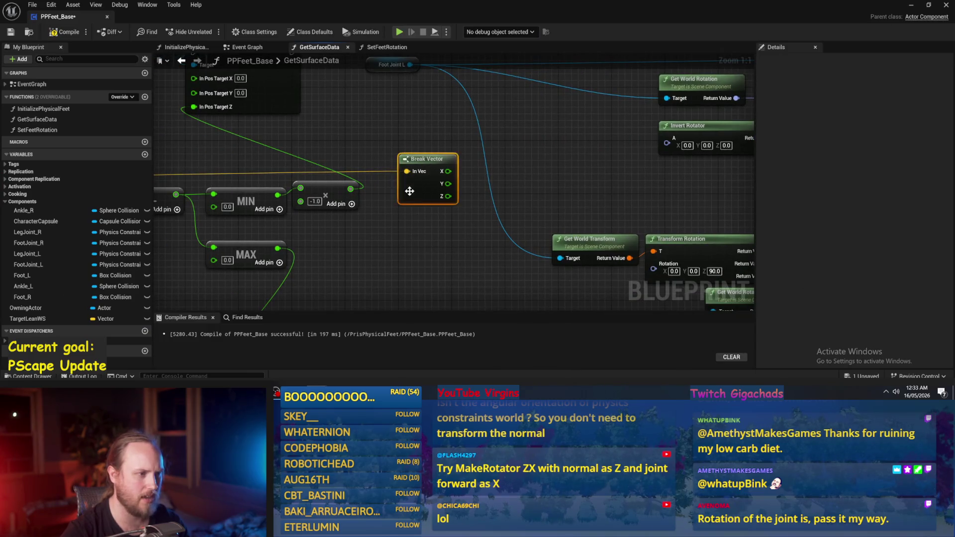
{"action": "scroll", "coordinate": [409, 191], "scroll_direction": "down", "scroll_amount": 2}
{"action": "left_click_drag", "start_coordinate": [163, 190], "coordinate": [372, 167]}
{"action": "key", "text": "Delete"}
{"action": "left_click_drag", "start_coordinate": [241, 166], "coordinate": [561, 166]}
{"action": "type", "text": "make rot"}
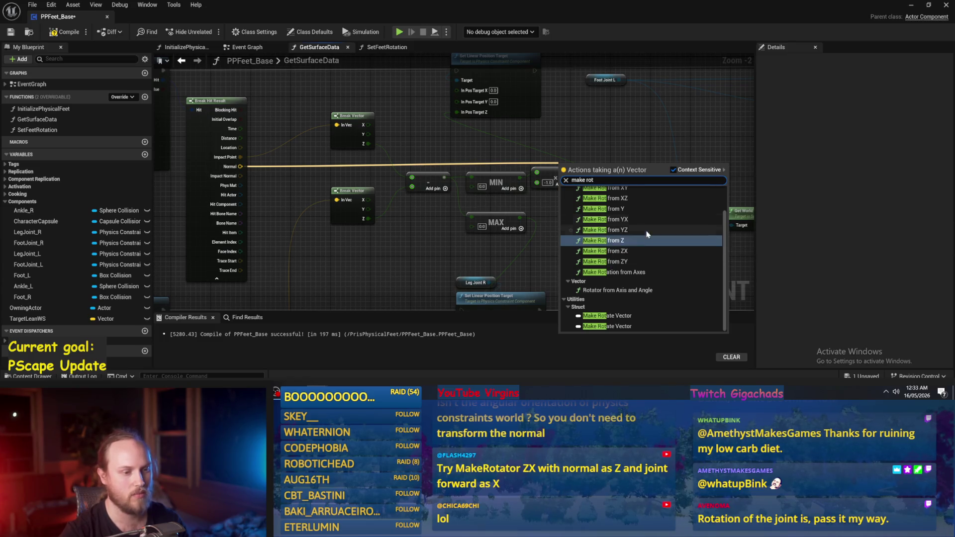
Step: Drop the 'make rot' search and add a Break Vector node fed by the hit Normal
{"action": "scroll", "coordinate": [647, 231], "scroll_direction": "up", "scroll_amount": 1}
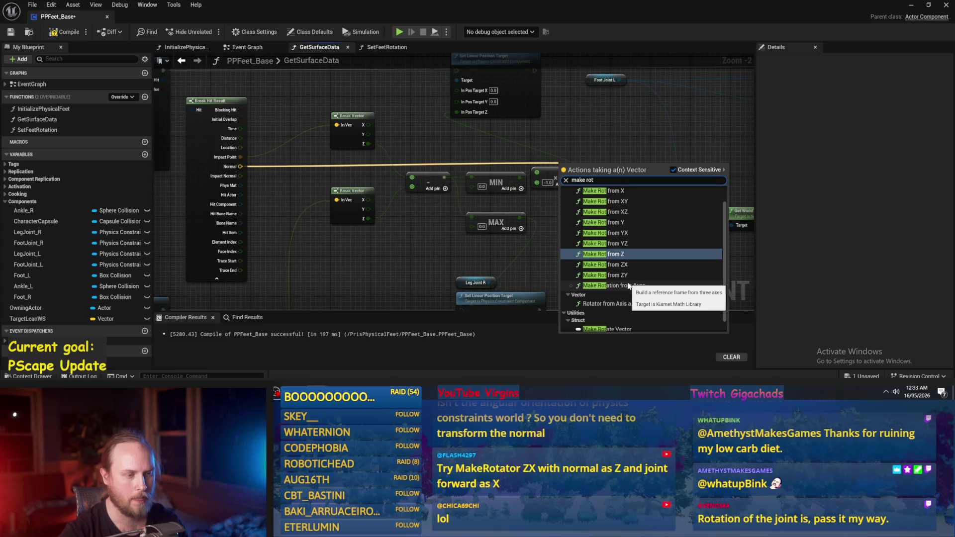
{"action": "left_click", "coordinate": [649, 134]}
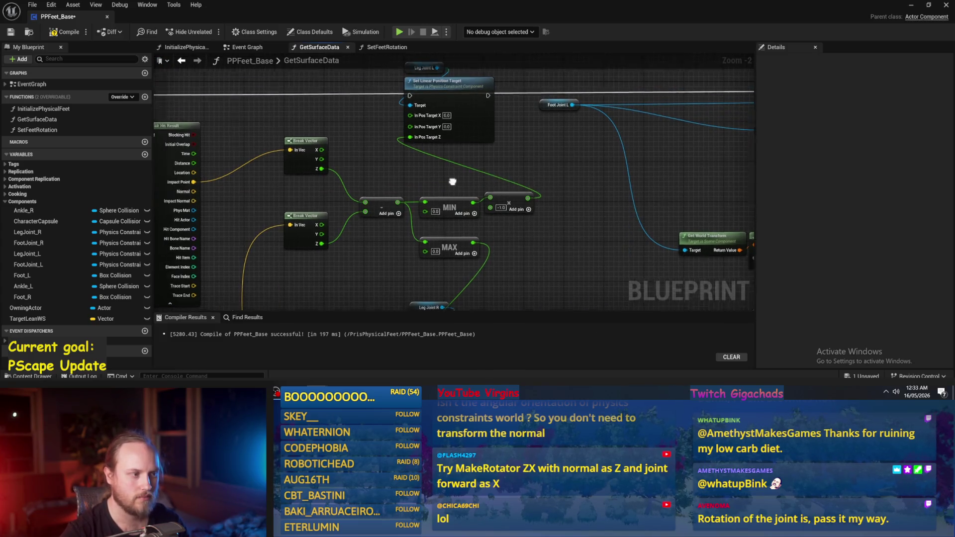
{"action": "left_click_drag", "start_coordinate": [236, 179], "coordinate": [626, 168]}
{"action": "type", "text": "break vector"}
{"action": "key", "text": "Return"}
{"action": "scroll", "coordinate": [498, 184], "scroll_direction": "up", "scroll_amount": 3}
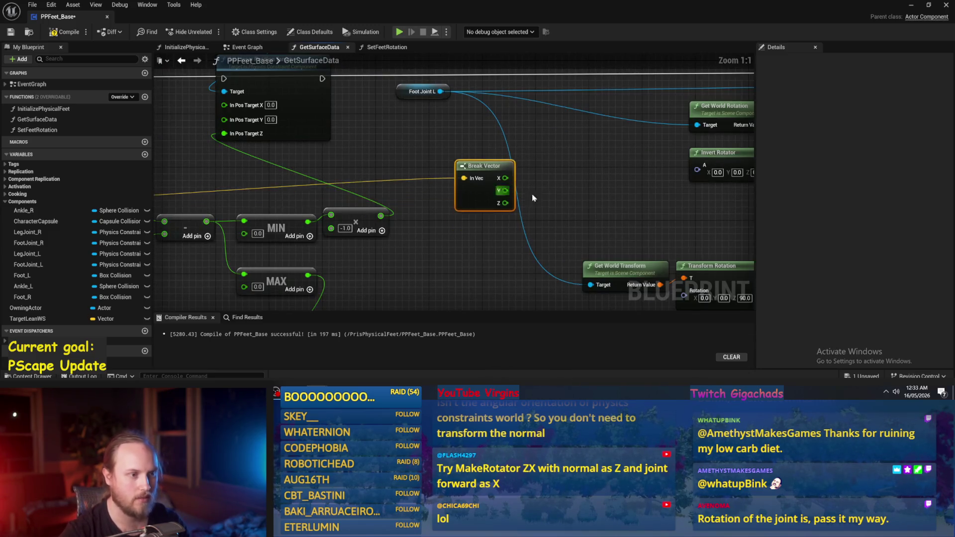
{"action": "left_click", "coordinate": [912, 5]}
{"action": "left_click_drag", "start_coordinate": [497, 136], "coordinate": [574, 189]}
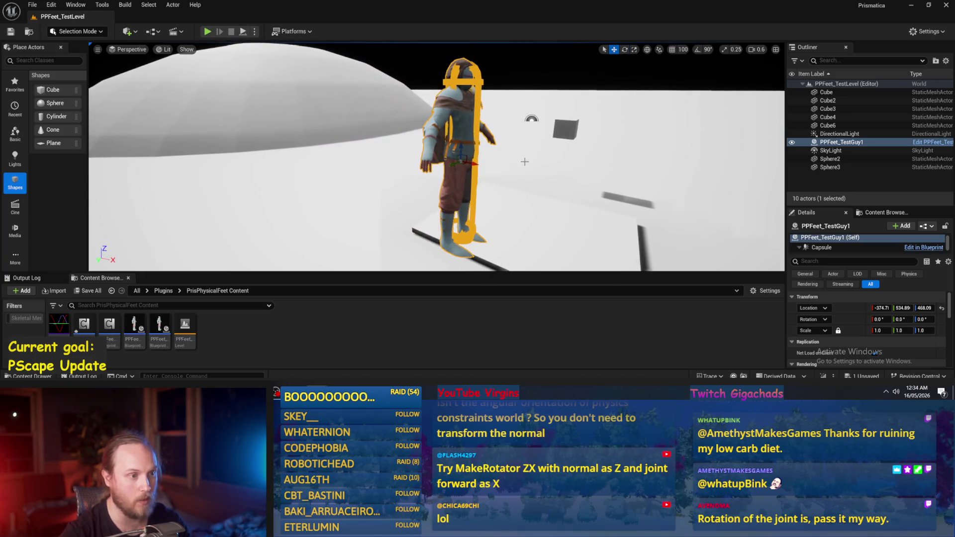
{"action": "left_click_drag", "start_coordinate": [519, 173], "coordinate": [444, 176]}
{"action": "left_click_drag", "start_coordinate": [439, 166], "coordinate": [443, 171]}
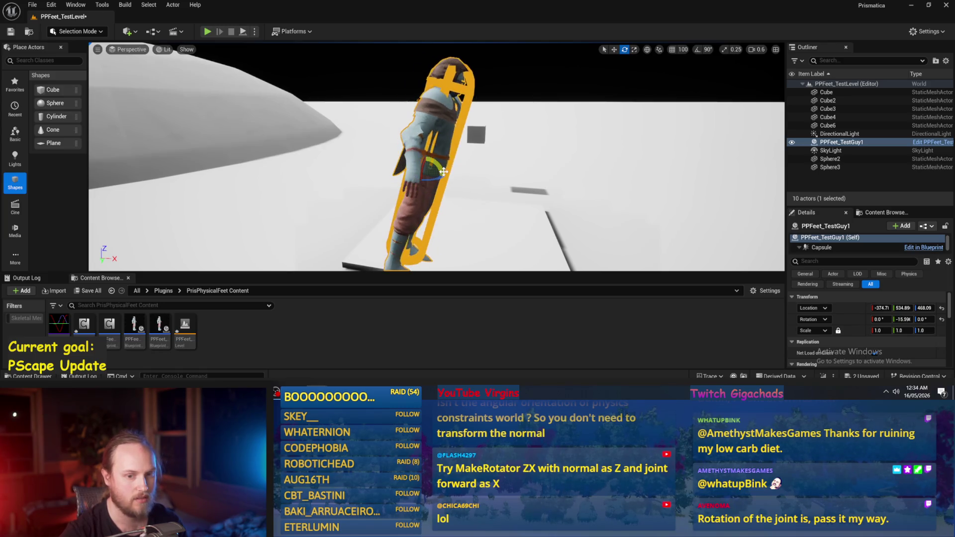
{"action": "key", "text": "ctrl+z"}
{"action": "key", "text": "alt+Tab"}
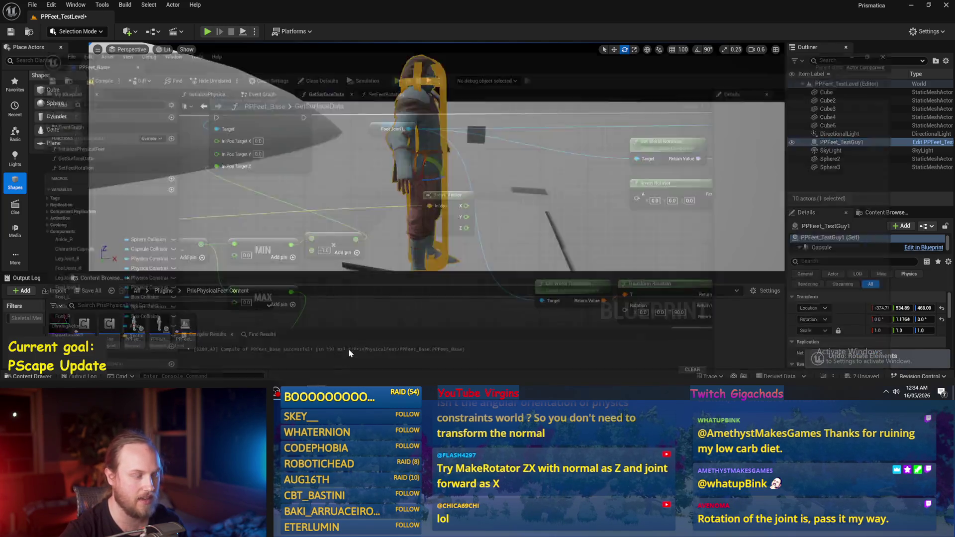
{"action": "left_click_drag", "start_coordinate": [476, 172], "coordinate": [532, 169]}
{"action": "type", "text": "+"}
{"action": "key", "text": "Return"}
Step: Replace the subtract node with a multiply on X, wired into Invert Rotator's split Pitch pin
{"action": "key", "text": "Delete"}
{"action": "type", "text": "*"}
{"action": "key", "text": "Return"}
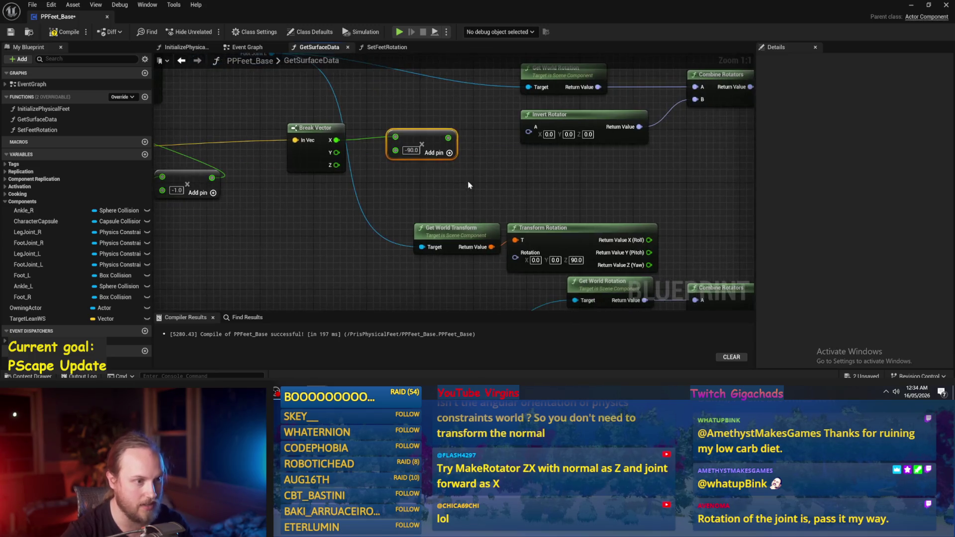
{"action": "right_click", "coordinate": [509, 165]}
{"action": "left_click", "coordinate": [526, 211]}
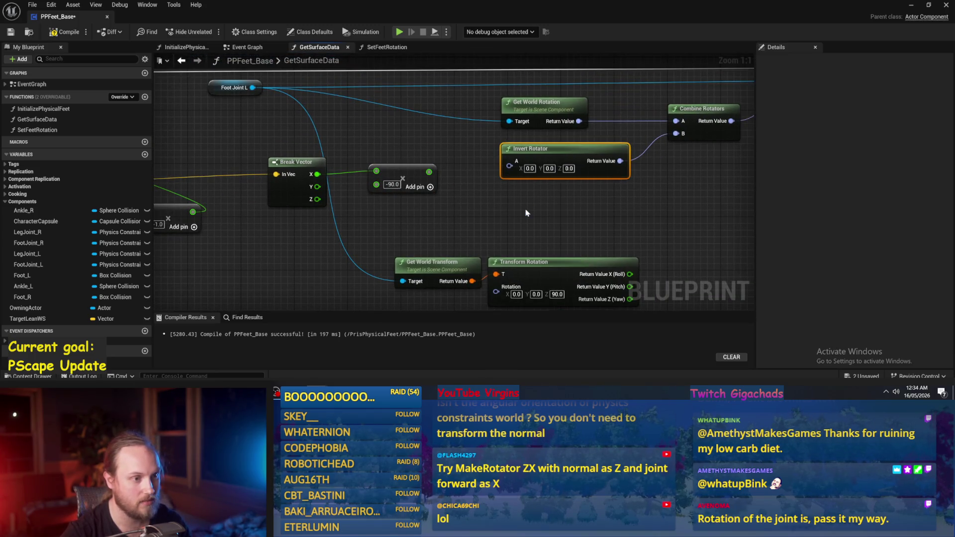
{"action": "left_click_drag", "start_coordinate": [427, 171], "coordinate": [509, 176]}
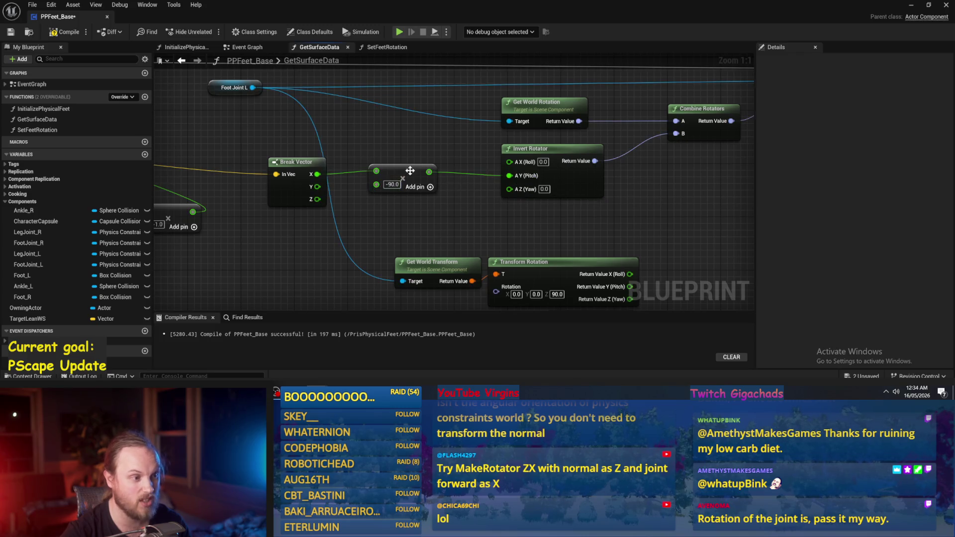
Step: Duplicate the multiply node and feed Break Vector Y into the copy
{"action": "left_click_drag", "start_coordinate": [408, 171], "coordinate": [413, 186]}
{"action": "key", "text": "ctrl+d"}
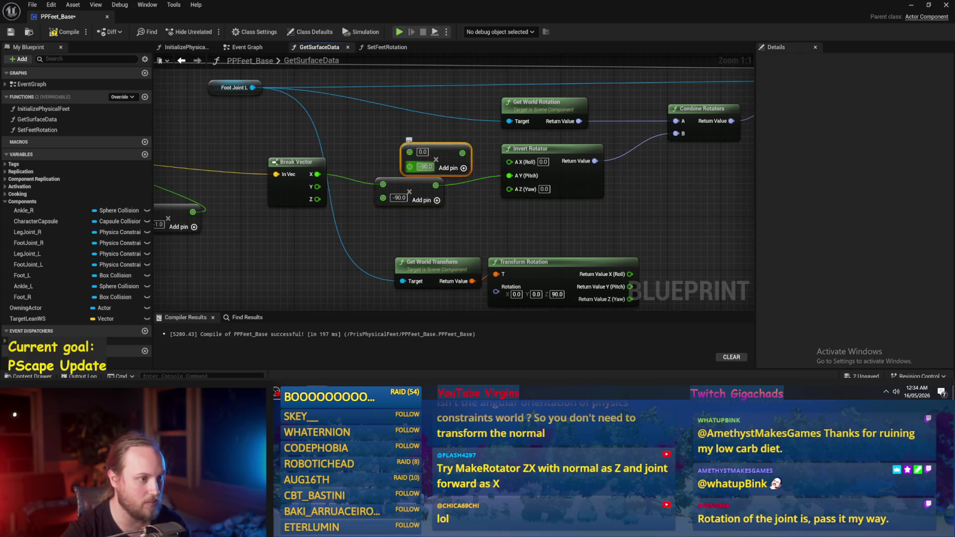
{"action": "mouse_move", "coordinate": [317, 186]}
{"action": "left_mouse_down"}
{"action": "mouse_move", "coordinate": [409, 152]}
{"action": "mouse_move", "coordinate": [510, 162]}
{"action": "left_mouse_up"}
Step: Wire the copied multiply into Roll and paste the normal-rotation nodes into the right-foot chain
{"action": "left_click_drag", "start_coordinate": [452, 155], "coordinate": [425, 156]}
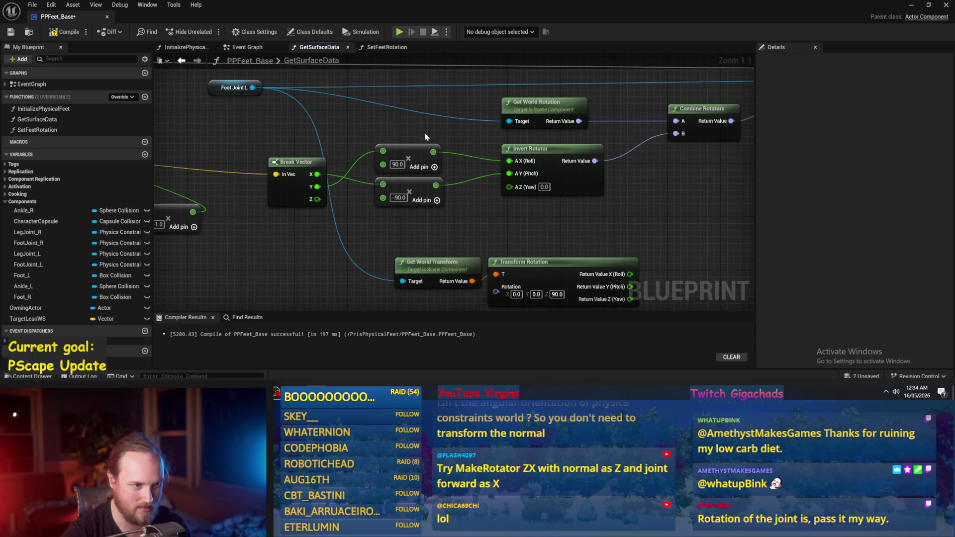
{"action": "scroll", "coordinate": [426, 137], "scroll_direction": "down", "scroll_amount": 2}
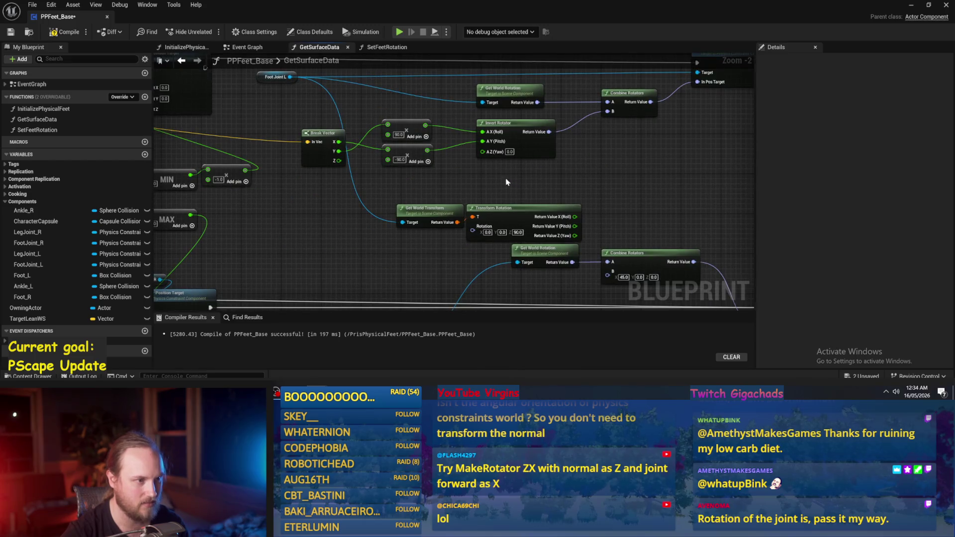
{"action": "left_click_drag", "start_coordinate": [525, 167], "coordinate": [317, 129]}
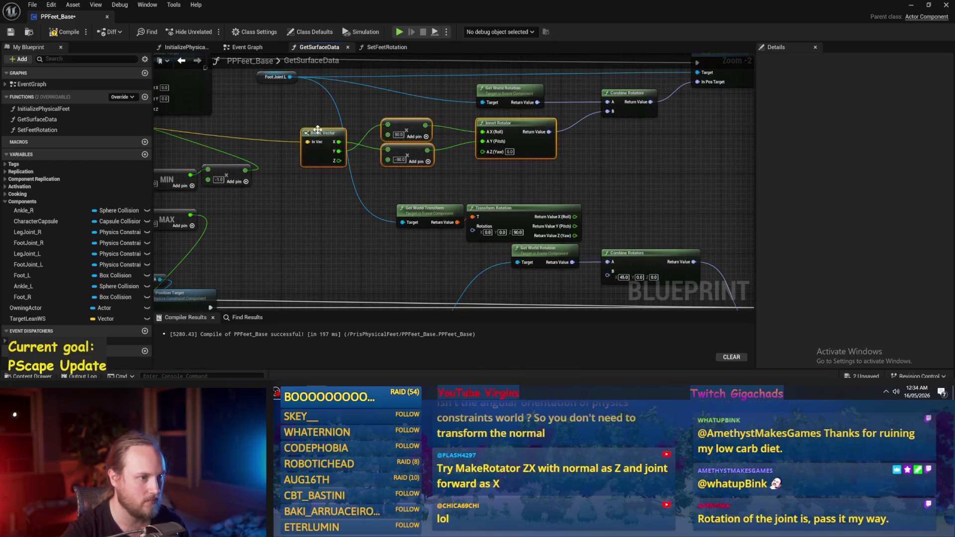
{"action": "scroll", "coordinate": [414, 199], "scroll_direction": "down", "scroll_amount": 2}
{"action": "key", "text": "ctrl+z"}
{"action": "scroll", "coordinate": [492, 199], "scroll_direction": "up", "scroll_amount": 3}
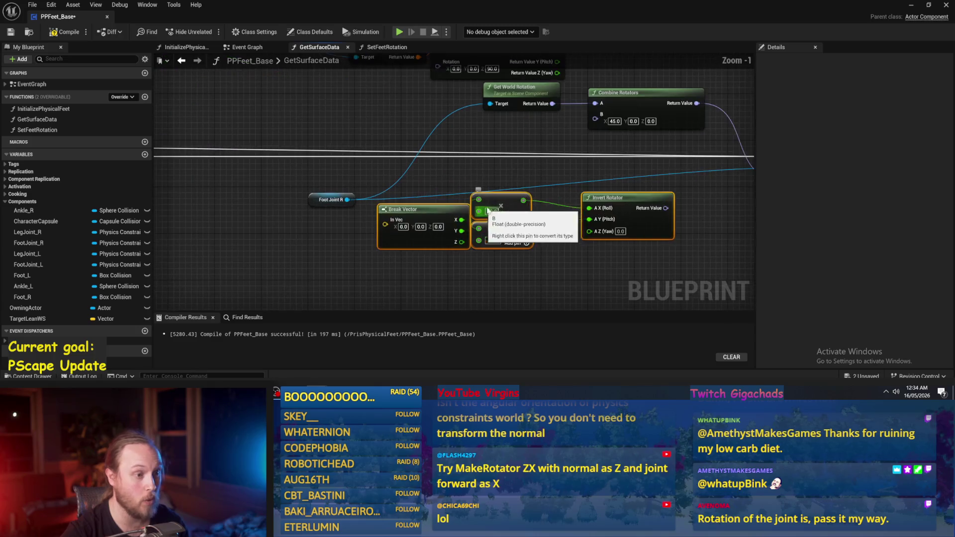
{"action": "left_click", "coordinate": [515, 162]}
Step: Feed the inverted rotator into Combine Rotators B and the hit Normal into Break Vector
{"action": "left_click_drag", "start_coordinate": [504, 141], "coordinate": [461, 180]}
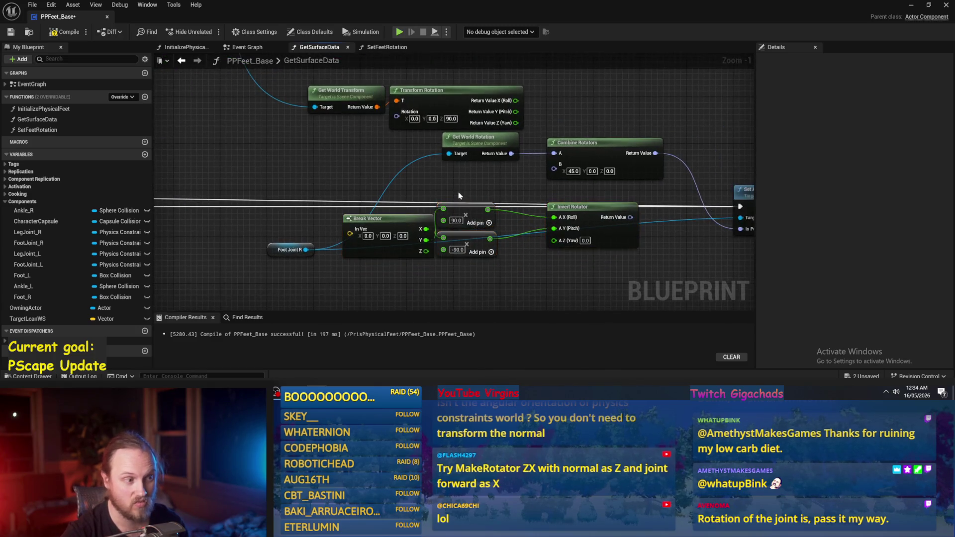
{"action": "scroll", "coordinate": [348, 234], "scroll_direction": "down", "scroll_amount": 2}
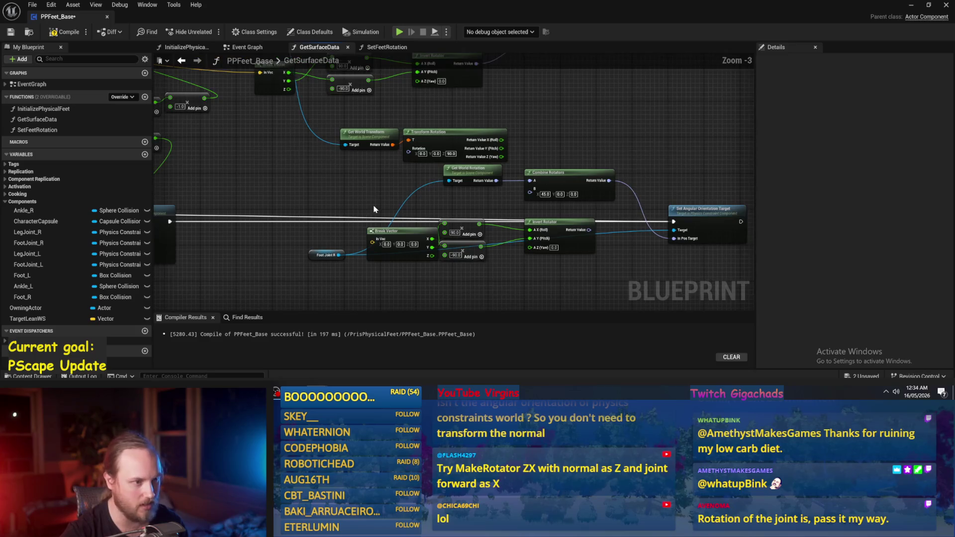
{"action": "left_click_drag", "start_coordinate": [378, 209], "coordinate": [384, 145]}
{"action": "mouse_move", "coordinate": [607, 226]}
{"action": "left_mouse_down"}
{"action": "mouse_move", "coordinate": [371, 149]}
{"action": "mouse_move", "coordinate": [425, 210]}
{"action": "left_mouse_up"}
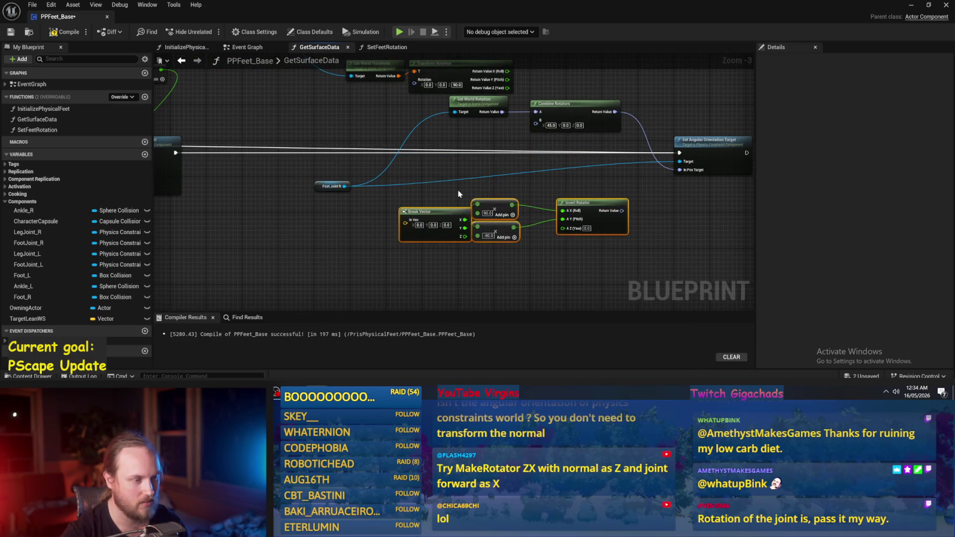
{"action": "scroll", "coordinate": [365, 192], "scroll_direction": "up", "scroll_amount": 1}
{"action": "left_click_drag", "start_coordinate": [588, 235], "coordinate": [491, 138]}
{"action": "scroll", "coordinate": [485, 149], "scroll_direction": "down", "scroll_amount": 1}
{"action": "mouse_move", "coordinate": [384, 230]}
{"action": "left_mouse_down"}
{"action": "mouse_move", "coordinate": [326, 207]}
{"action": "mouse_move", "coordinate": [422, 203]}
{"action": "left_mouse_up"}
{"action": "left_click_drag", "start_coordinate": [350, 233], "coordinate": [642, 224]}
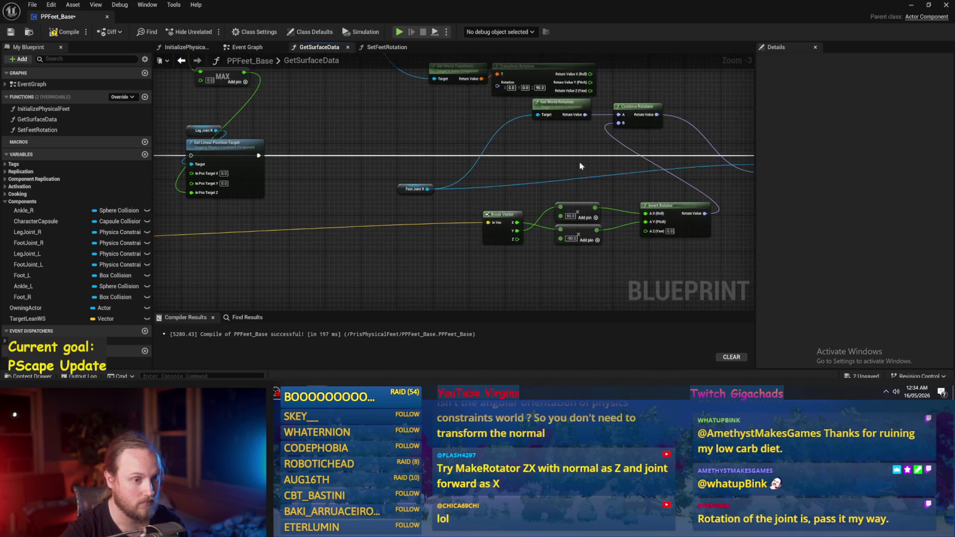
Step: Compile and save PPFeet_Base, then start a play-in-editor test of the level
{"action": "left_click", "coordinate": [15, 32]}
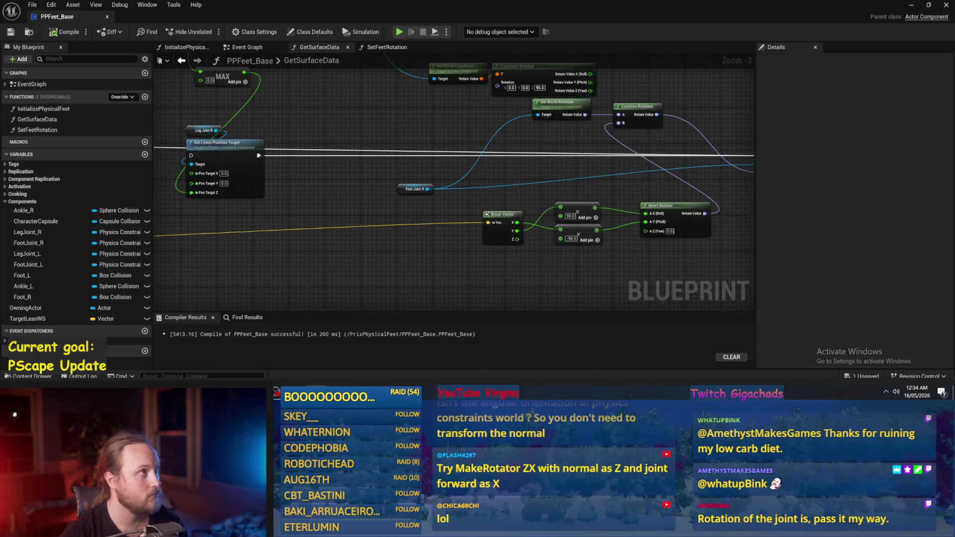
{"action": "left_click_drag", "start_coordinate": [383, 187], "coordinate": [334, 198]}
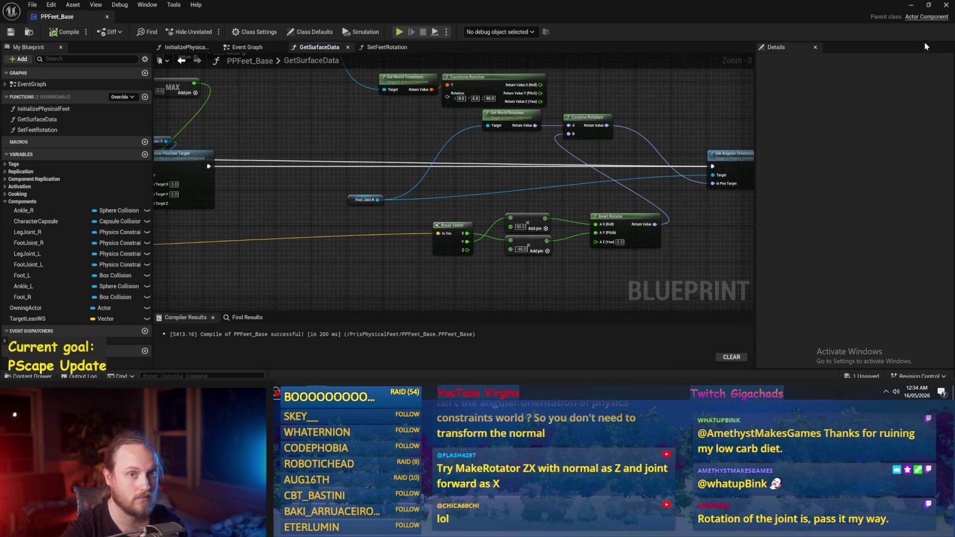
{"action": "left_click", "coordinate": [911, 6]}
{"action": "left_click", "coordinate": [208, 32]}
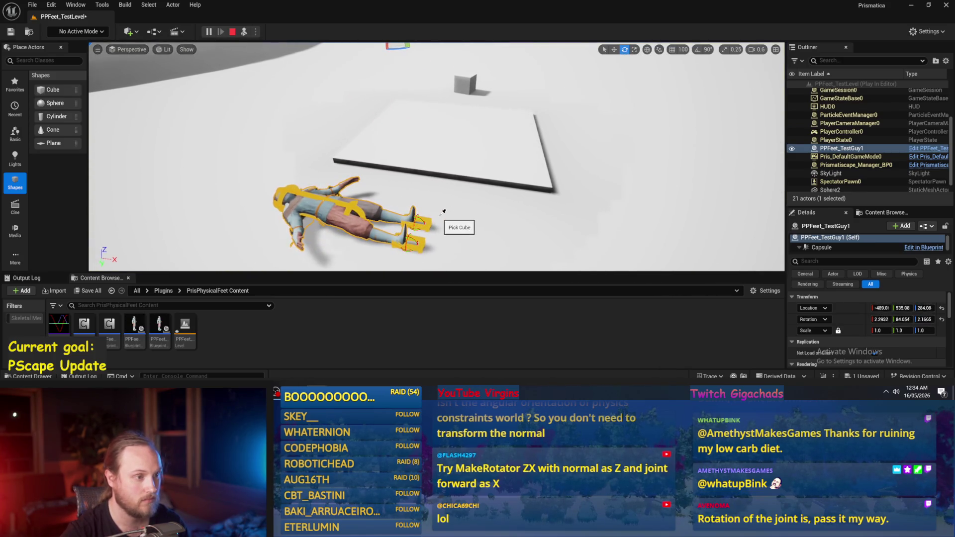
Step: Stop the test, view the collapsed character, replay, and close the error Message Log
{"action": "key", "text": "Escape"}
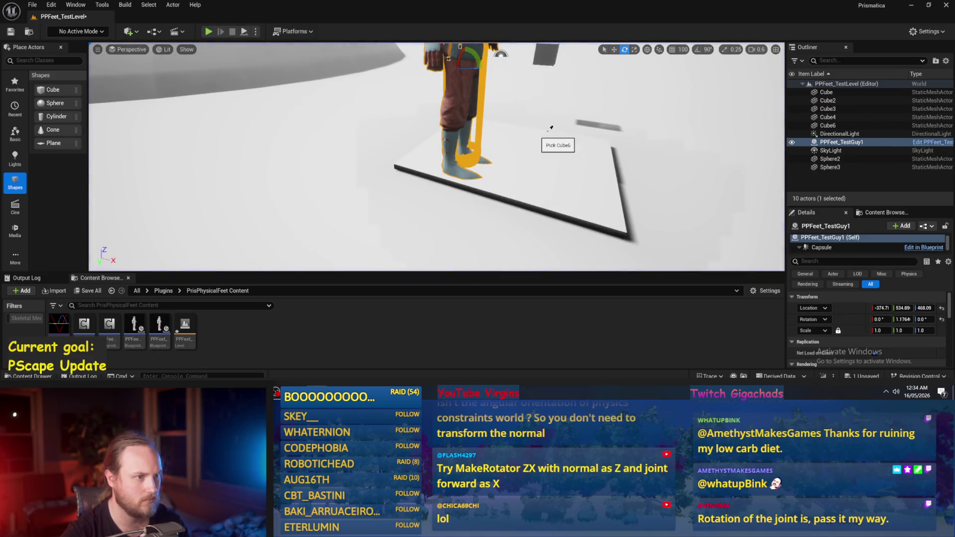
{"action": "left_click", "coordinate": [572, 160]}
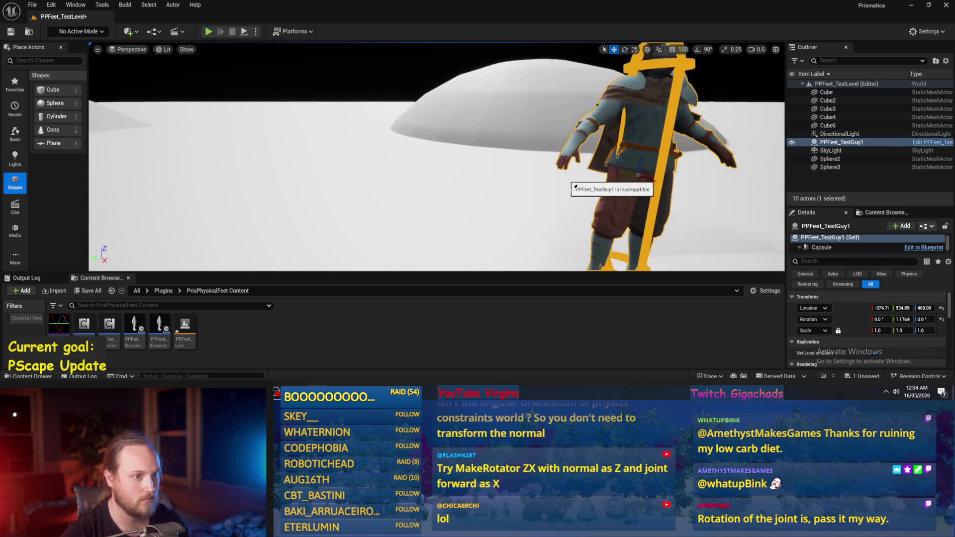
{"action": "mouse_move", "coordinate": [580, 199]}
{"action": "left_mouse_down"}
{"action": "mouse_move", "coordinate": [506, 123]}
{"action": "mouse_move", "coordinate": [524, 164]}
{"action": "mouse_move", "coordinate": [523, 145]}
{"action": "left_mouse_up"}
{"action": "key", "text": "alt+p"}
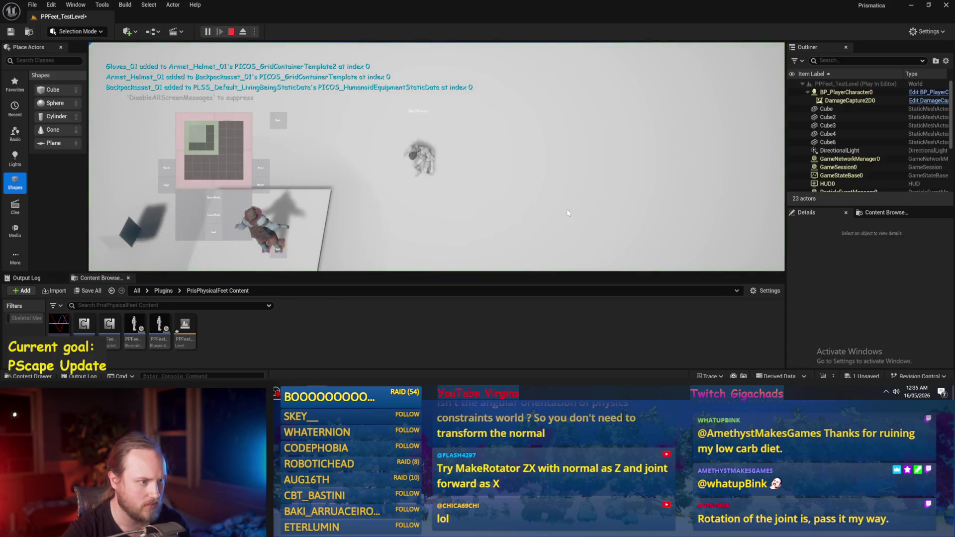
{"action": "key", "text": "Escape"}
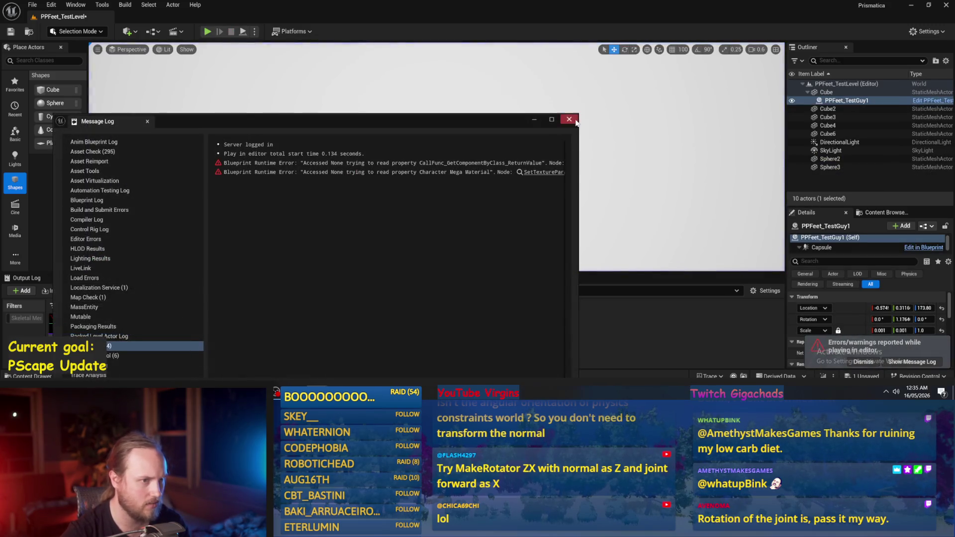
{"action": "left_click", "coordinate": [567, 121]}
Step: Replay and eject with F8 to inspect the ragdoll, then return to PPFeet_Base
{"action": "key", "text": "alt+p"}
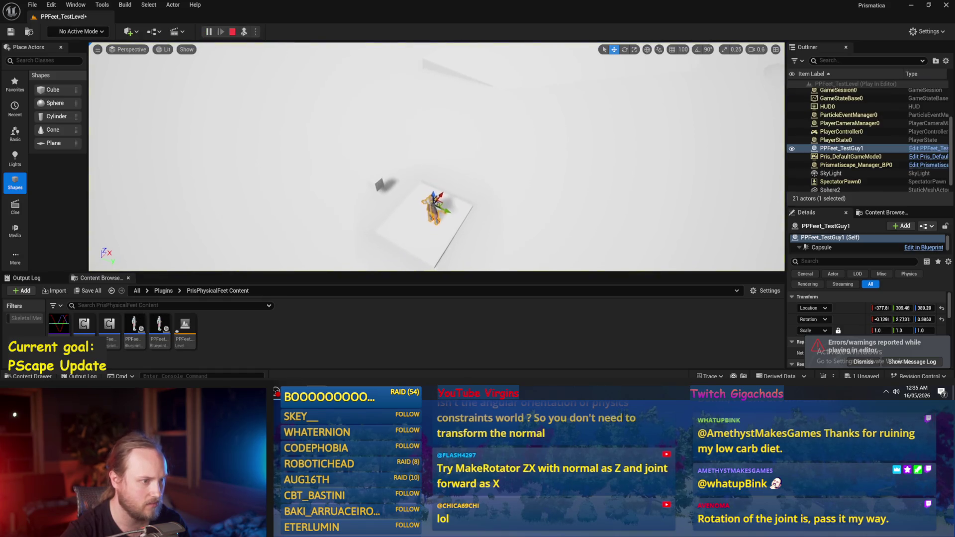
{"action": "key", "text": "F8"}
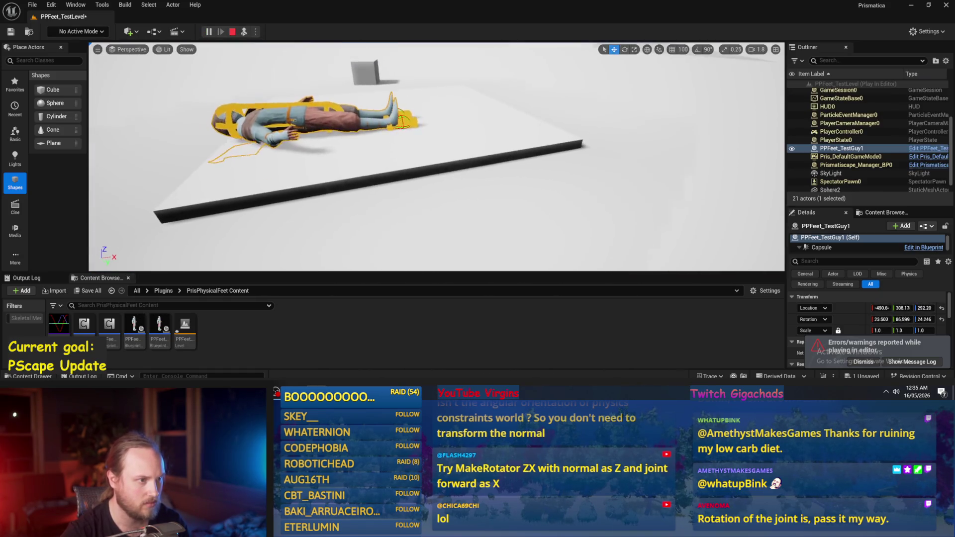
{"action": "key", "text": "f"}
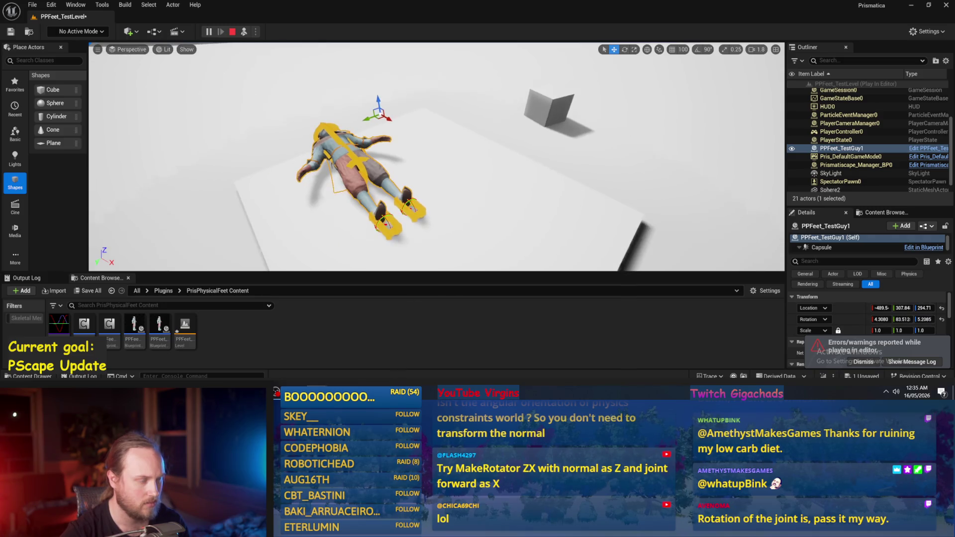
{"action": "key", "text": "Escape"}
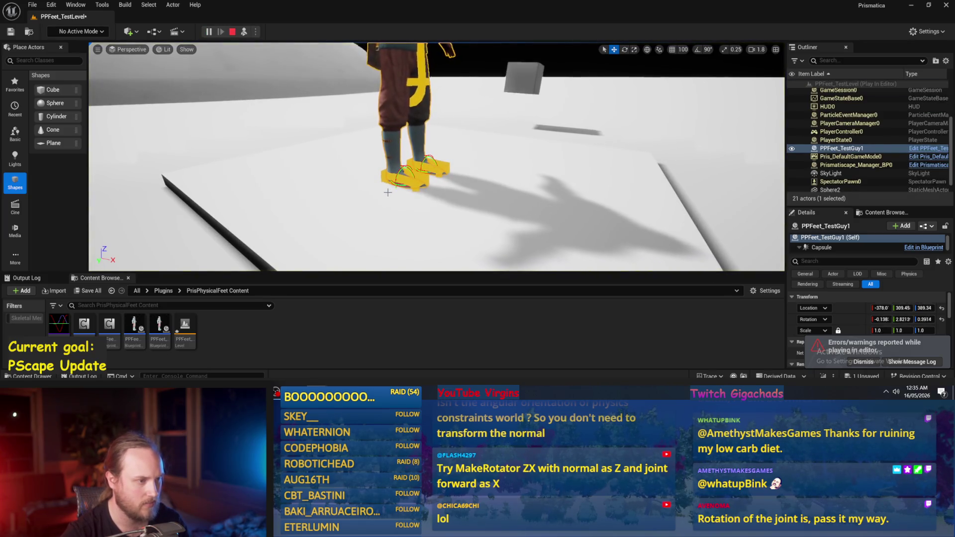
{"action": "mouse_move", "coordinate": [318, 528]}
{"action": "left_click", "coordinate": [363, 358]}
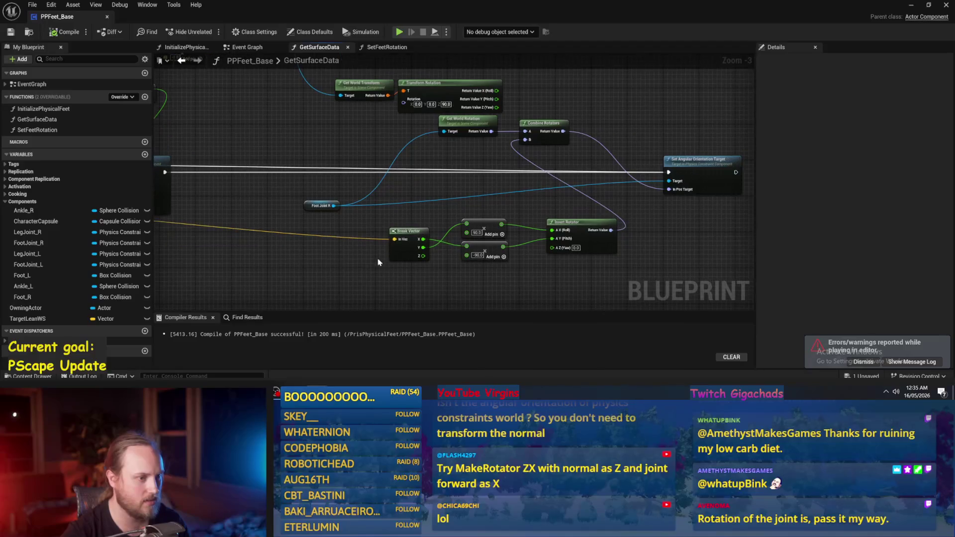
Step: Survey the GetSurfaceData graph and recompile PPFeet_Base
{"action": "left_click_drag", "start_coordinate": [334, 273], "coordinate": [486, 227]}
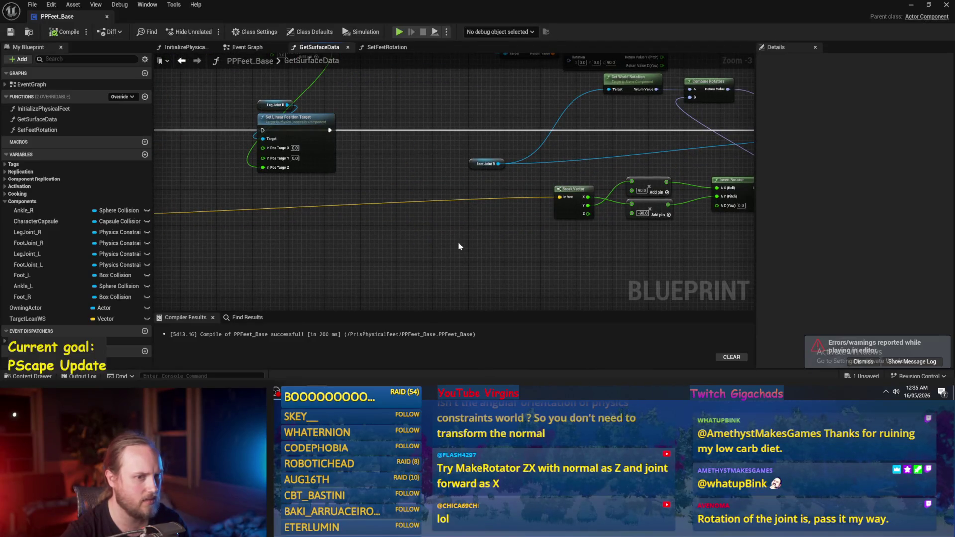
{"action": "left_click_drag", "start_coordinate": [681, 220], "coordinate": [577, 259]}
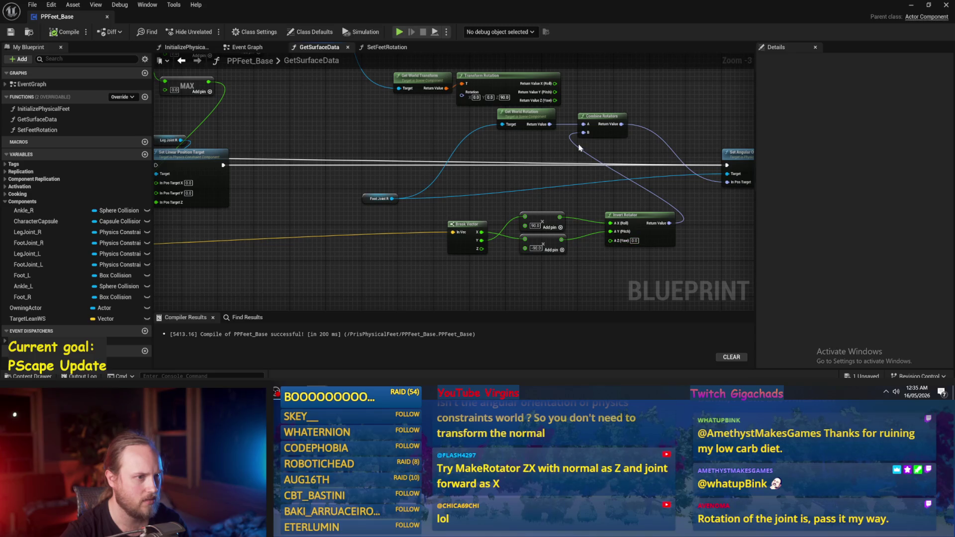
{"action": "scroll", "coordinate": [505, 120], "scroll_direction": "up", "scroll_amount": 2}
{"action": "scroll", "coordinate": [385, 228], "scroll_direction": "down", "scroll_amount": 2}
{"action": "scroll", "coordinate": [430, 245], "scroll_direction": "up", "scroll_amount": 2}
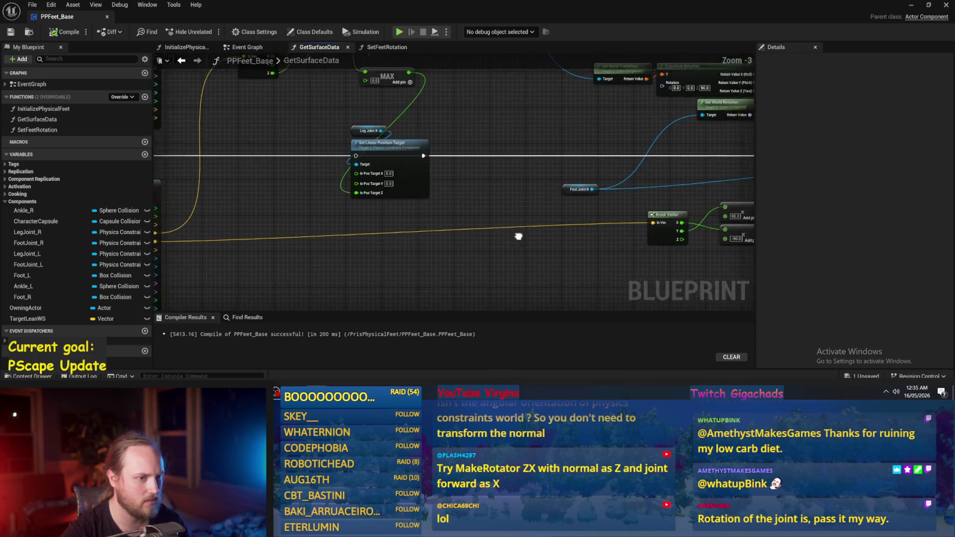
{"action": "scroll", "coordinate": [429, 246], "scroll_direction": "down", "scroll_amount": 2}
{"action": "left_click", "coordinate": [62, 39]}
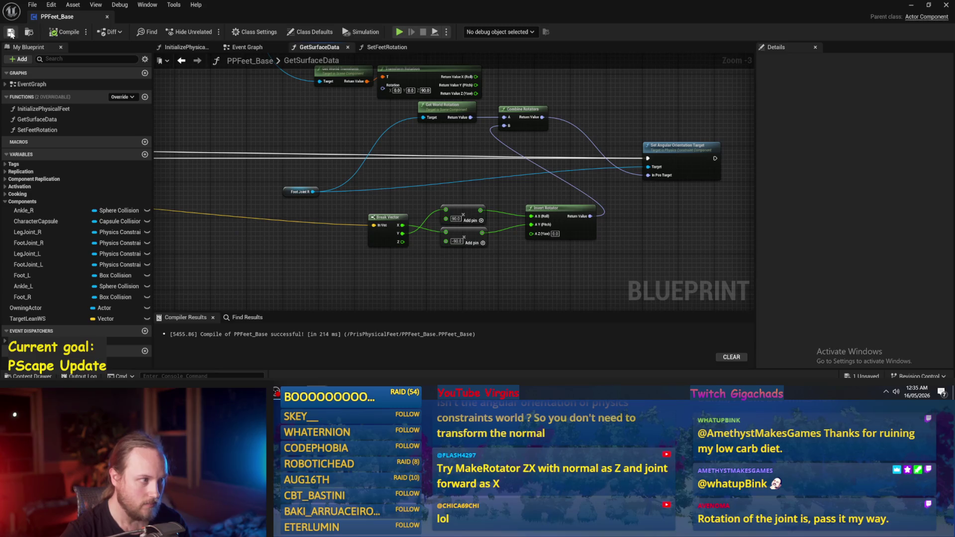
Step: Swap the 90.0 and -90.0 factors on both feet's normal multipliers, then compile and save
{"action": "scroll", "coordinate": [513, 271], "scroll_direction": "up", "scroll_amount": 1}
{"action": "left_click_drag", "start_coordinate": [437, 188], "coordinate": [382, 210]}
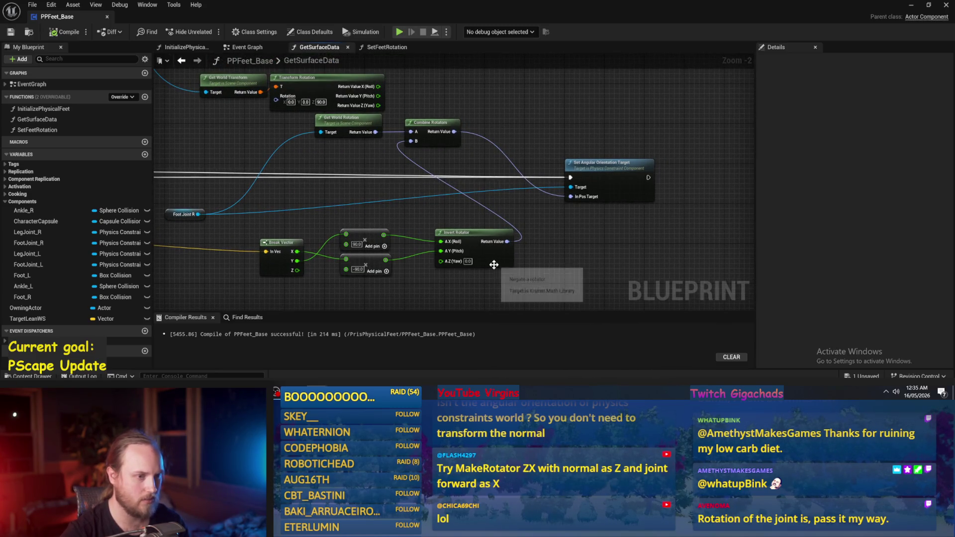
{"action": "mouse_move", "coordinate": [338, 286]}
{"action": "left_mouse_down"}
{"action": "mouse_move", "coordinate": [374, 261]}
{"action": "mouse_move", "coordinate": [428, 247]}
{"action": "left_mouse_up"}
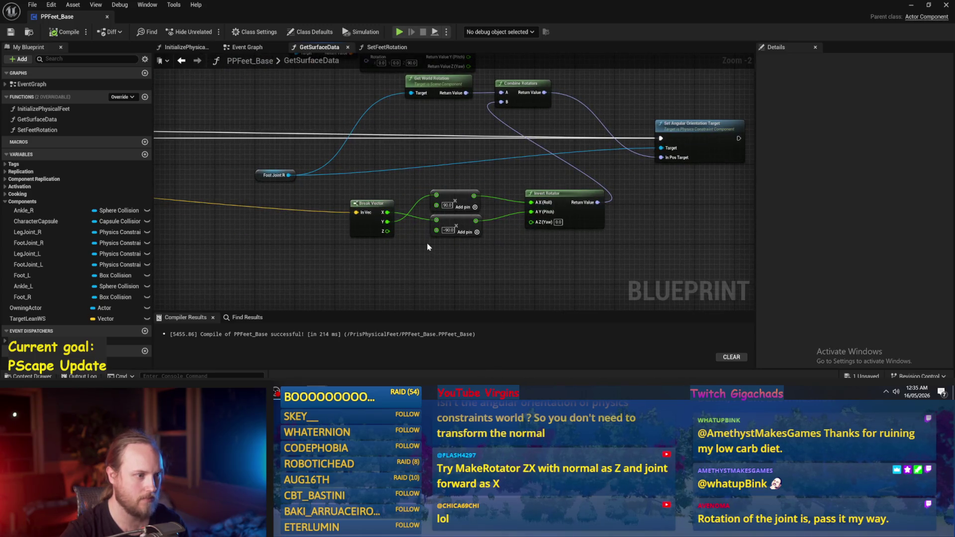
{"action": "scroll", "coordinate": [450, 199], "scroll_direction": "up", "scroll_amount": 2}
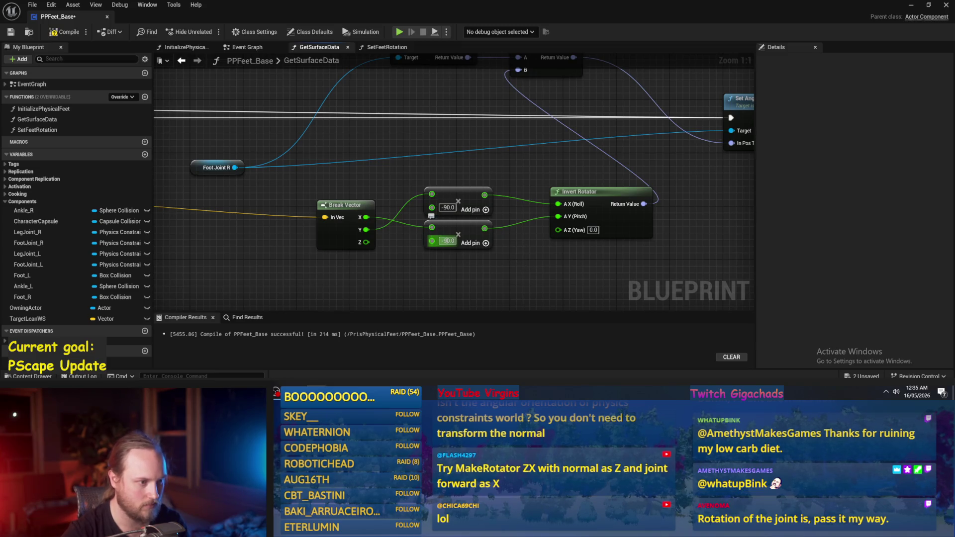
{"action": "scroll", "coordinate": [511, 201], "scroll_direction": "down", "scroll_amount": 4}
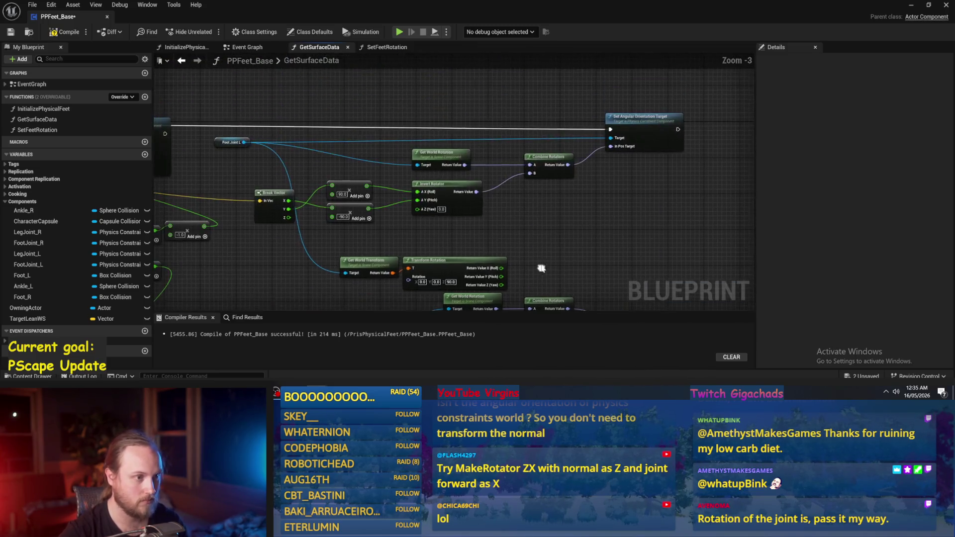
{"action": "scroll", "coordinate": [451, 208], "scroll_direction": "up", "scroll_amount": 1}
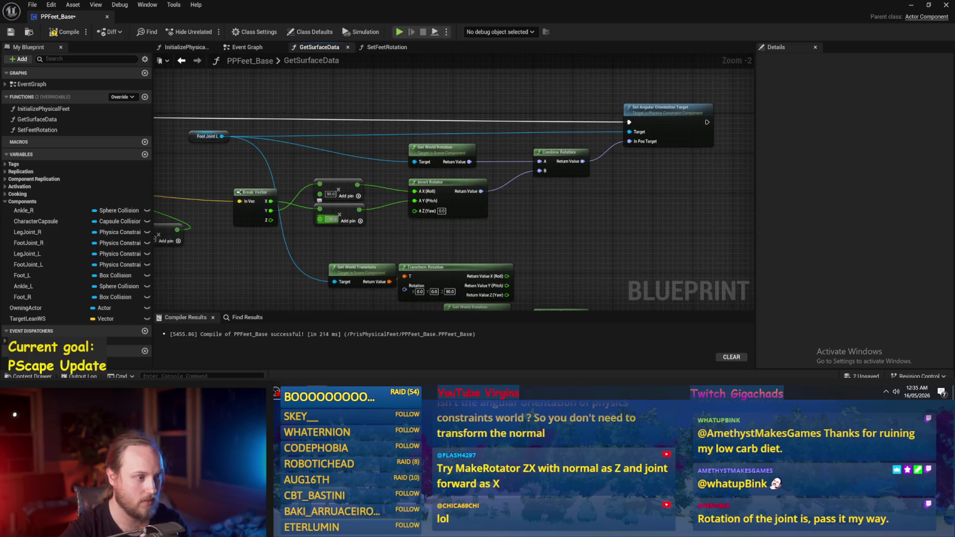
{"action": "key", "text": "Return"}
{"action": "key", "text": "Return"}
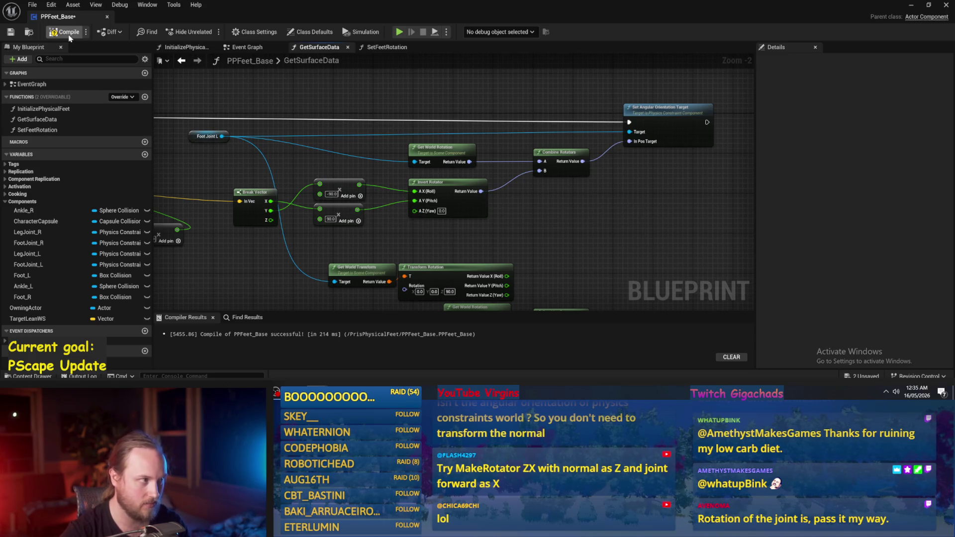
{"action": "left_click", "coordinate": [10, 32]}
Step: Play-test with platform Cube6 tilted about 20 degrees, then return to PPFeet_Base
{"action": "left_click", "coordinate": [910, 7]}
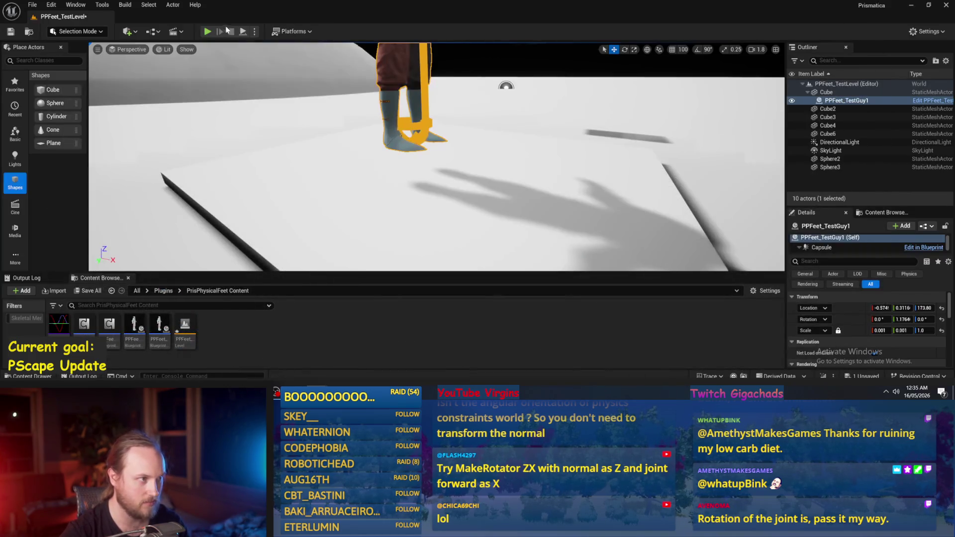
{"action": "key", "text": "alt+p"}
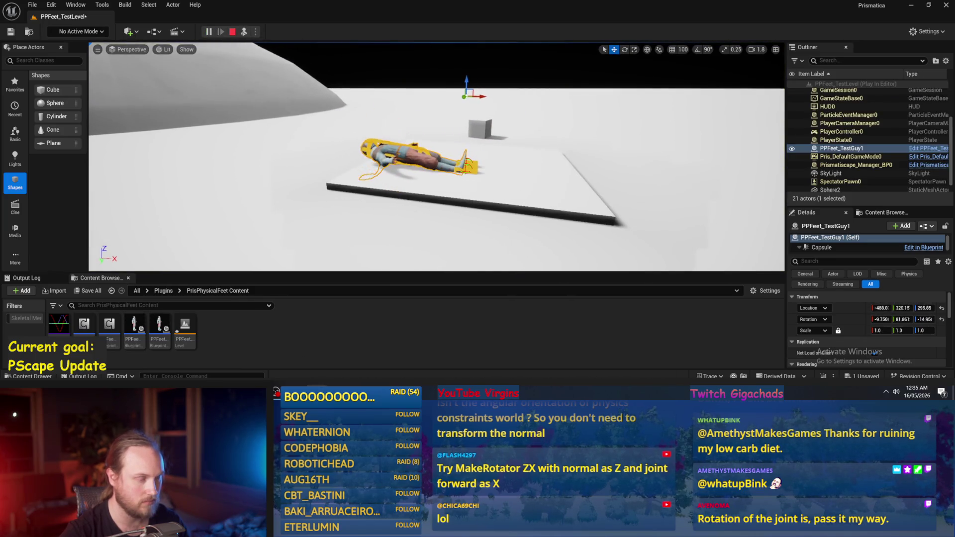
{"action": "left_click", "coordinate": [479, 156]}
{"action": "mouse_move", "coordinate": [475, 153]}
{"action": "left_mouse_down"}
{"action": "mouse_move", "coordinate": [480, 179]}
{"action": "mouse_move", "coordinate": [451, 229]}
{"action": "left_mouse_up"}
{"action": "key", "text": "Escape"}
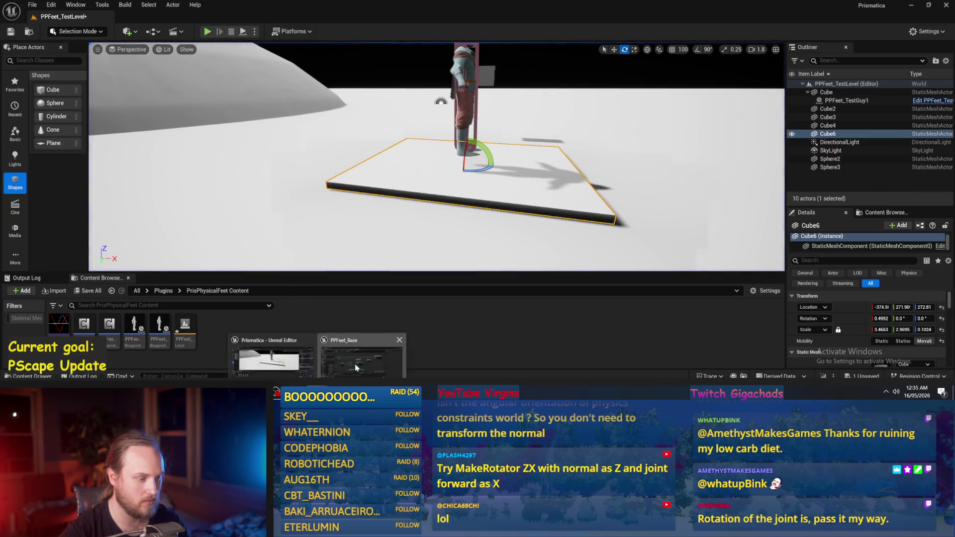
{"action": "left_click", "coordinate": [363, 356]}
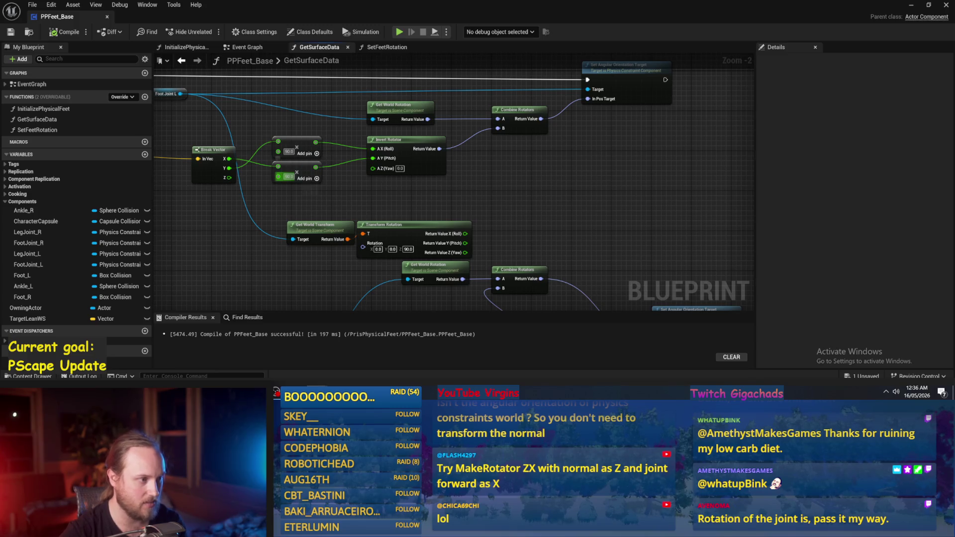
Step: Pan to the Break Vector and Invert Rotator nodes and save PPFeet_Base
{"action": "left_click_drag", "start_coordinate": [410, 210], "coordinate": [402, 166]}
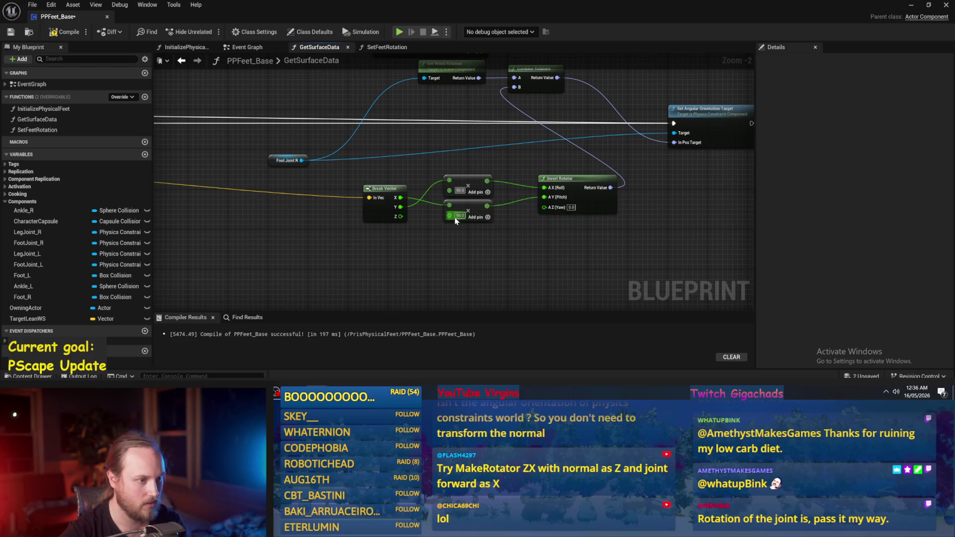
{"action": "left_click_drag", "start_coordinate": [310, 222], "coordinate": [521, 227]}
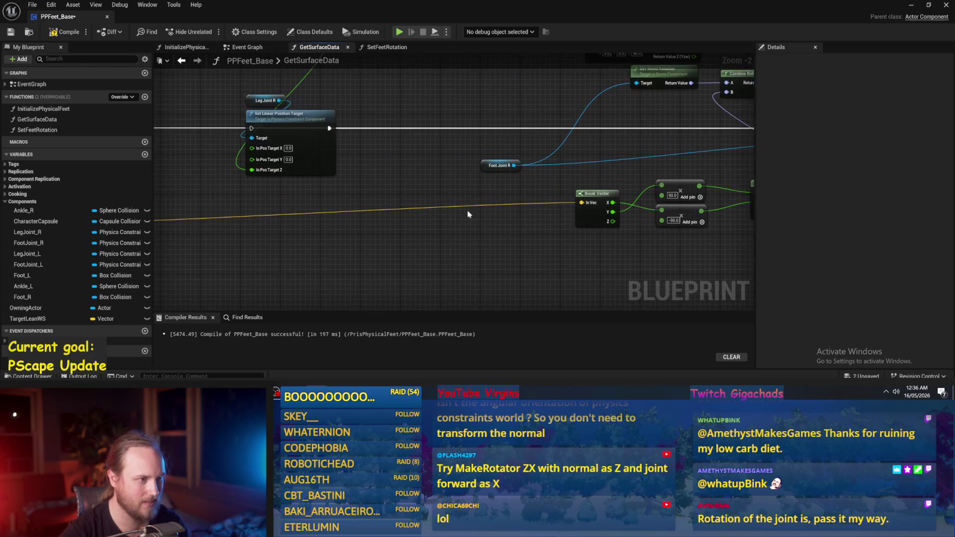
{"action": "mouse_move", "coordinate": [284, 156]}
{"action": "left_mouse_down"}
{"action": "mouse_move", "coordinate": [402, 211]}
{"action": "mouse_move", "coordinate": [288, 222]}
{"action": "left_mouse_up"}
{"action": "left_click_drag", "start_coordinate": [504, 156], "coordinate": [383, 270]}
{"action": "left_click", "coordinate": [10, 32]}
Step: Undo the last node moves, cancel a 'debug' action search, and return to the level
{"action": "left_click_drag", "start_coordinate": [497, 189], "coordinate": [277, 211]}
{"action": "key", "text": "ctrl+z"}
{"action": "key", "text": "ctrl+z"}
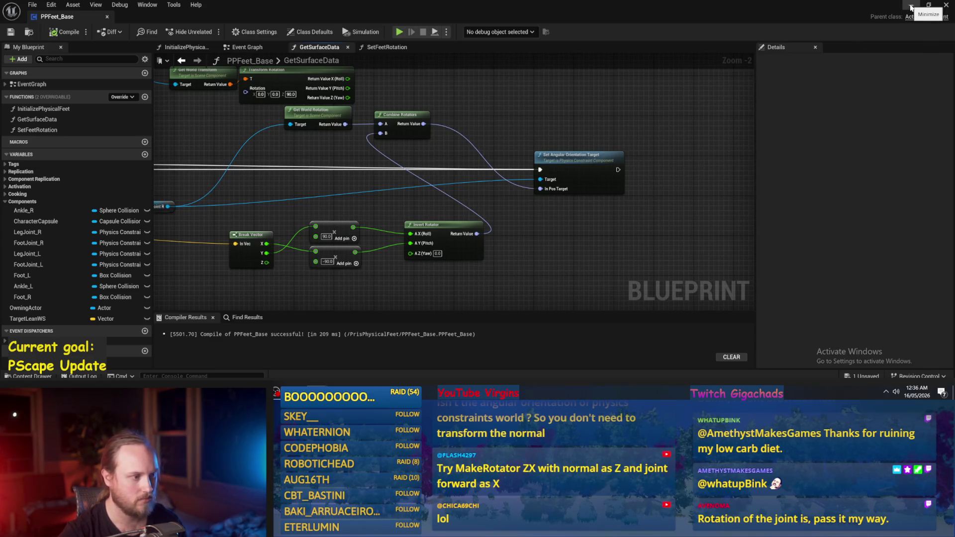
{"action": "right_click", "coordinate": [518, 180]}
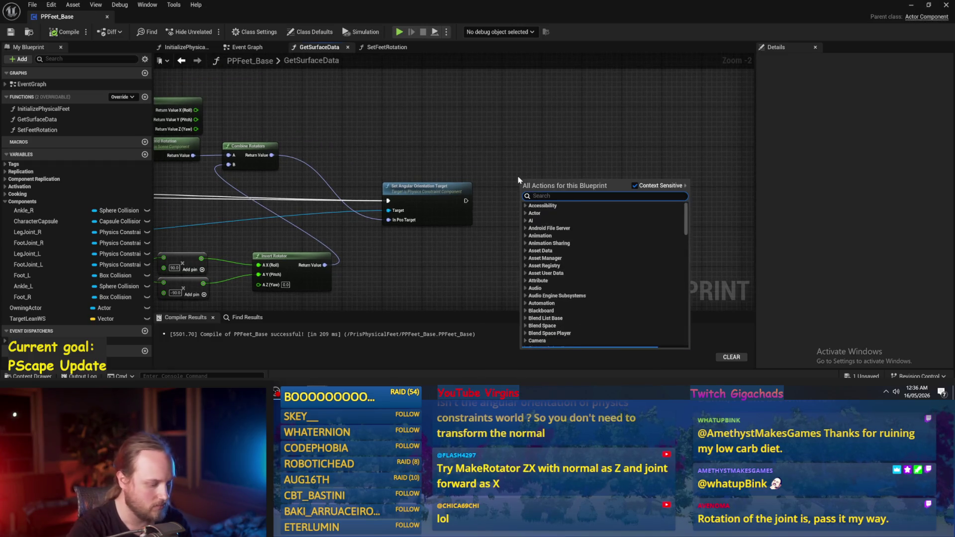
{"action": "type", "text": "debug"}
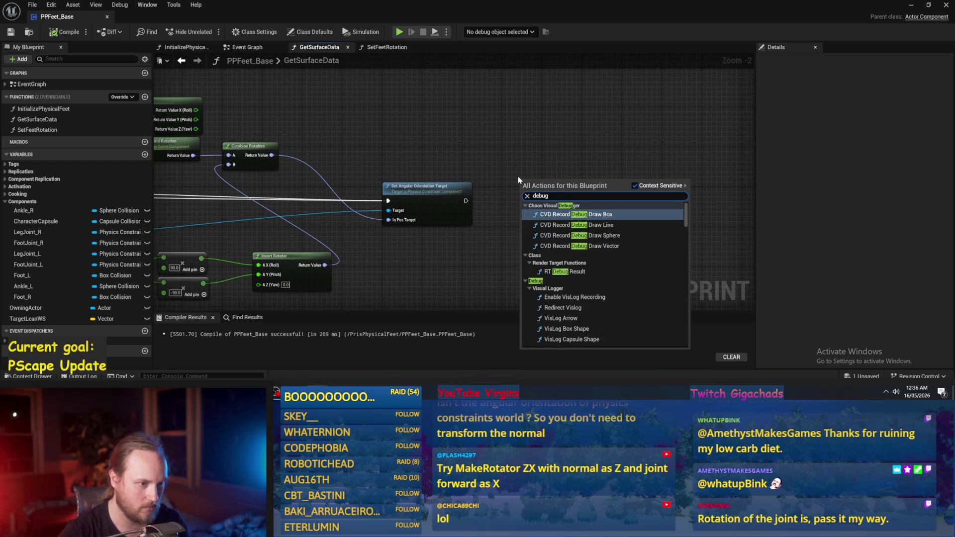
{"action": "left_click", "coordinate": [615, 105]}
{"action": "left_click", "coordinate": [918, 7]}
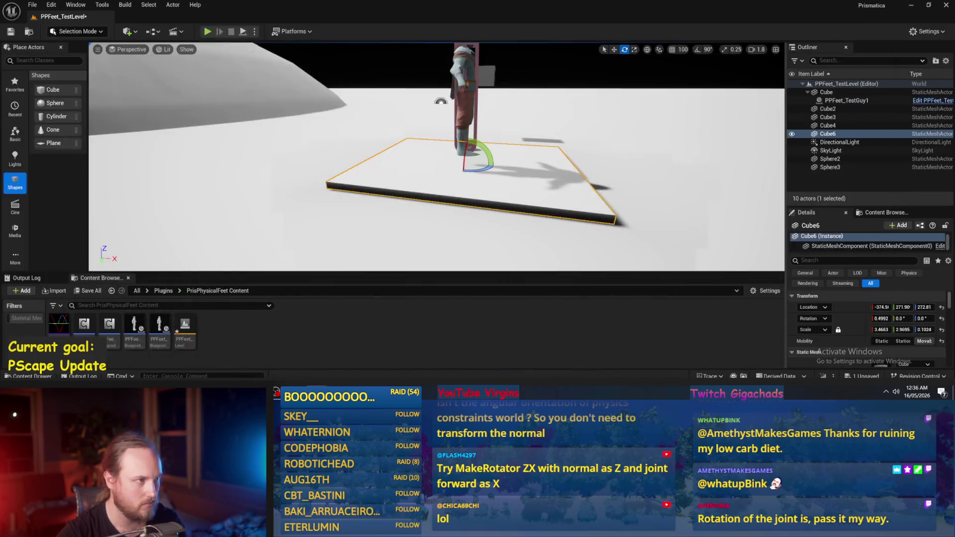
{"action": "left_click", "coordinate": [242, 32]}
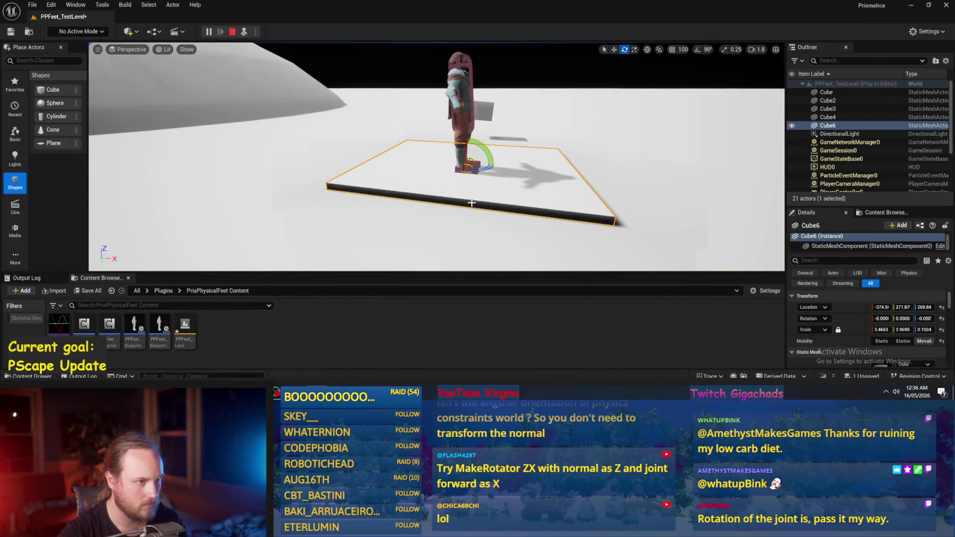
{"action": "left_click", "coordinate": [450, 94]}
{"action": "key", "text": "w"}
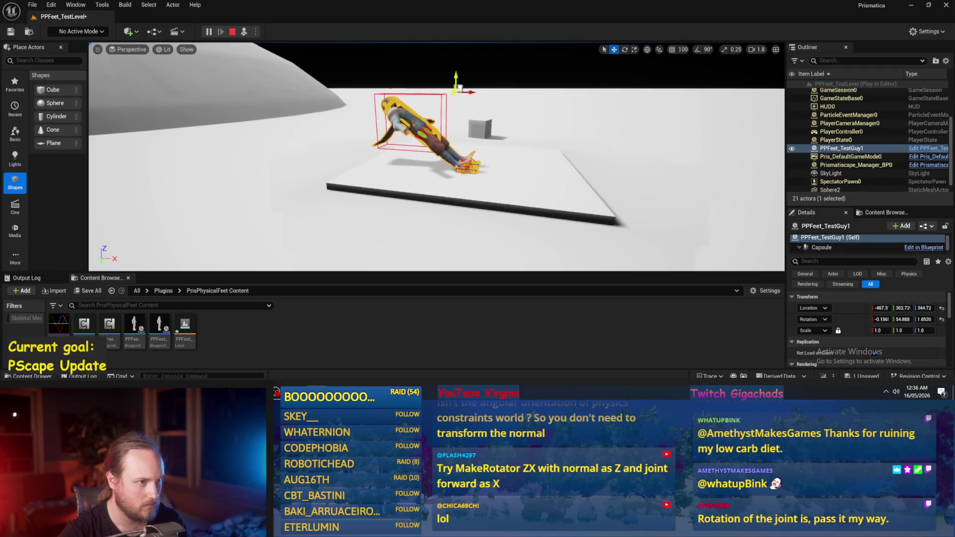
{"action": "left_click_drag", "start_coordinate": [471, 76], "coordinate": [460, 47]}
{"action": "mouse_move", "coordinate": [460, 149]}
{"action": "left_mouse_down"}
{"action": "mouse_move", "coordinate": [378, 159]}
{"action": "mouse_move", "coordinate": [398, 139]}
{"action": "mouse_move", "coordinate": [418, 152]}
{"action": "mouse_move", "coordinate": [506, 124]}
{"action": "left_mouse_up"}
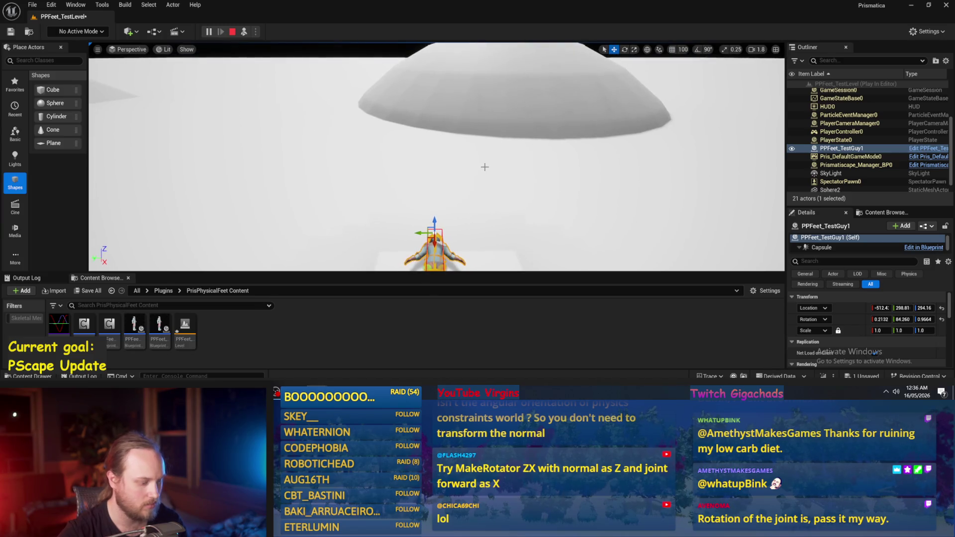
{"action": "left_click", "coordinate": [232, 32]}
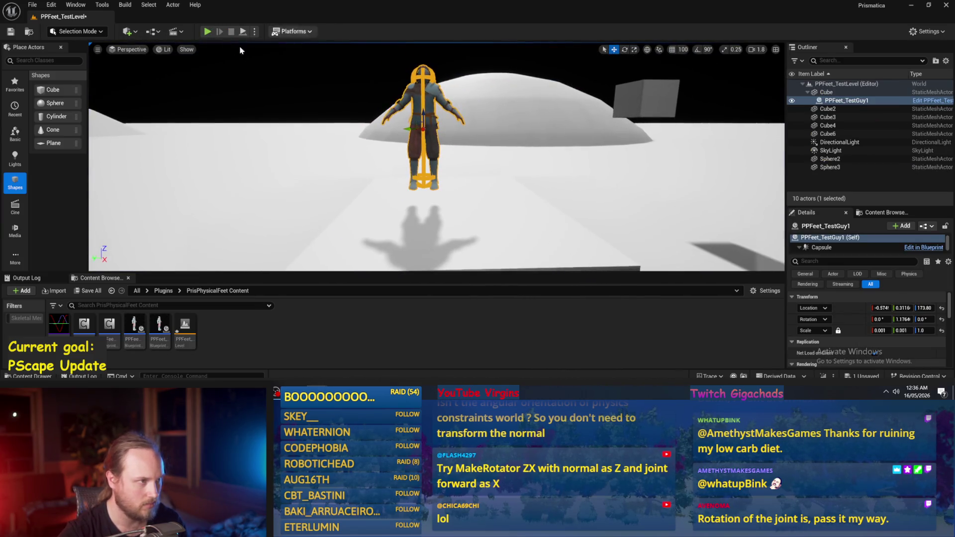
Step: Open the InitializePhysicalFeet graph and zoom to the Leg Joint R drive nodes
{"action": "key", "text": "alt+Tab"}
{"action": "left_click", "coordinate": [239, 47]}
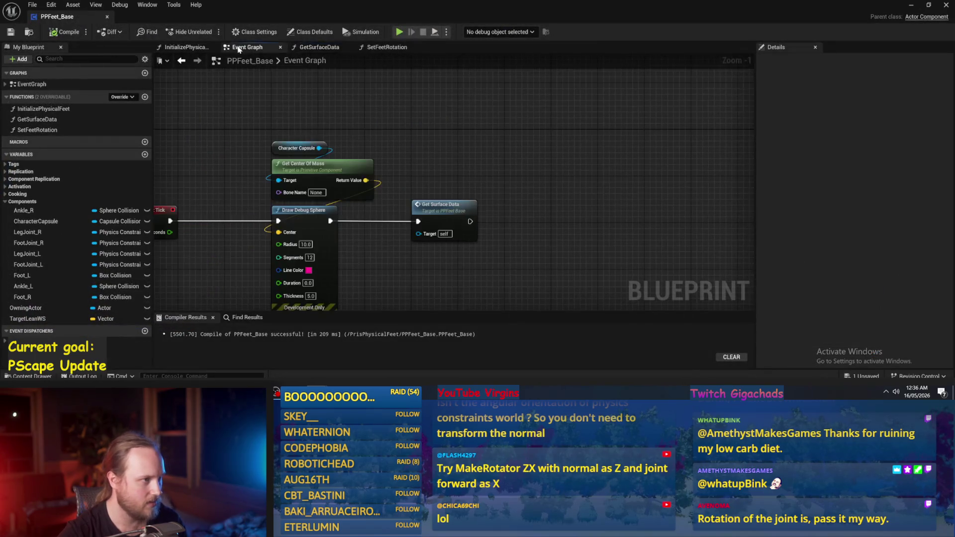
{"action": "left_click", "coordinate": [170, 48]}
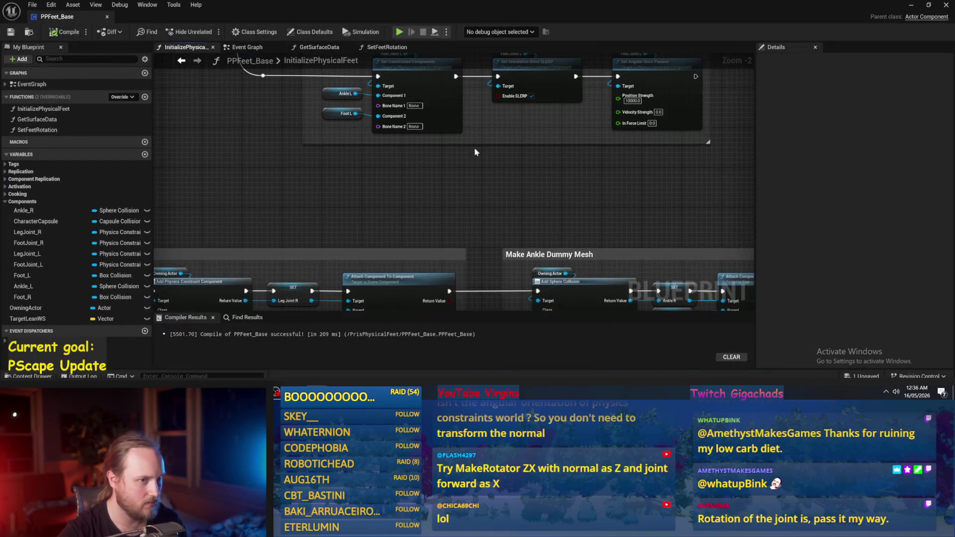
{"action": "left_click_drag", "start_coordinate": [535, 179], "coordinate": [446, 244]}
{"action": "left_click_drag", "start_coordinate": [538, 175], "coordinate": [497, 178]}
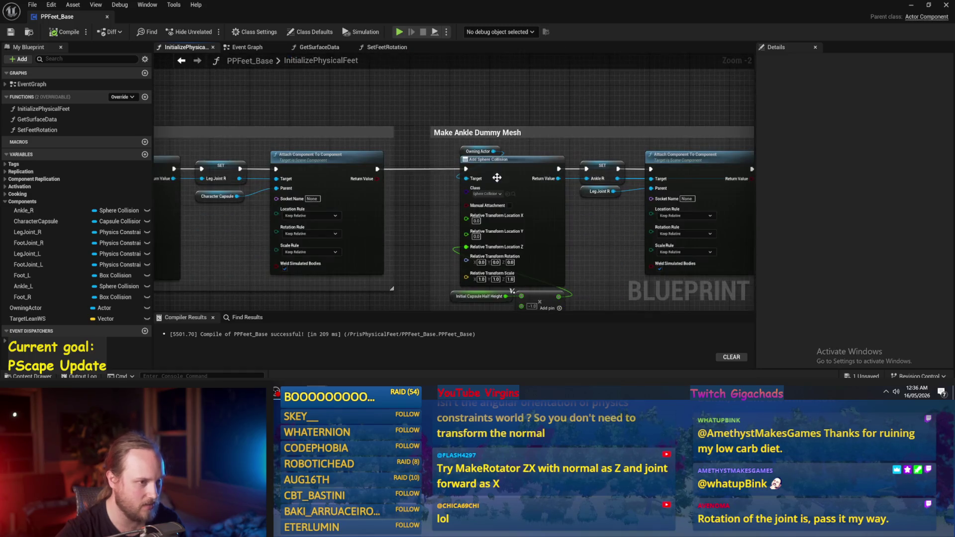
{"action": "mouse_move", "coordinate": [606, 264]}
{"action": "left_mouse_down"}
{"action": "mouse_move", "coordinate": [379, 225]}
{"action": "mouse_move", "coordinate": [392, 245]}
{"action": "mouse_move", "coordinate": [337, 224]}
{"action": "mouse_move", "coordinate": [443, 233]}
{"action": "left_mouse_up"}
{"action": "scroll", "coordinate": [337, 225], "scroll_direction": "down", "scroll_amount": 1}
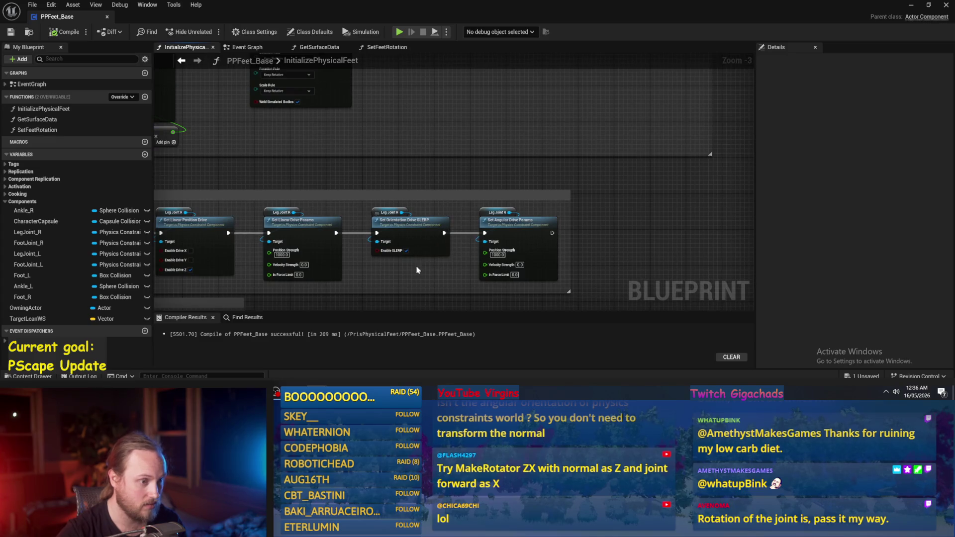
{"action": "left_click_drag", "start_coordinate": [417, 284], "coordinate": [554, 186]}
{"action": "scroll", "coordinate": [458, 255], "scroll_direction": "up", "scroll_amount": 3}
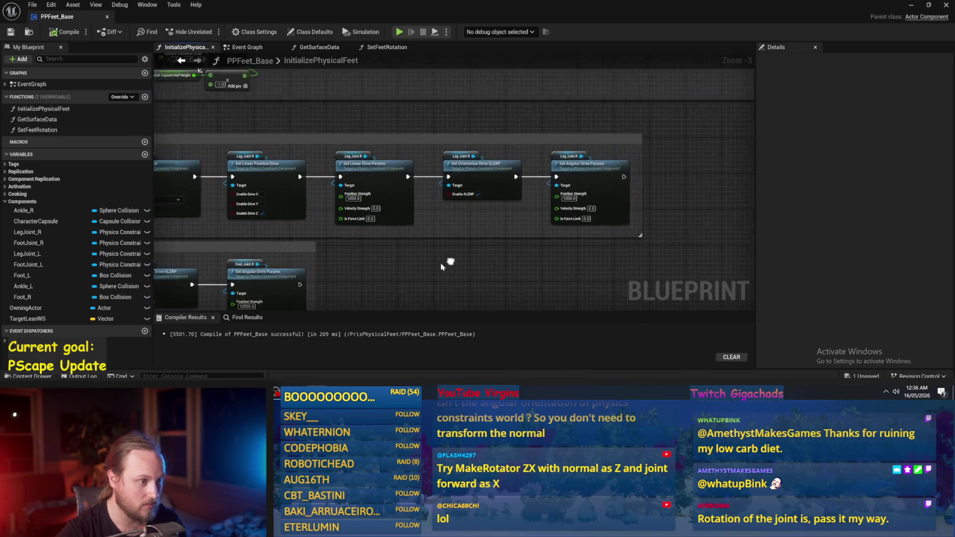
{"action": "left_click_drag", "start_coordinate": [458, 256], "coordinate": [558, 203]}
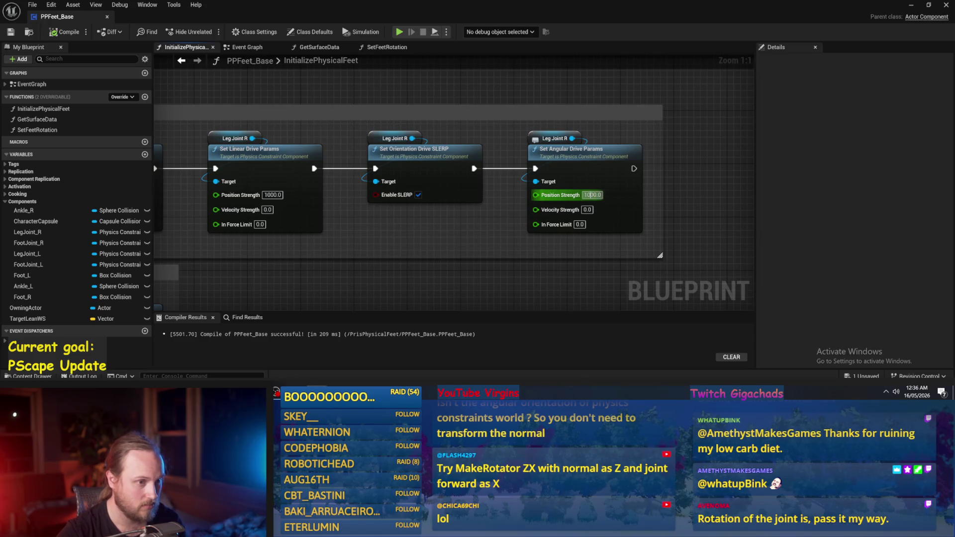
Step: Set Position Strength to 10000 on both leg joints' angular drive nodes and compile
{"action": "left_click", "coordinate": [593, 195]}
{"action": "type", "text": "0"}
{"action": "scroll", "coordinate": [456, 220], "scroll_direction": "down", "scroll_amount": 4}
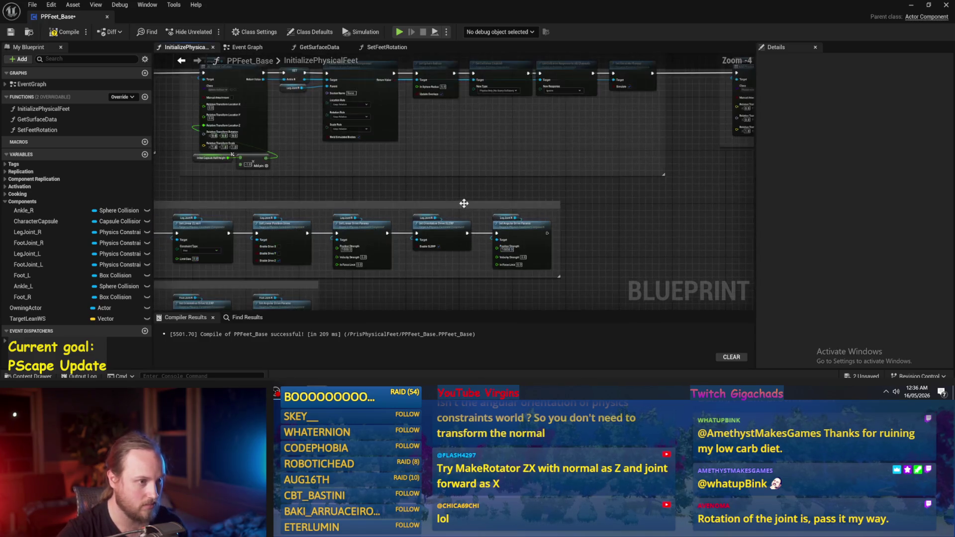
{"action": "left_click_drag", "start_coordinate": [506, 141], "coordinate": [498, 40]}
{"action": "scroll", "coordinate": [472, 260], "scroll_direction": "up", "scroll_amount": 3}
{"action": "left_click", "coordinate": [460, 169]}
{"action": "left_click", "coordinate": [64, 32]}
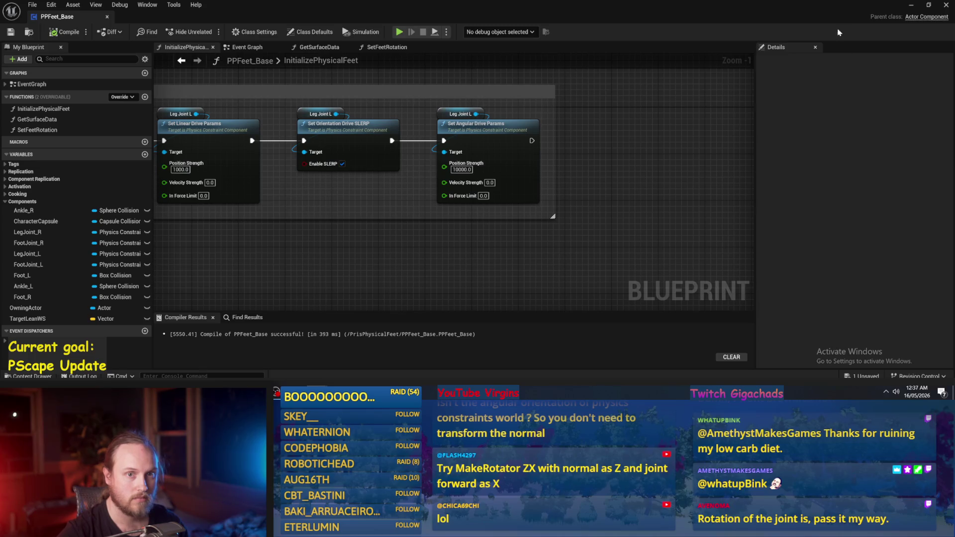
{"action": "left_click", "coordinate": [915, 7]}
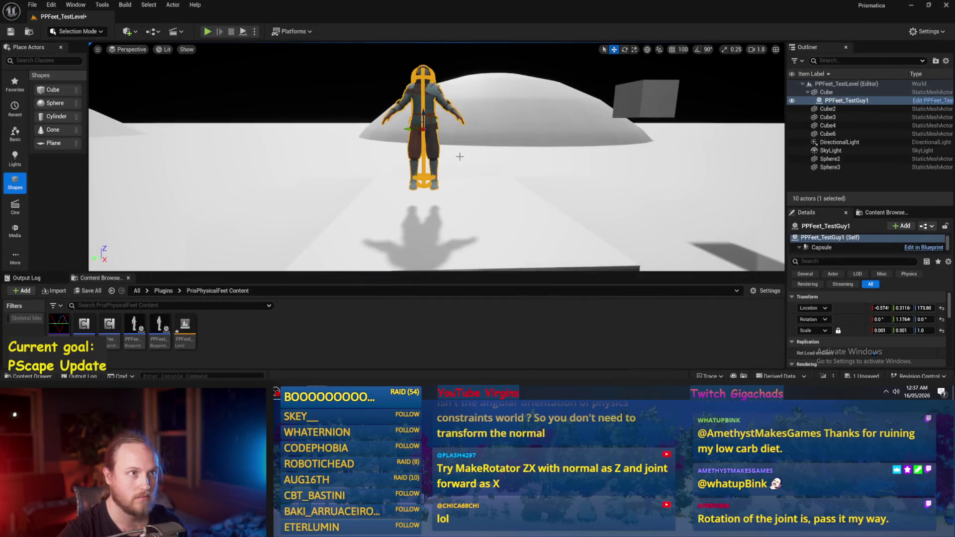
Step: Simulate the level, rotate the fallen character upright, stop, and frame it
{"action": "left_click", "coordinate": [241, 32]}
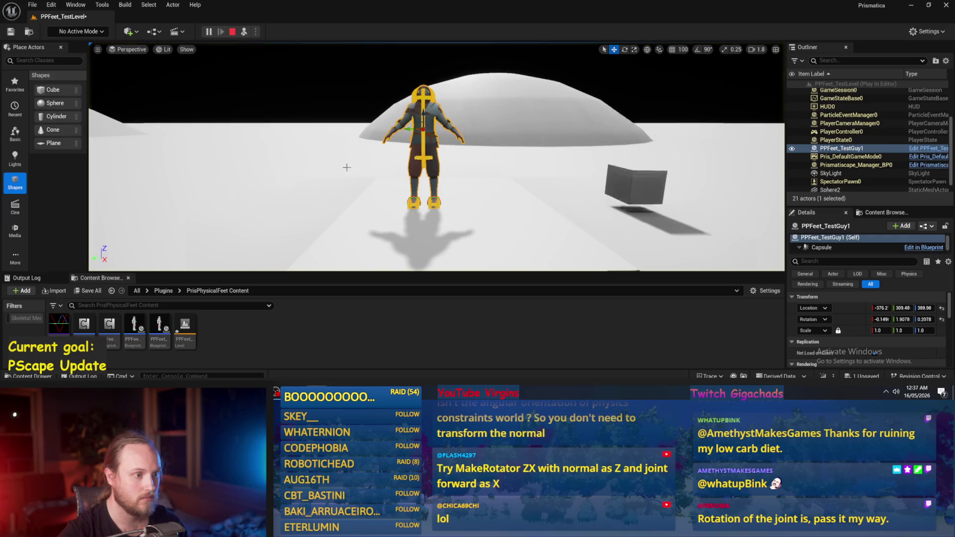
{"action": "left_click", "coordinate": [311, 187]}
{"action": "mouse_move", "coordinate": [312, 188]}
{"action": "left_mouse_down"}
{"action": "mouse_move", "coordinate": [318, 169]}
{"action": "mouse_move", "coordinate": [298, 149]}
{"action": "mouse_move", "coordinate": [318, 124]}
{"action": "left_mouse_up"}
{"action": "left_click", "coordinate": [389, 113]}
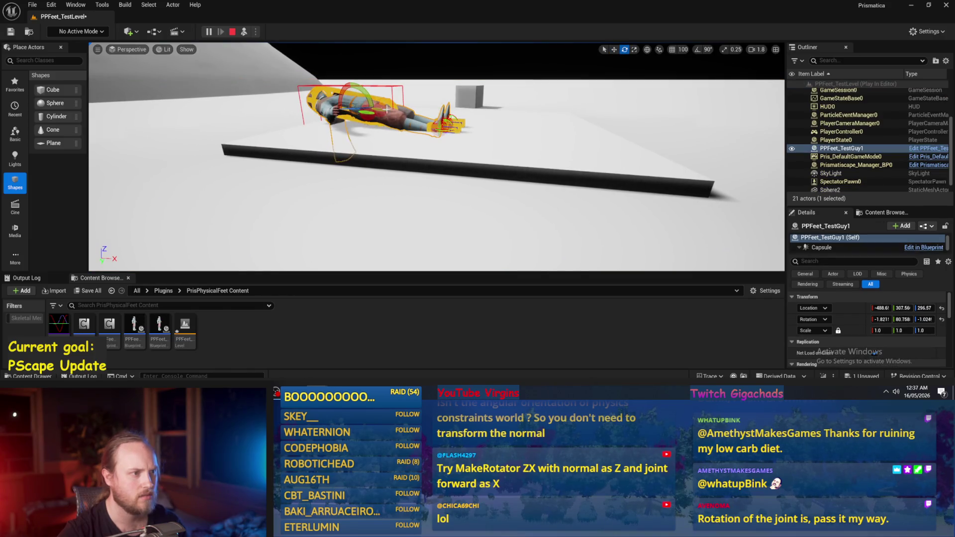
{"action": "left_click_drag", "start_coordinate": [368, 93], "coordinate": [324, 99]}
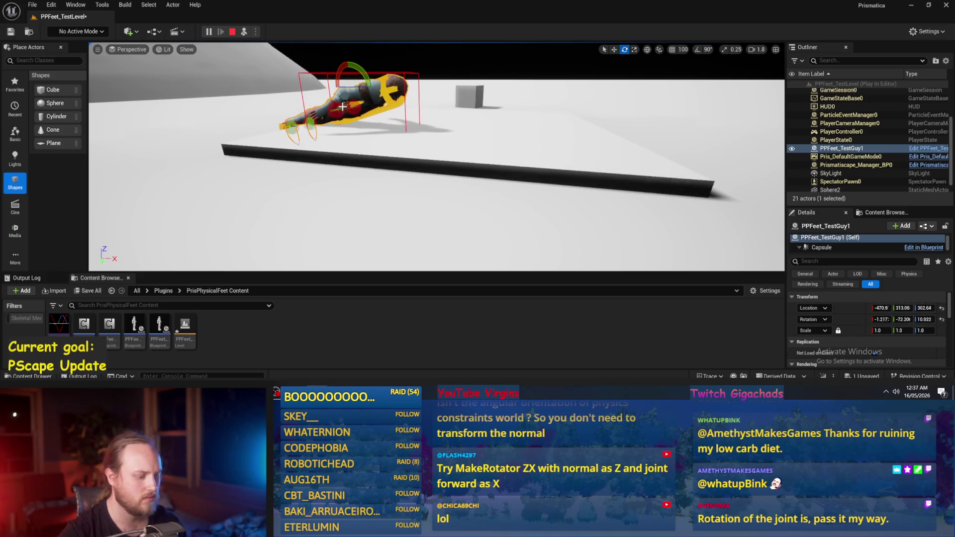
{"action": "key", "text": "Escape"}
{"action": "key", "text": "f"}
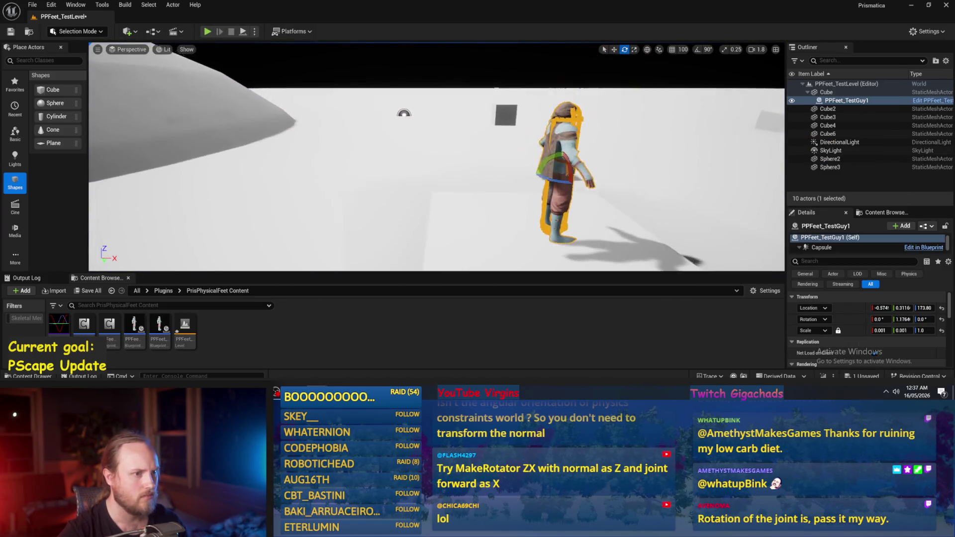
Step: Simulate again, nudge the standing character, and open PPFeet_Base from the Content Browser
{"action": "left_click", "coordinate": [246, 33]}
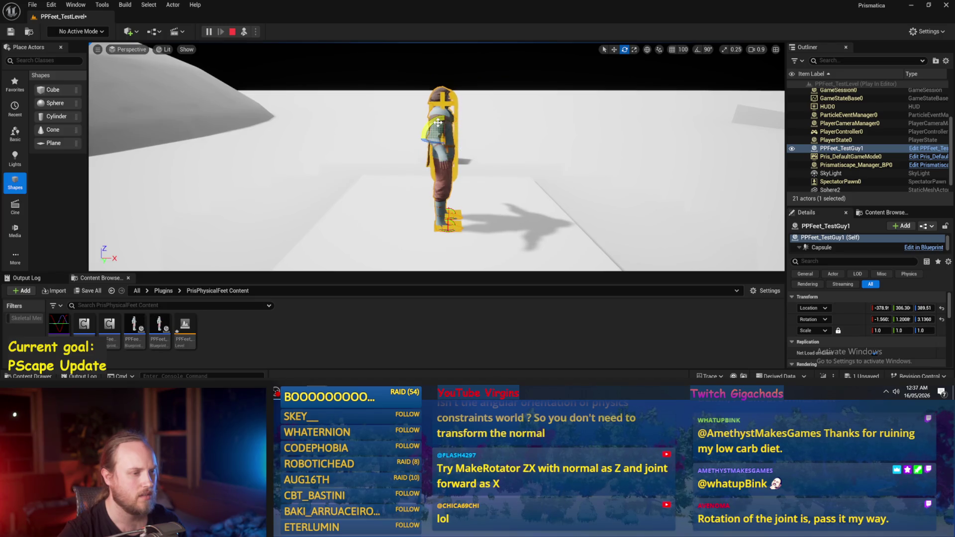
{"action": "mouse_move", "coordinate": [434, 122]}
{"action": "left_mouse_down"}
{"action": "mouse_move", "coordinate": [464, 140]}
{"action": "mouse_move", "coordinate": [461, 148]}
{"action": "mouse_move", "coordinate": [468, 139]}
{"action": "left_mouse_up"}
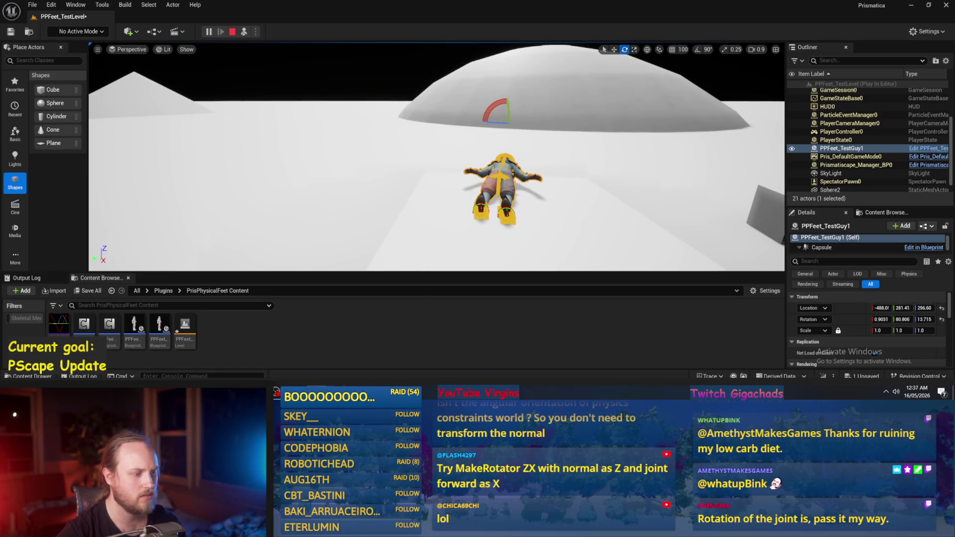
{"action": "double_click", "coordinate": [134, 330]}
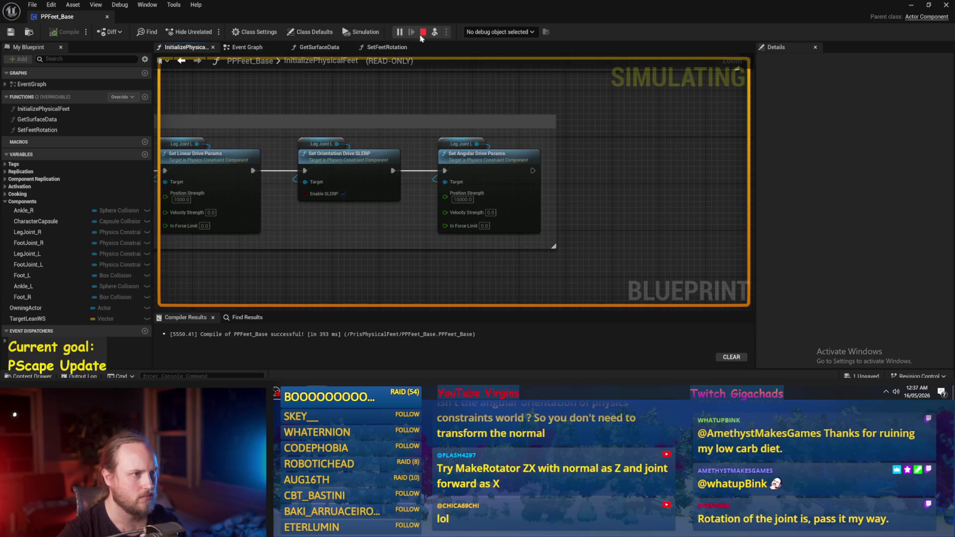
Step: Stop the simulation and inspect the GetSurfaceData graph around the Foot Joint R node
{"action": "key", "text": "Escape"}
{"action": "scroll", "coordinate": [458, 174], "scroll_direction": "down", "scroll_amount": 4}
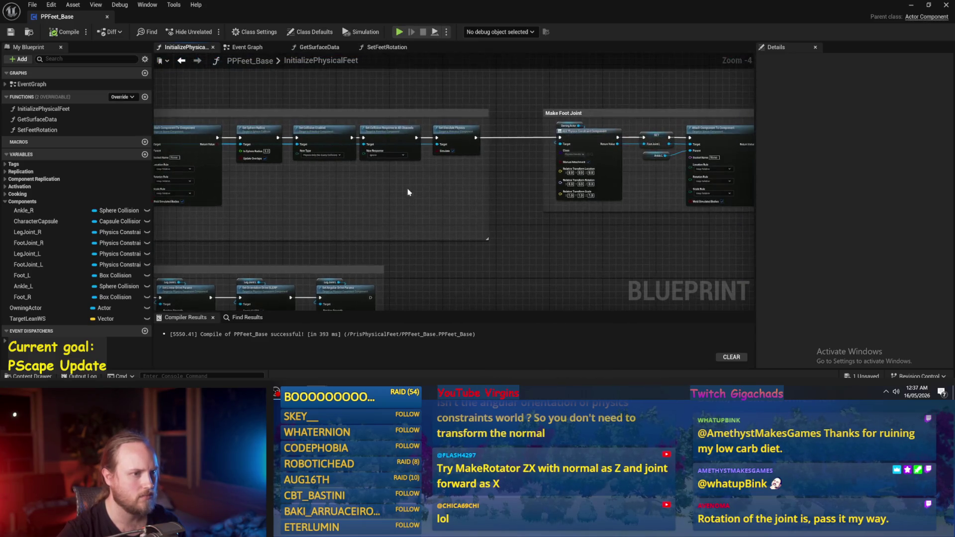
{"action": "scroll", "coordinate": [550, 231], "scroll_direction": "down", "scroll_amount": 2}
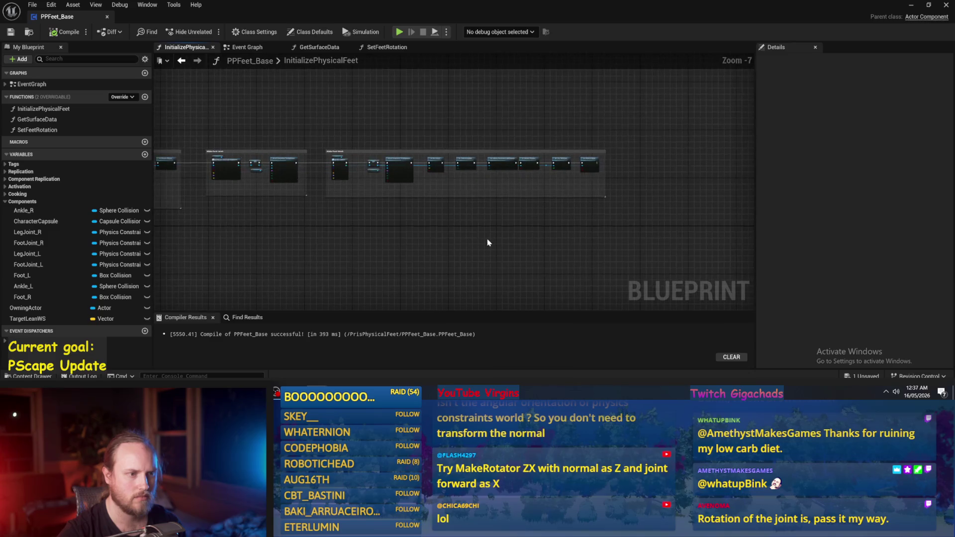
{"action": "scroll", "coordinate": [402, 234], "scroll_direction": "up", "scroll_amount": 1}
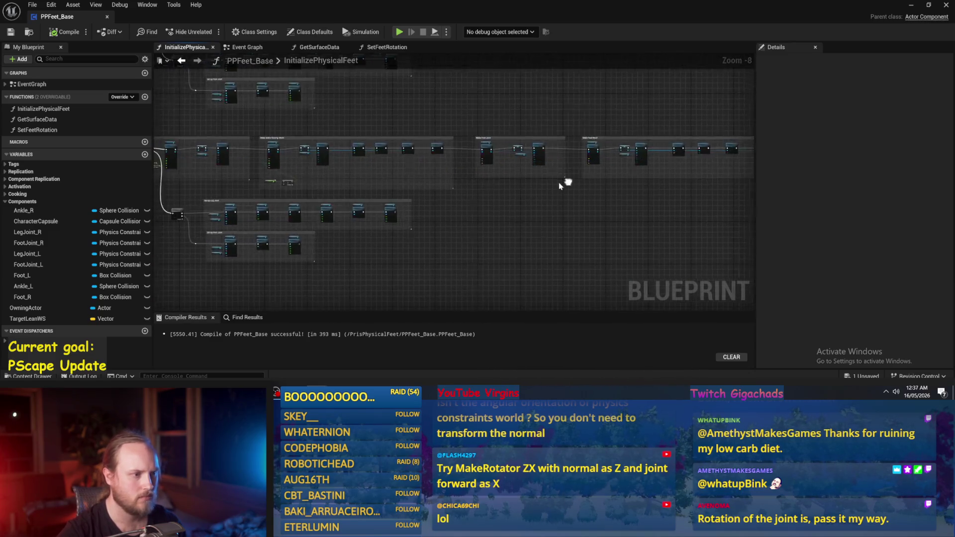
{"action": "left_click", "coordinate": [383, 46]}
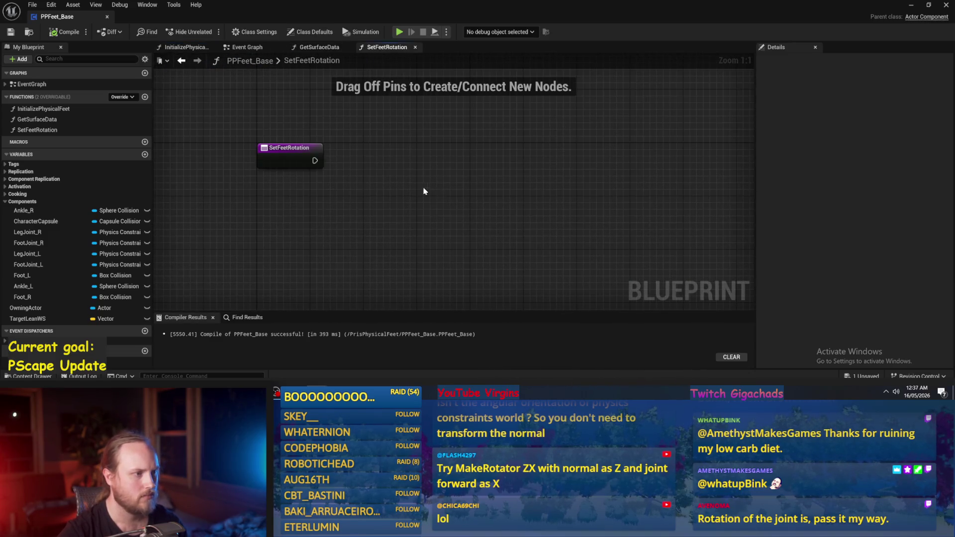
{"action": "left_click", "coordinate": [316, 47]}
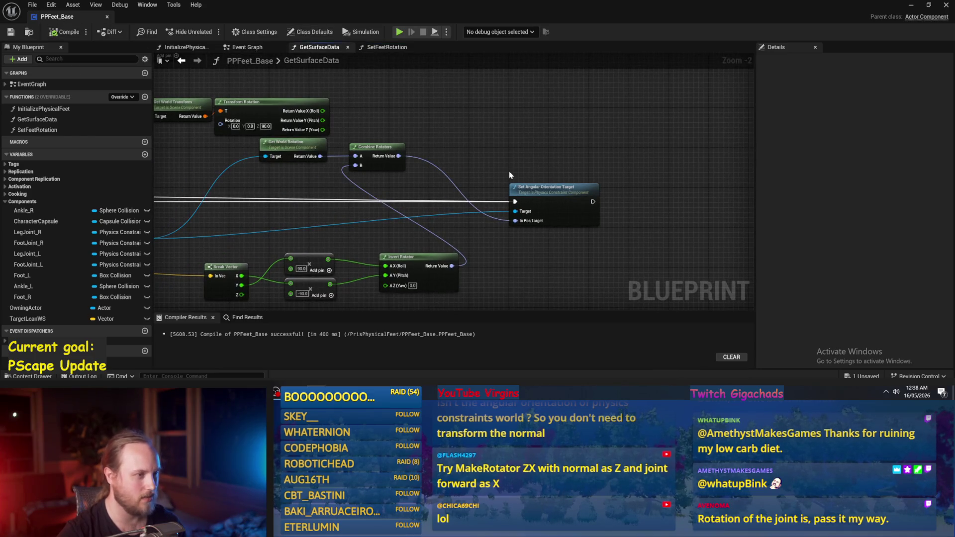
{"action": "left_click_drag", "start_coordinate": [461, 156], "coordinate": [620, 152]}
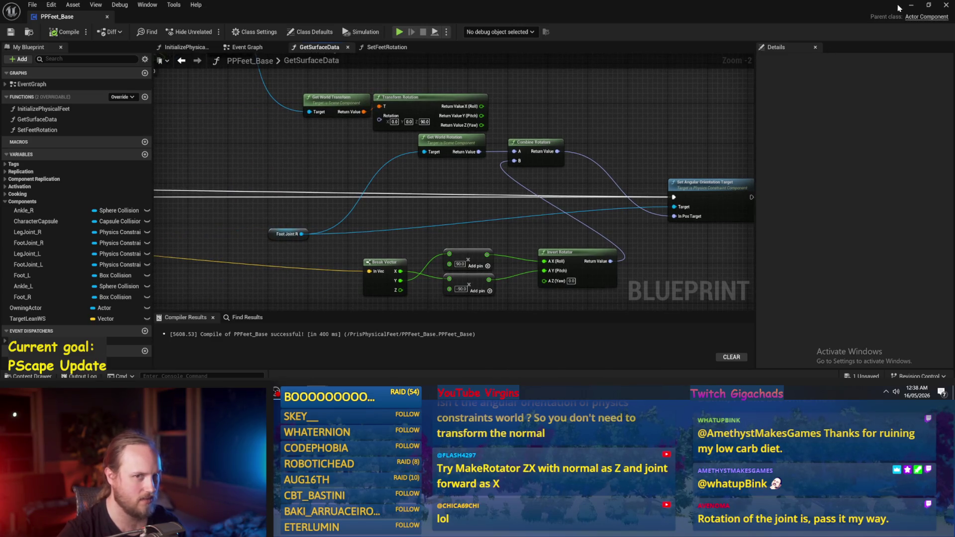
Step: Back in the level, rotate the character slightly during play, then stop the session
{"action": "left_click", "coordinate": [911, 5]}
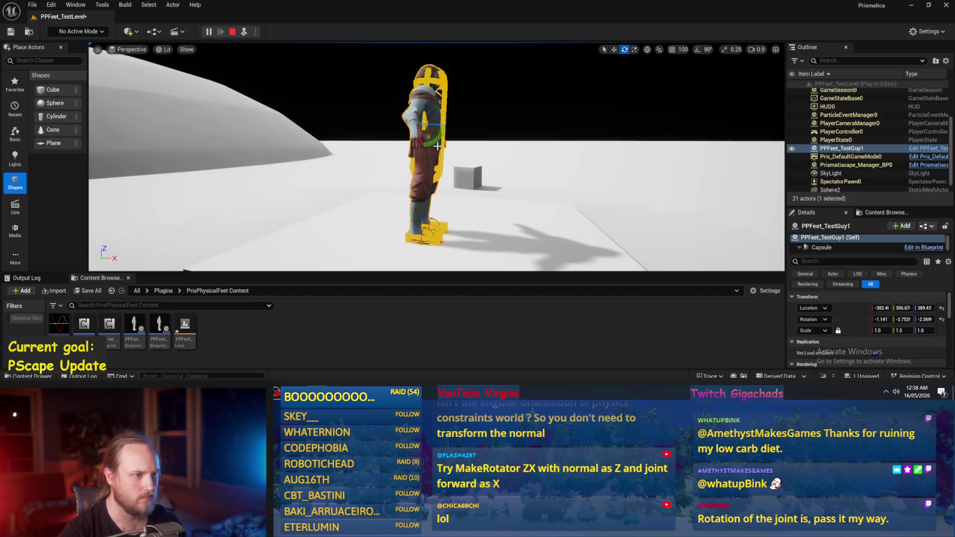
{"action": "left_click_drag", "start_coordinate": [435, 143], "coordinate": [438, 134]}
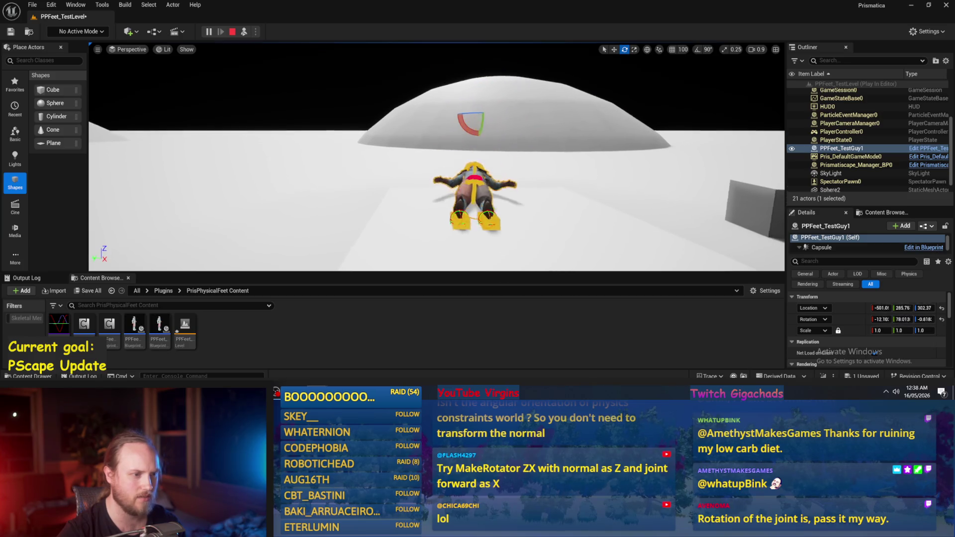
{"action": "key", "text": "Escape"}
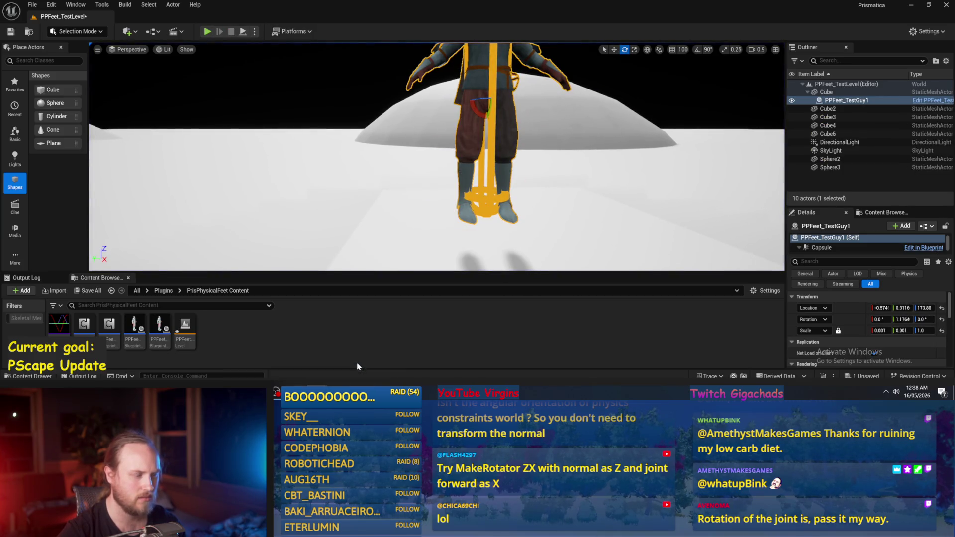
Step: Open PPFeet_Base and rearrange the orientation target and rotator nodes in GetSurfaceData
{"action": "double_click", "coordinate": [110, 328]}
{"action": "mouse_move", "coordinate": [519, 254]}
{"action": "left_mouse_down"}
{"action": "mouse_move", "coordinate": [529, 227]}
{"action": "mouse_move", "coordinate": [571, 242]}
{"action": "left_mouse_up"}
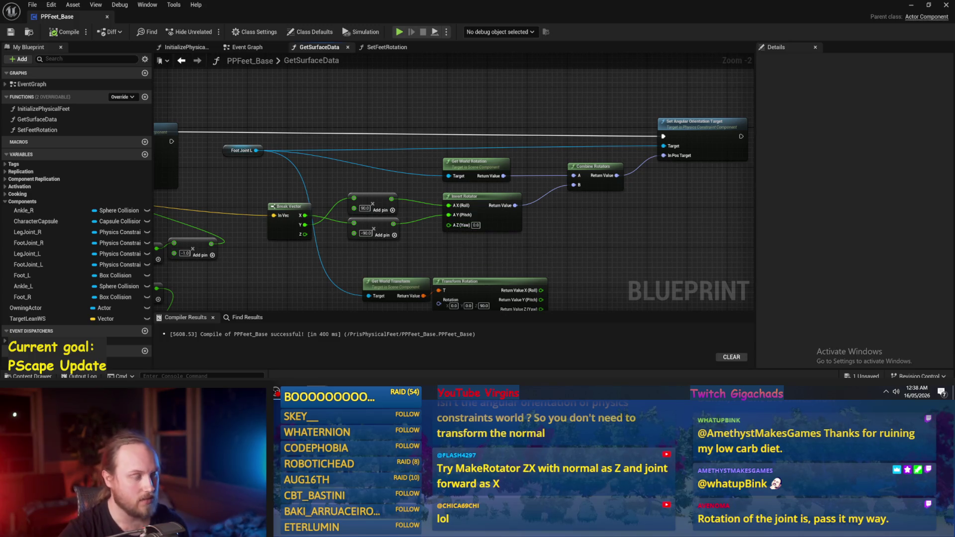
{"action": "left_click_drag", "start_coordinate": [458, 240], "coordinate": [459, 210]}
{"action": "mouse_move", "coordinate": [575, 199]}
{"action": "left_mouse_down"}
{"action": "mouse_move", "coordinate": [550, 212]}
{"action": "mouse_move", "coordinate": [577, 222]}
{"action": "mouse_move", "coordinate": [571, 229]}
{"action": "mouse_move", "coordinate": [577, 201]}
{"action": "mouse_move", "coordinate": [532, 213]}
{"action": "mouse_move", "coordinate": [538, 225]}
{"action": "left_mouse_up"}
{"action": "scroll", "coordinate": [504, 219], "scroll_direction": "down", "scroll_amount": 1}
{"action": "scroll", "coordinate": [279, 189], "scroll_direction": "up", "scroll_amount": 1}
{"action": "scroll", "coordinate": [602, 245], "scroll_direction": "down", "scroll_amount": 1}
{"action": "mouse_move", "coordinate": [602, 246]}
{"action": "left_mouse_down"}
{"action": "mouse_move", "coordinate": [604, 199]}
{"action": "mouse_move", "coordinate": [531, 224]}
{"action": "left_mouse_up"}
{"action": "mouse_move", "coordinate": [604, 111]}
{"action": "left_mouse_down"}
{"action": "mouse_move", "coordinate": [557, 154]}
{"action": "mouse_move", "coordinate": [184, 216]}
{"action": "mouse_move", "coordinate": [370, 174]}
{"action": "mouse_move", "coordinate": [343, 182]}
{"action": "left_mouse_up"}
{"action": "left_click", "coordinate": [565, 234]}
{"action": "mouse_move", "coordinate": [679, 98]}
{"action": "left_mouse_down"}
{"action": "mouse_move", "coordinate": [450, 182]}
{"action": "mouse_move", "coordinate": [446, 214]}
{"action": "mouse_move", "coordinate": [625, 202]}
{"action": "mouse_move", "coordinate": [363, 192]}
{"action": "mouse_move", "coordinate": [476, 219]}
{"action": "mouse_move", "coordinate": [284, 224]}
{"action": "left_mouse_up"}
Step: Add a Cross node off the hit Normal and feed its result into the left foot's Break Vector
{"action": "left_click_drag", "start_coordinate": [279, 192], "coordinate": [607, 163]}
{"action": "type", "text": "cross"}
{"action": "key", "text": "Return"}
{"action": "scroll", "coordinate": [596, 158], "scroll_direction": "up", "scroll_amount": 2}
{"action": "left_click", "coordinate": [657, 204]}
{"action": "scroll", "coordinate": [562, 199], "scroll_direction": "down", "scroll_amount": 1}
{"action": "left_click_drag", "start_coordinate": [590, 190], "coordinate": [666, 156]}
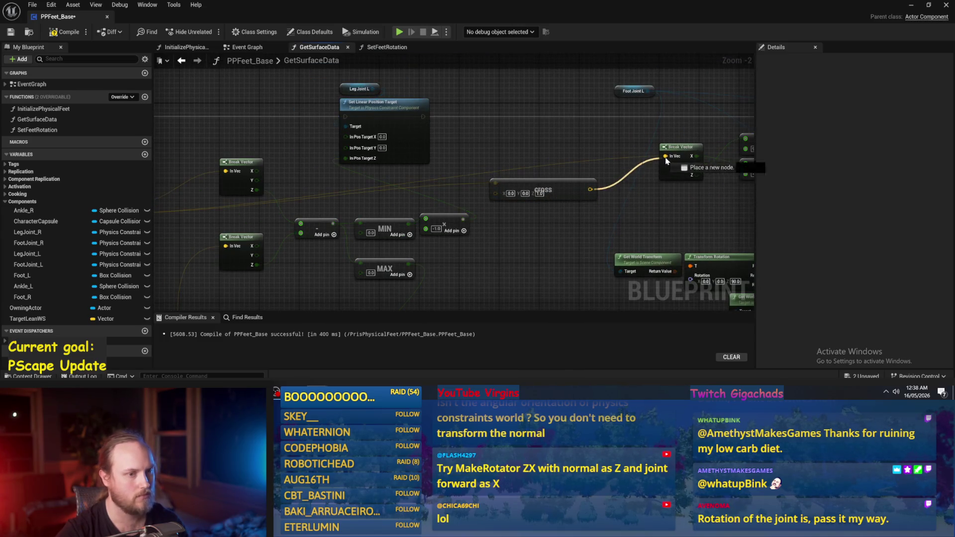
Step: Paste a copy of the Cross node, wire it to the right foot's Break Vector, and compile
{"action": "left_click_drag", "start_coordinate": [448, 180], "coordinate": [432, 203]}
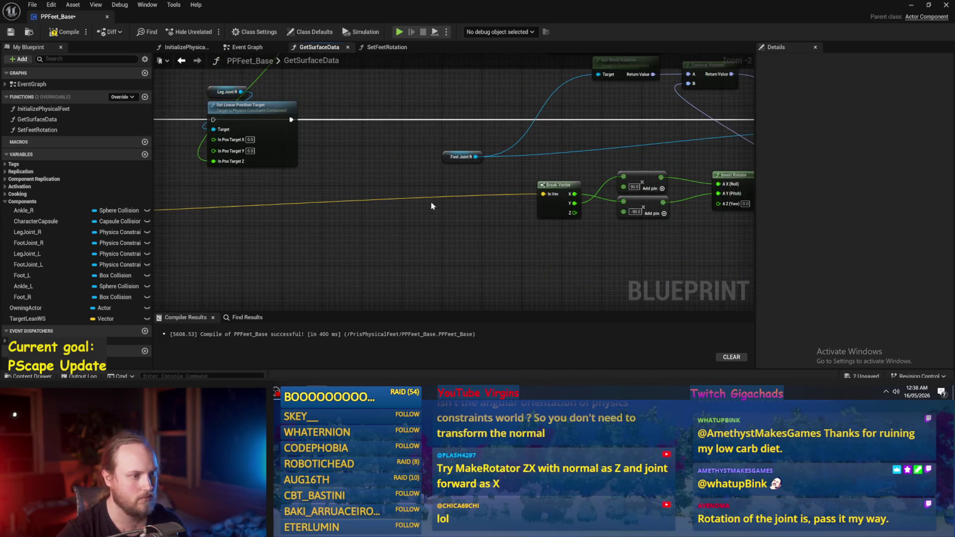
{"action": "key", "text": "ctrl+v"}
{"action": "mouse_move", "coordinate": [489, 212]}
{"action": "left_mouse_down"}
{"action": "mouse_move", "coordinate": [543, 194]}
{"action": "mouse_move", "coordinate": [492, 210]}
{"action": "left_mouse_up"}
{"action": "left_click", "coordinate": [65, 32]}
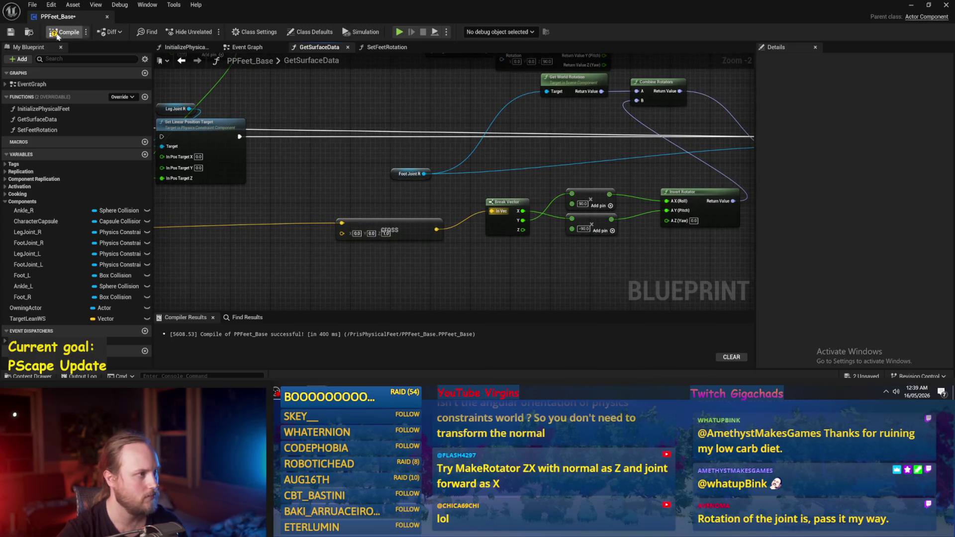
Step: Play-test the level, lifting the fallen character upright, then stop the session
{"action": "left_click", "coordinate": [911, 5]}
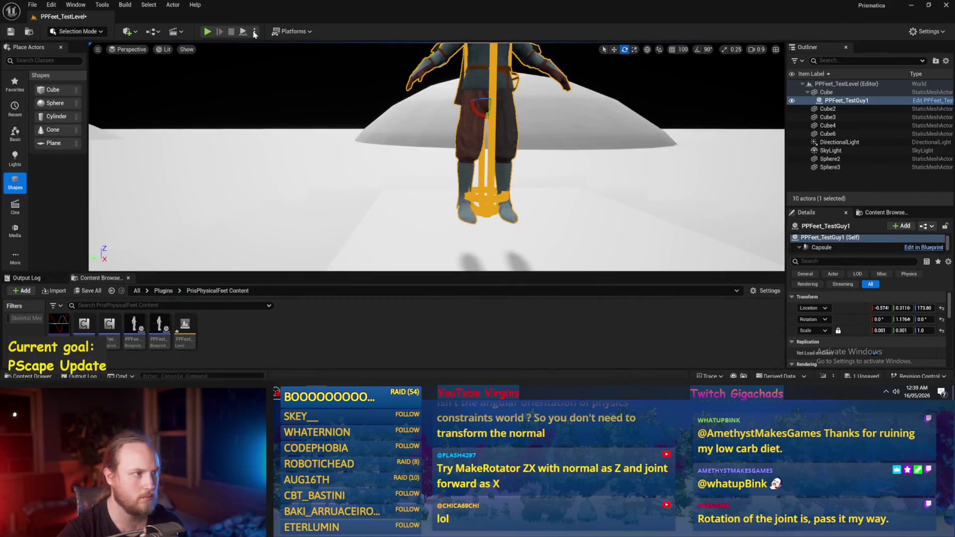
{"action": "left_click", "coordinate": [207, 31]}
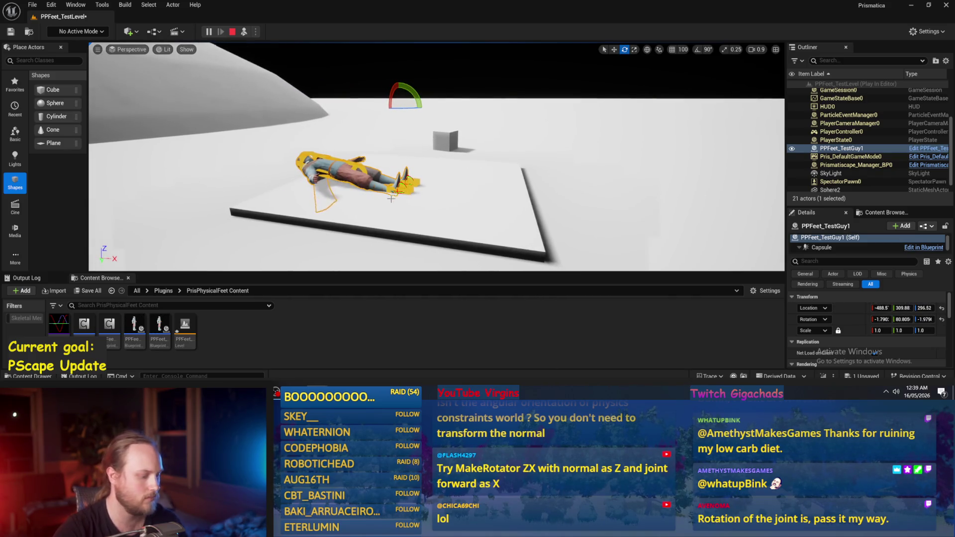
{"action": "mouse_move", "coordinate": [403, 102]}
{"action": "left_mouse_down"}
{"action": "mouse_move", "coordinate": [408, 93]}
{"action": "mouse_move", "coordinate": [393, 147]}
{"action": "left_mouse_up"}
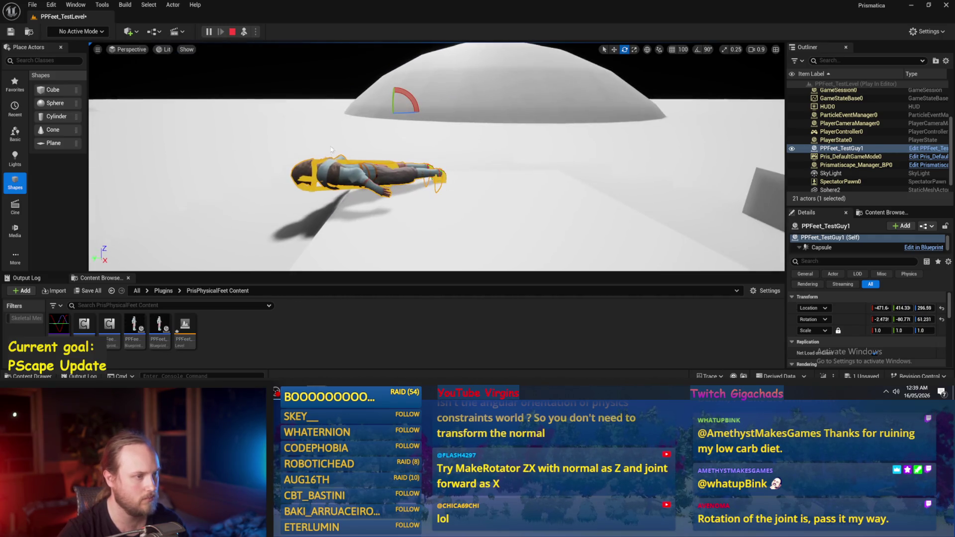
{"action": "key", "text": "Escape"}
Step: Rotate the test character to Z 66.196 and play-test again
{"action": "left_click_drag", "start_coordinate": [442, 89], "coordinate": [414, 81]}
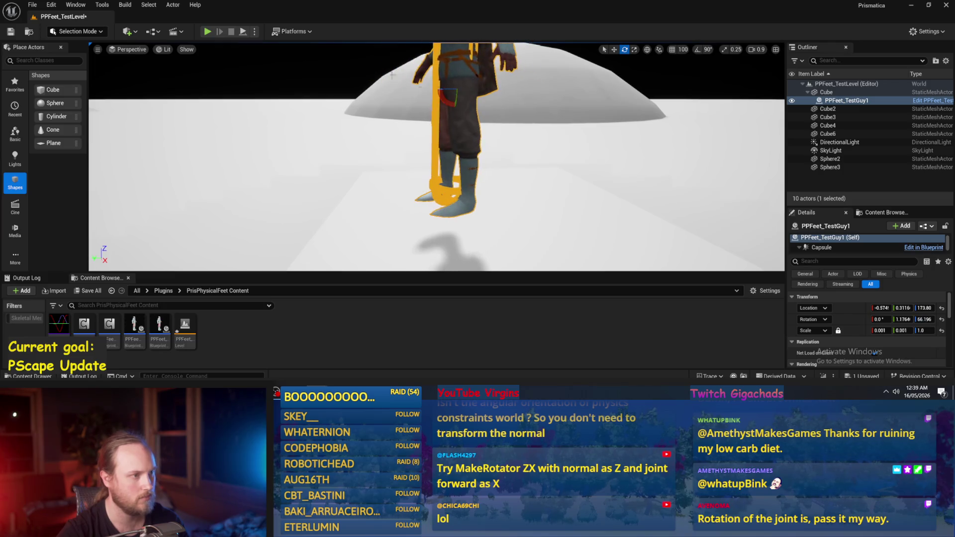
{"action": "left_click", "coordinate": [242, 33]}
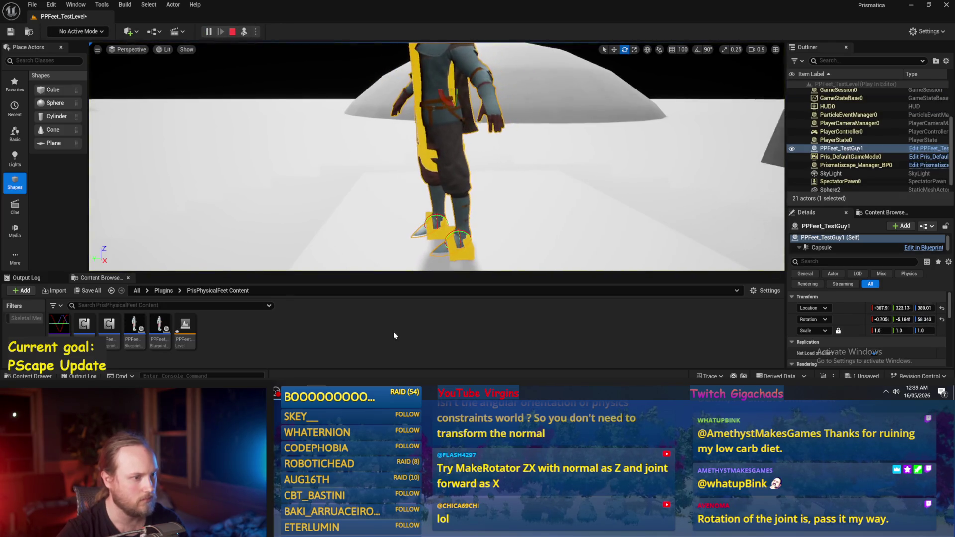
{"action": "key", "text": "Escape"}
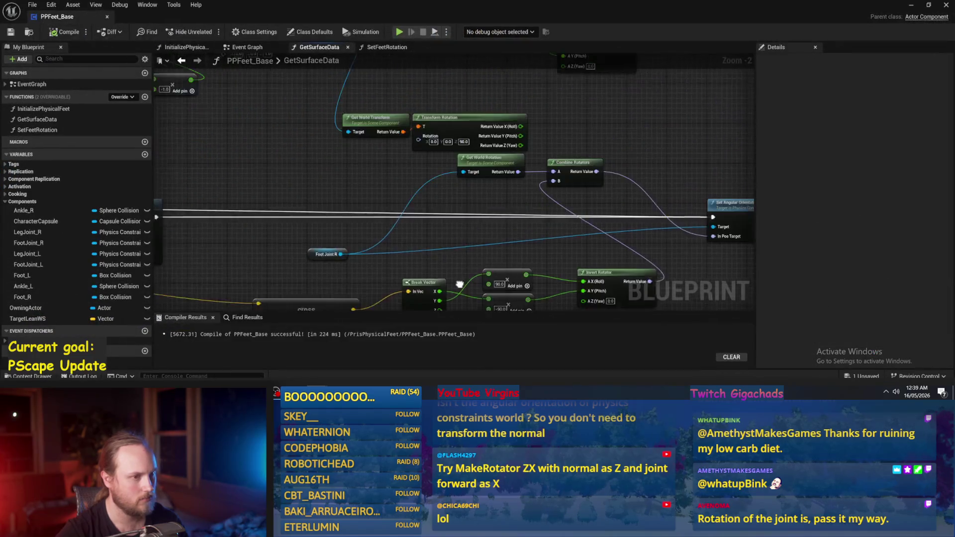
Step: Recompile PPFeet_Base from the GetSurfaceData graph
{"action": "left_click_drag", "start_coordinate": [363, 205], "coordinate": [321, 281]}
{"action": "scroll", "coordinate": [472, 200], "scroll_direction": "down", "scroll_amount": 1}
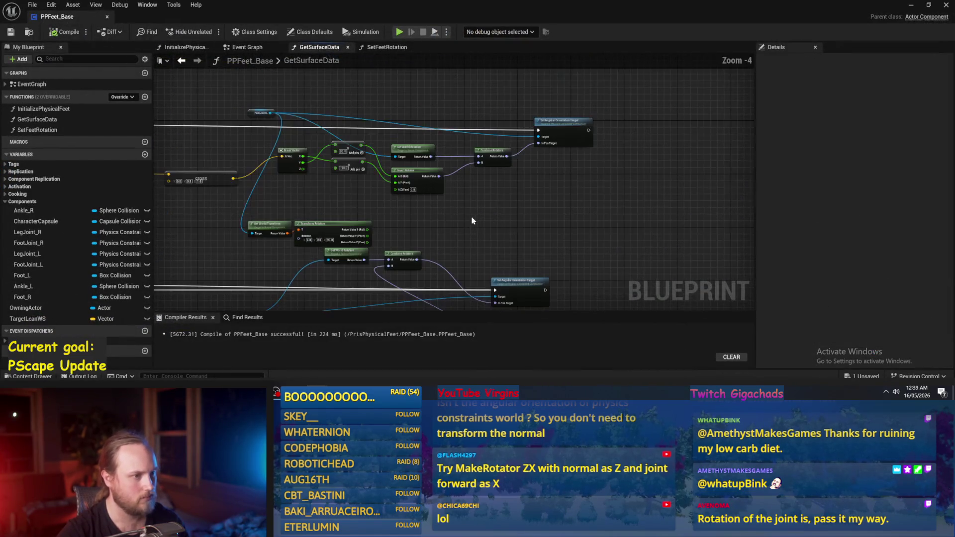
{"action": "left_click", "coordinate": [65, 32]}
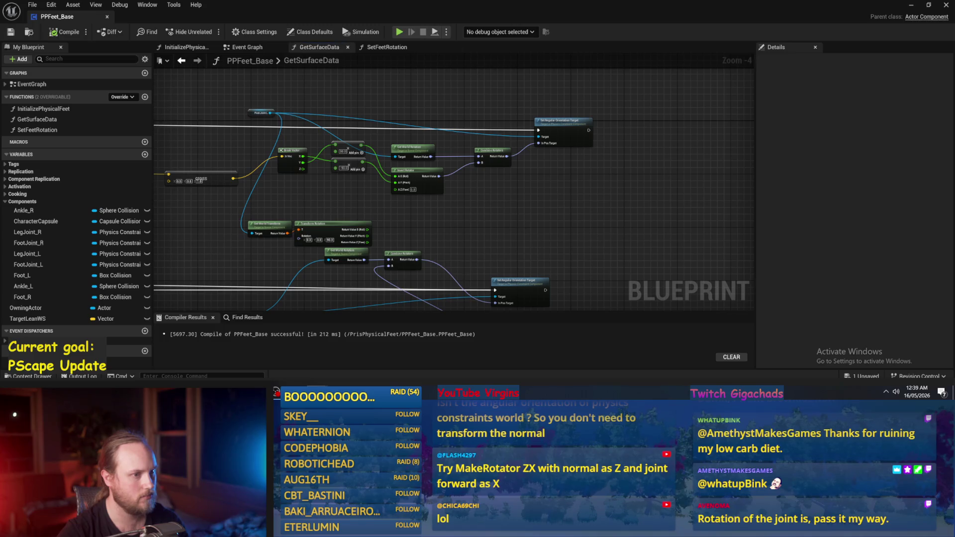
Step: Try wiring Break Vector Z into the Invert Rotator's Yaw, then cancel the node menu
{"action": "left_click_drag", "start_coordinate": [549, 194], "coordinate": [587, 149]}
{"action": "scroll", "coordinate": [463, 209], "scroll_direction": "up", "scroll_amount": 3}
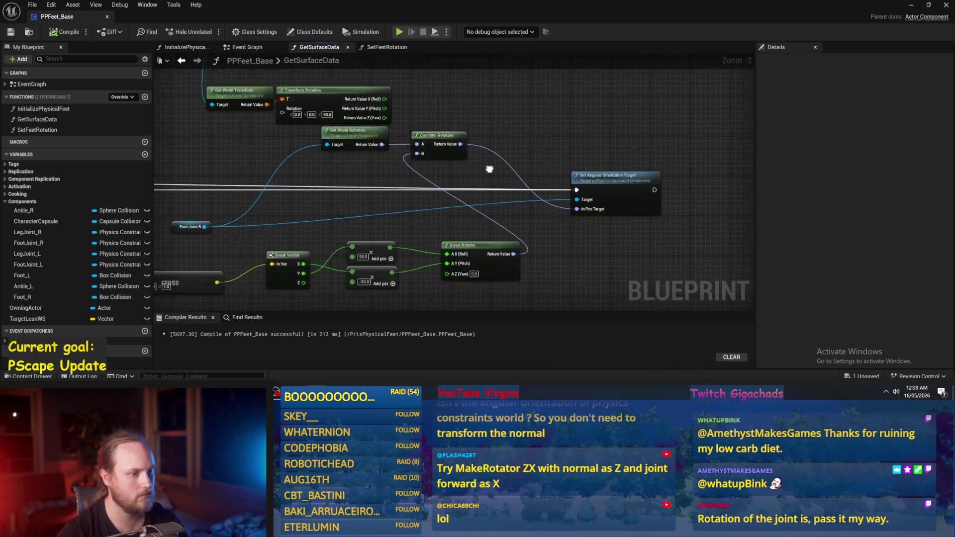
{"action": "scroll", "coordinate": [506, 247], "scroll_direction": "down", "scroll_amount": 1}
{"action": "left_click_drag", "start_coordinate": [380, 158], "coordinate": [401, 232]}
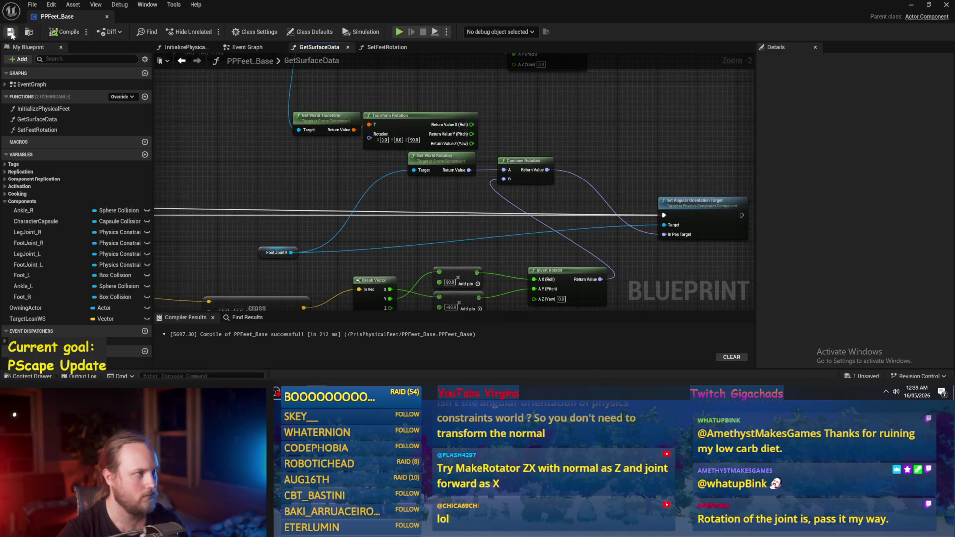
{"action": "left_click_drag", "start_coordinate": [332, 300], "coordinate": [335, 231]}
{"action": "mouse_move", "coordinate": [393, 240]}
{"action": "left_mouse_down"}
{"action": "mouse_move", "coordinate": [552, 241]}
{"action": "mouse_move", "coordinate": [539, 233]}
{"action": "left_mouse_up"}
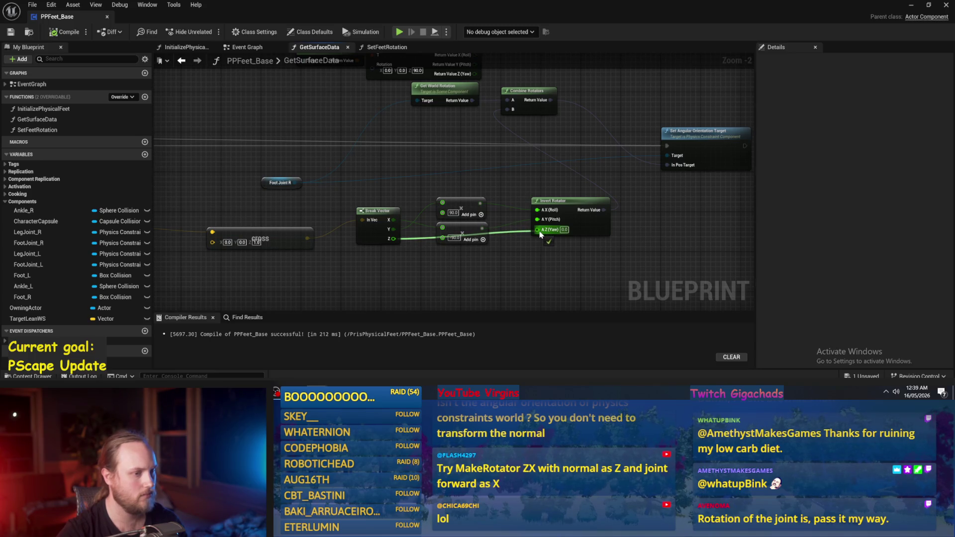
{"action": "left_click_drag", "start_coordinate": [540, 234], "coordinate": [542, 236]}
{"action": "key", "text": "Escape"}
Step: Recompile the blueprint and bring the left foot's Cross node into view
{"action": "mouse_move", "coordinate": [303, 136]}
{"action": "left_mouse_down"}
{"action": "mouse_move", "coordinate": [232, 176]}
{"action": "mouse_move", "coordinate": [206, 237]}
{"action": "left_mouse_up"}
{"action": "left_click", "coordinate": [64, 32]}
{"action": "mouse_move", "coordinate": [329, 137]}
{"action": "left_mouse_down"}
{"action": "mouse_move", "coordinate": [484, 207]}
{"action": "mouse_move", "coordinate": [467, 202]}
{"action": "left_mouse_up"}
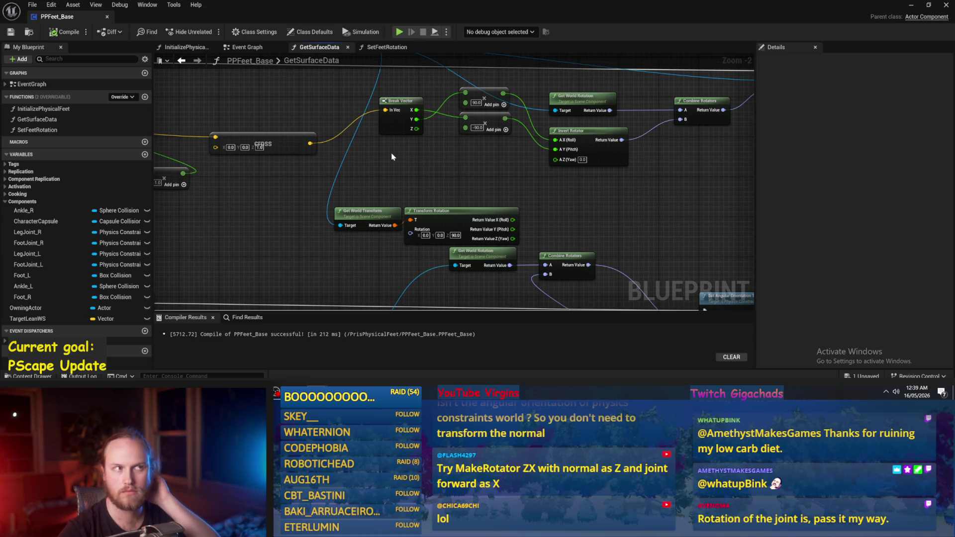
{"action": "mouse_move", "coordinate": [447, 168]}
{"action": "left_mouse_down"}
{"action": "mouse_move", "coordinate": [428, 172]}
{"action": "mouse_move", "coordinate": [473, 181]}
{"action": "left_mouse_up"}
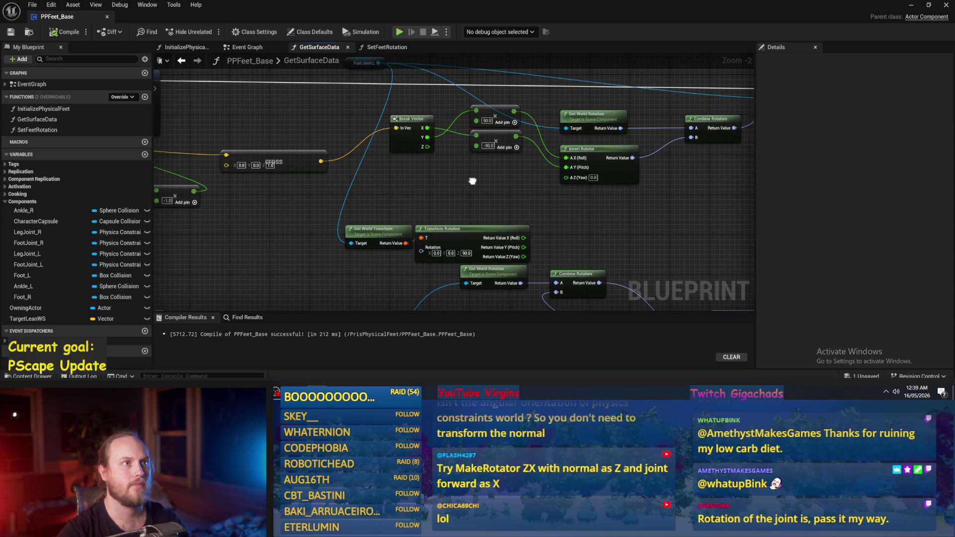
{"action": "mouse_move", "coordinate": [472, 181]}
{"action": "left_mouse_down"}
{"action": "mouse_move", "coordinate": [418, 183]}
{"action": "mouse_move", "coordinate": [427, 173]}
{"action": "mouse_move", "coordinate": [427, 188]}
{"action": "mouse_move", "coordinate": [504, 201]}
{"action": "left_mouse_up"}
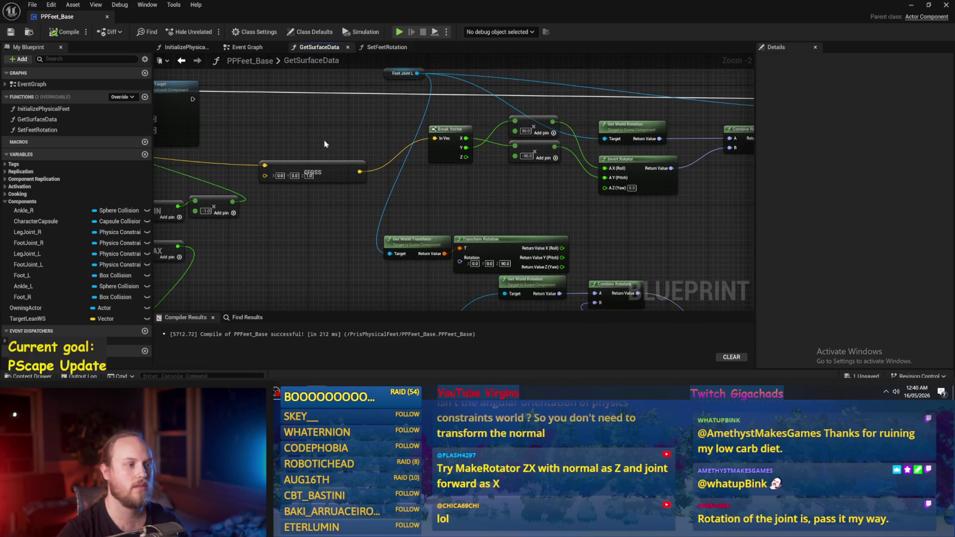
Step: Delete the Break Vector and rotator nodes and recompile with F7
{"action": "left_click", "coordinate": [326, 169]}
{"action": "scroll", "coordinate": [418, 151], "scroll_direction": "down", "scroll_amount": 2}
{"action": "left_click_drag", "start_coordinate": [594, 249], "coordinate": [448, 195]}
{"action": "key", "text": "Delete"}
{"action": "scroll", "coordinate": [488, 189], "scroll_direction": "up", "scroll_amount": 2}
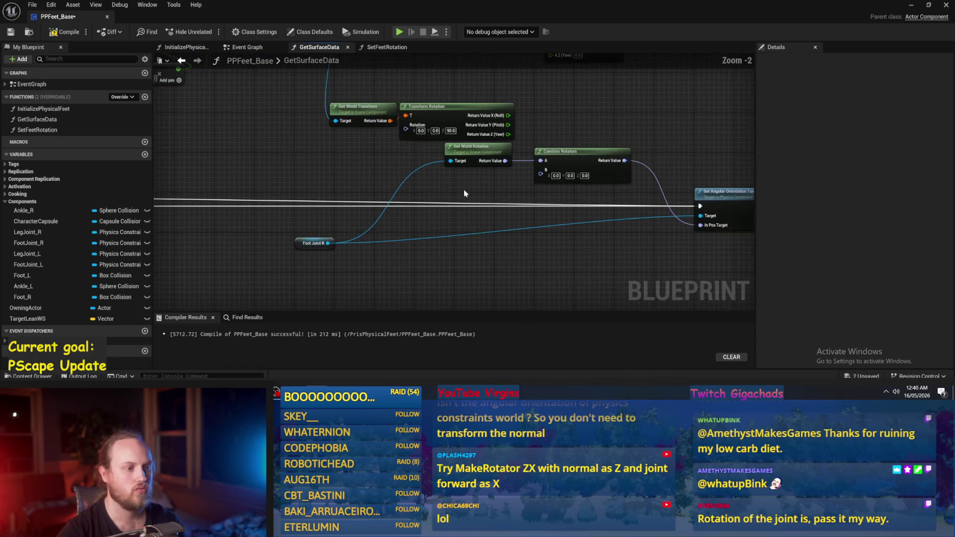
{"action": "key", "text": "F7"}
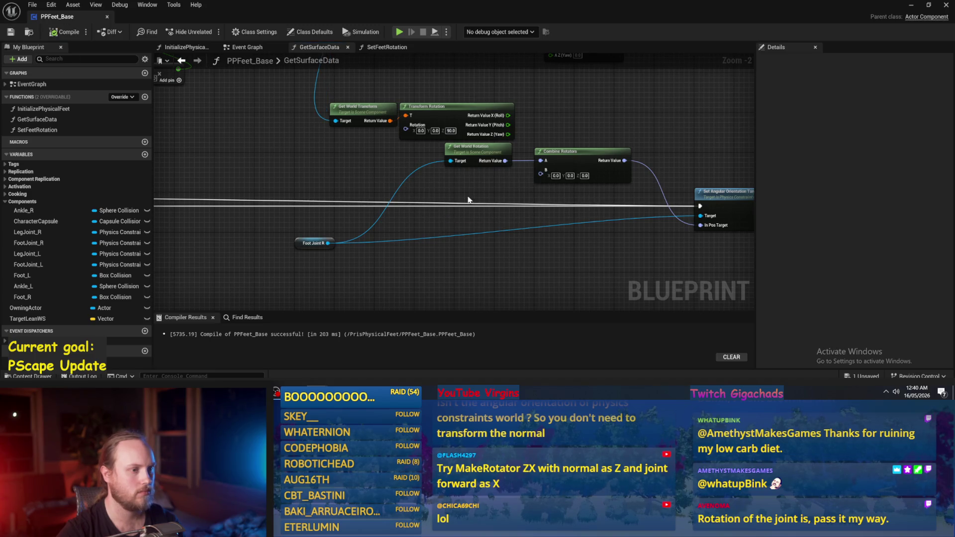
Step: Undo the deletion to restore the rotation nodes, save PPFeet_Base, and minimize the blueprint
{"action": "left_click_drag", "start_coordinate": [469, 199], "coordinate": [415, 213]}
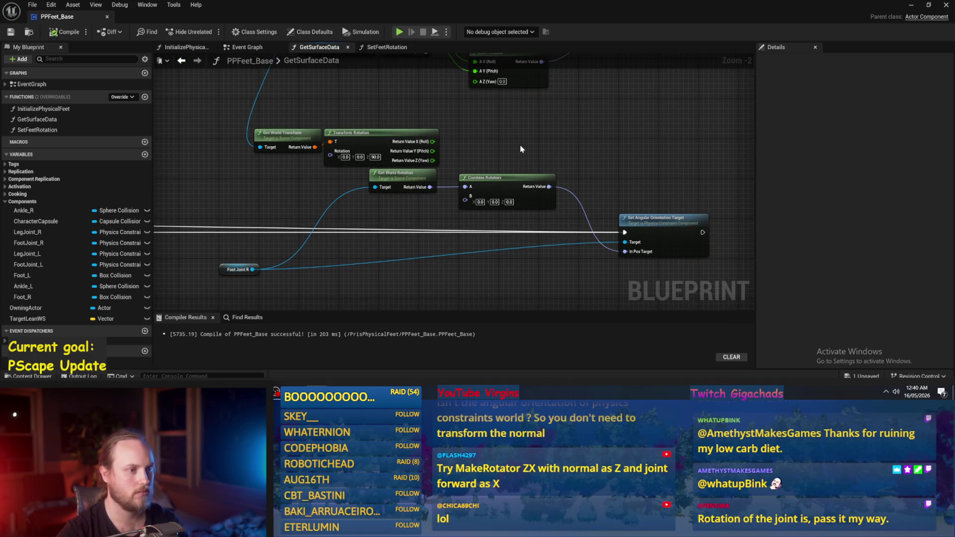
{"action": "left_click_drag", "start_coordinate": [521, 149], "coordinate": [471, 168]}
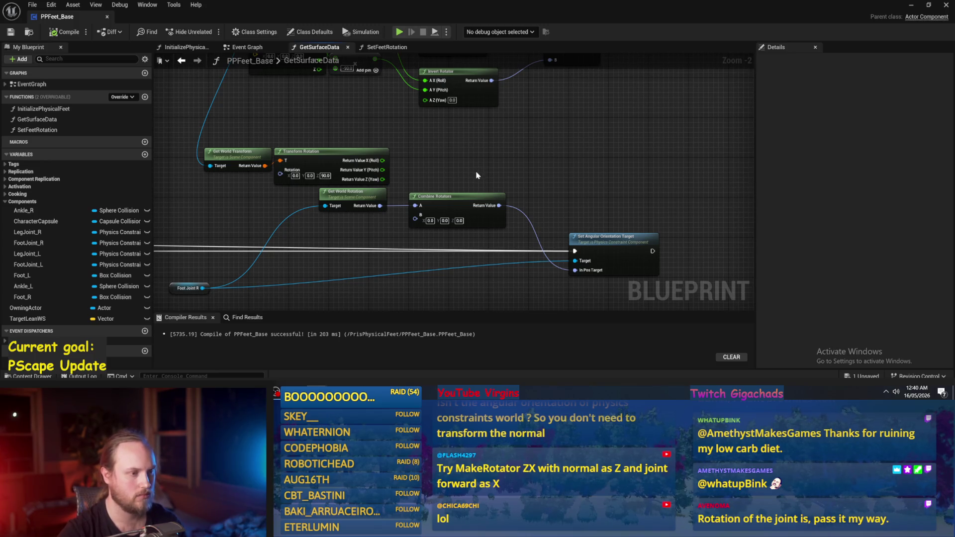
{"action": "scroll", "coordinate": [470, 175], "scroll_direction": "down", "scroll_amount": 1}
{"action": "mouse_move", "coordinate": [474, 165]}
{"action": "left_mouse_down"}
{"action": "mouse_move", "coordinate": [454, 156]}
{"action": "mouse_move", "coordinate": [507, 157]}
{"action": "mouse_move", "coordinate": [522, 135]}
{"action": "mouse_move", "coordinate": [520, 151]}
{"action": "left_mouse_up"}
{"action": "key", "text": "ctrl+z"}
{"action": "left_click", "coordinate": [12, 32]}
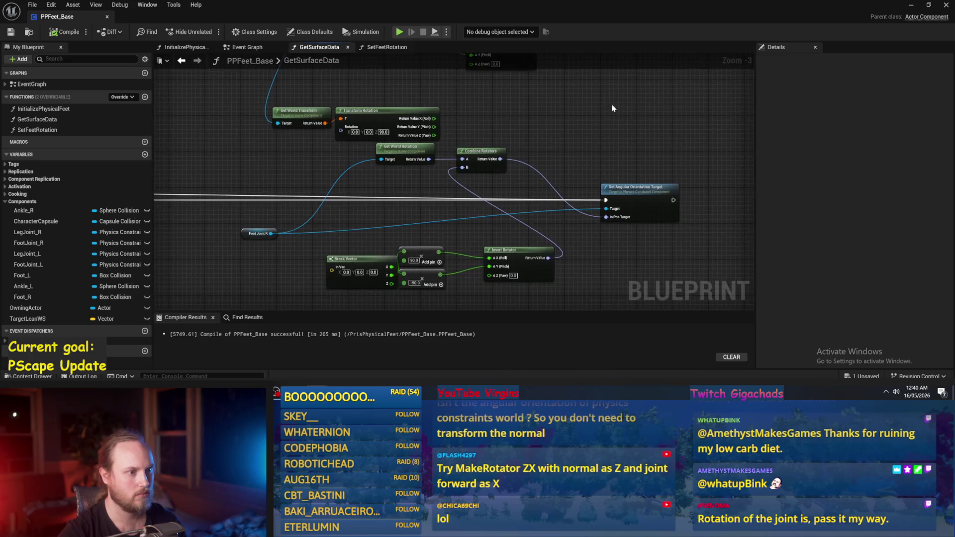
{"action": "mouse_move", "coordinate": [555, 161]}
{"action": "left_mouse_down"}
{"action": "mouse_move", "coordinate": [520, 178]}
{"action": "mouse_move", "coordinate": [538, 210]}
{"action": "left_mouse_up"}
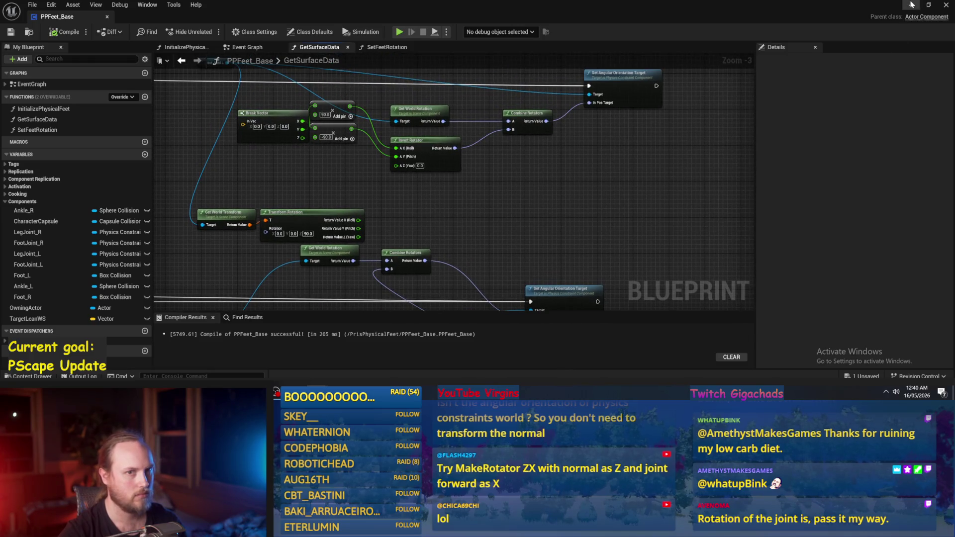
{"action": "left_click", "coordinate": [912, 5]}
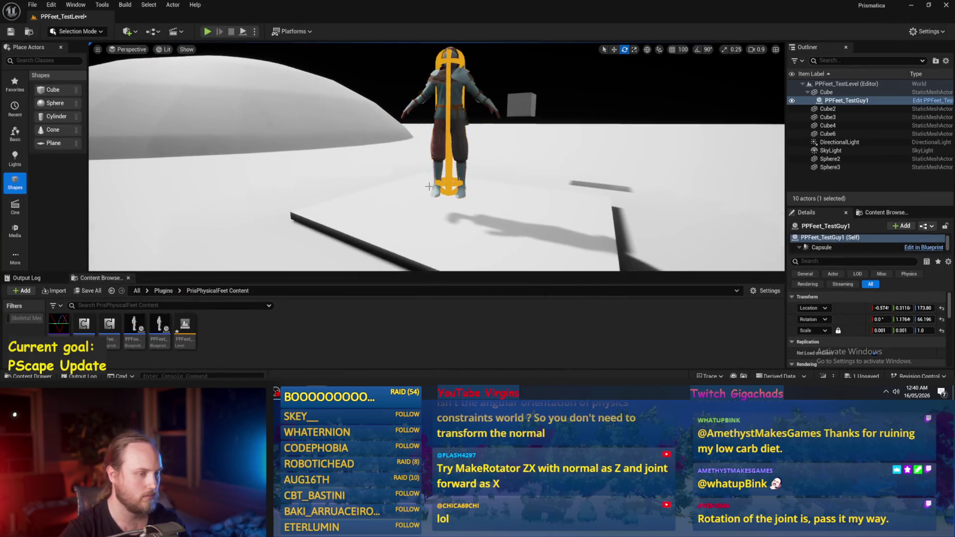
Step: Briefly play-test the level, then save PPFeet_TestLevel through the Save Content dialog
{"action": "key", "text": "alt+p"}
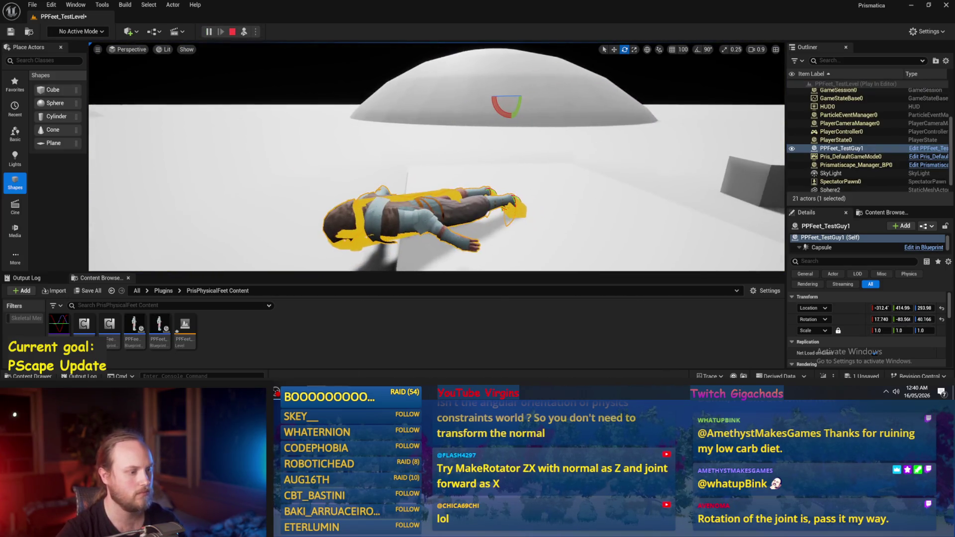
{"action": "key", "text": "Escape"}
{"action": "key", "text": "ctrl+shift+s"}
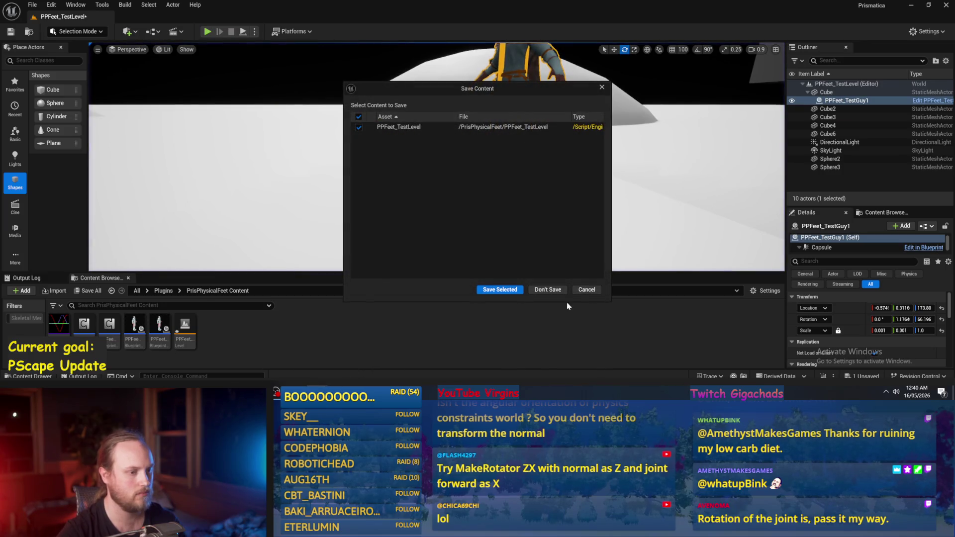
{"action": "left_click", "coordinate": [585, 290]}
{"action": "left_click", "coordinate": [485, 200]}
{"action": "key", "text": "ctrl+s"}
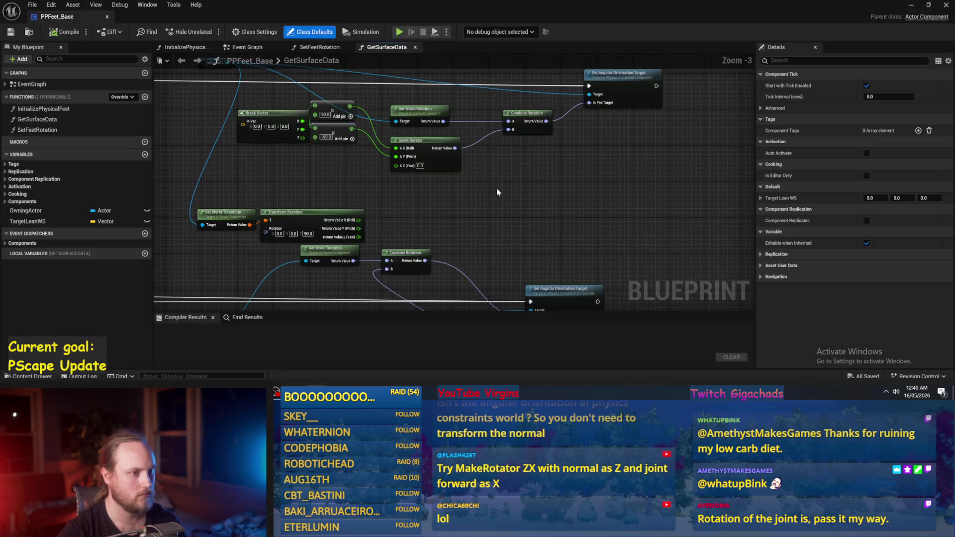
Step: Delete the Break Vector, Add and Invert Rotator nodes, move Foot Joint R, then compile and save
{"action": "scroll", "coordinate": [532, 181], "scroll_direction": "up", "scroll_amount": 2}
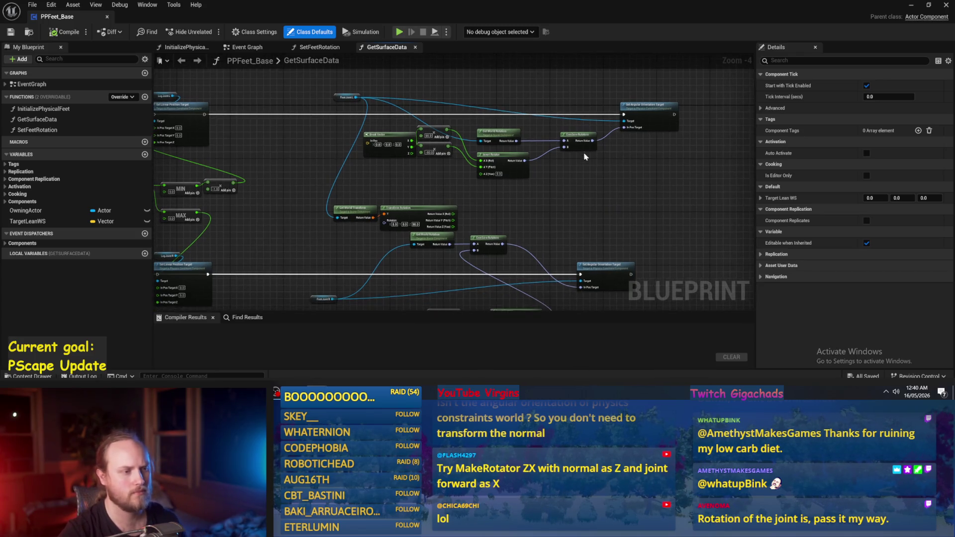
{"action": "left_click_drag", "start_coordinate": [590, 106], "coordinate": [391, 177]}
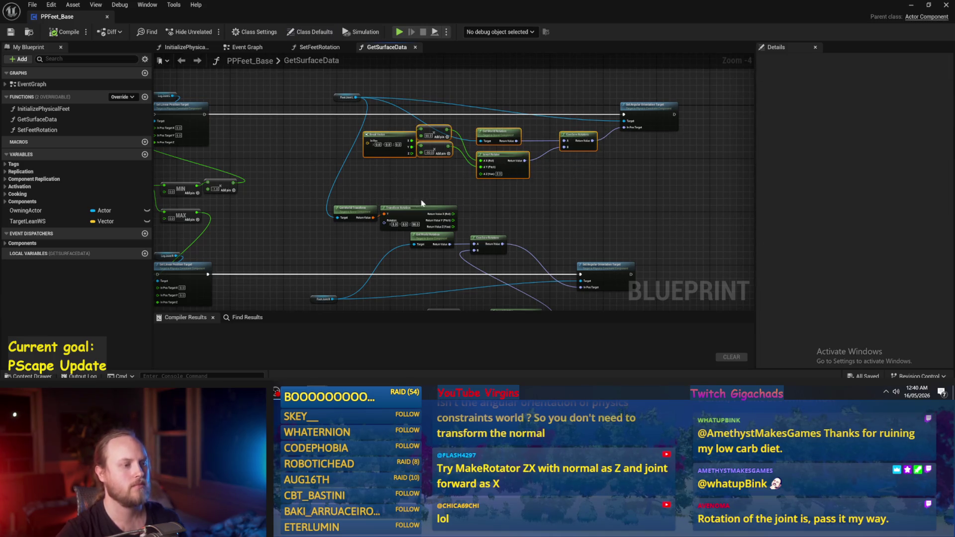
{"action": "left_click_drag", "start_coordinate": [434, 144], "coordinate": [449, 271]}
{"action": "key", "text": "Delete"}
{"action": "left_click_drag", "start_coordinate": [545, 172], "coordinate": [376, 257]}
{"action": "key", "text": "Delete"}
{"action": "left_click_drag", "start_coordinate": [319, 200], "coordinate": [490, 158]}
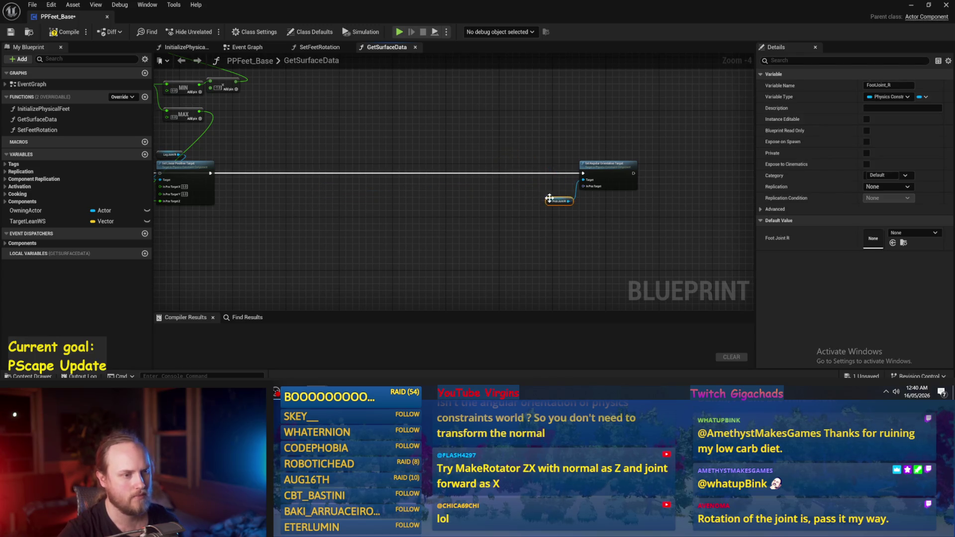
{"action": "scroll", "coordinate": [549, 201], "scroll_direction": "up", "scroll_amount": 2}
{"action": "left_click", "coordinate": [412, 143]}
{"action": "key", "text": "F7"}
{"action": "key", "text": "ctrl+s"}
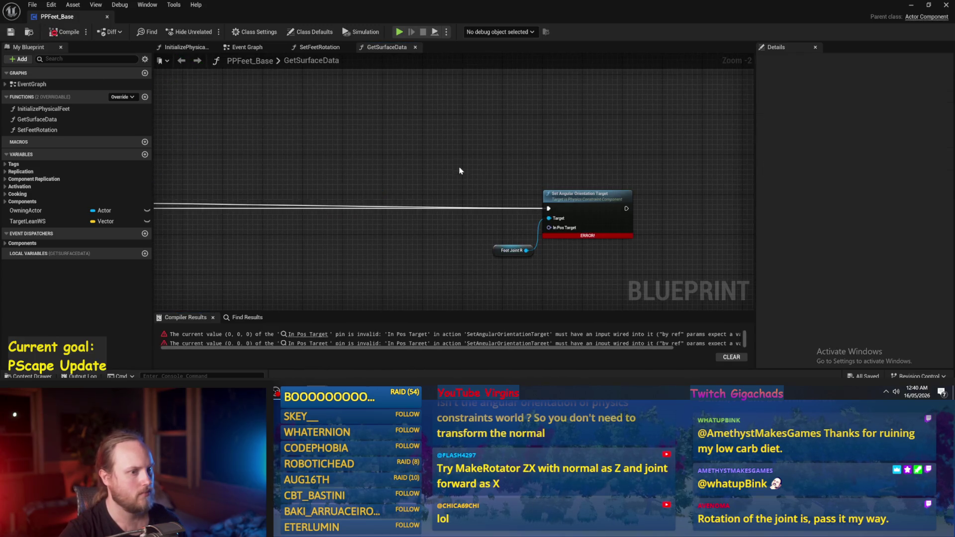
{"action": "left_click_drag", "start_coordinate": [470, 158], "coordinate": [417, 150]}
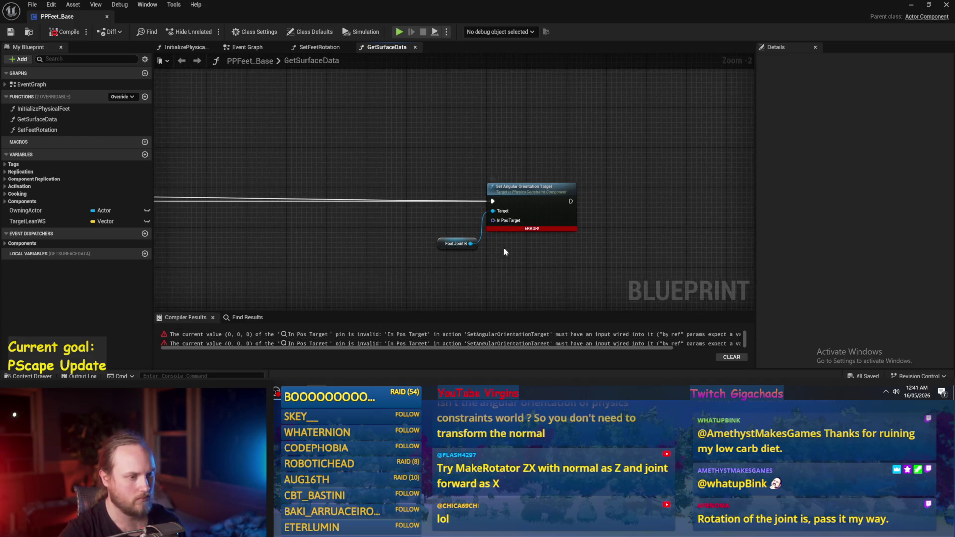
Step: Split the In Pos Target pin into separate Roll, Pitch and Yaw inputs, then start Play
{"action": "right_click", "coordinate": [496, 221]}
{"action": "left_click", "coordinate": [514, 266]}
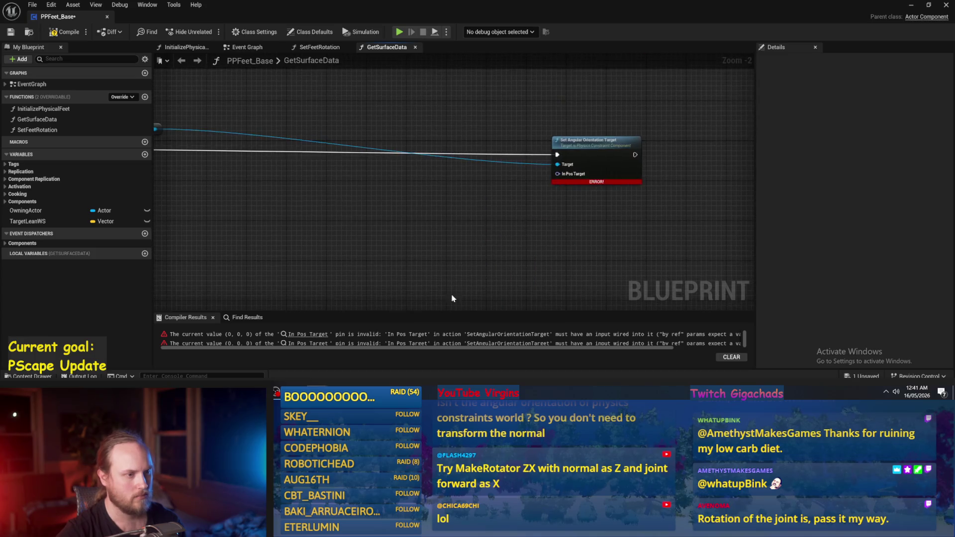
{"action": "right_click", "coordinate": [557, 173]}
{"action": "left_click", "coordinate": [572, 219]}
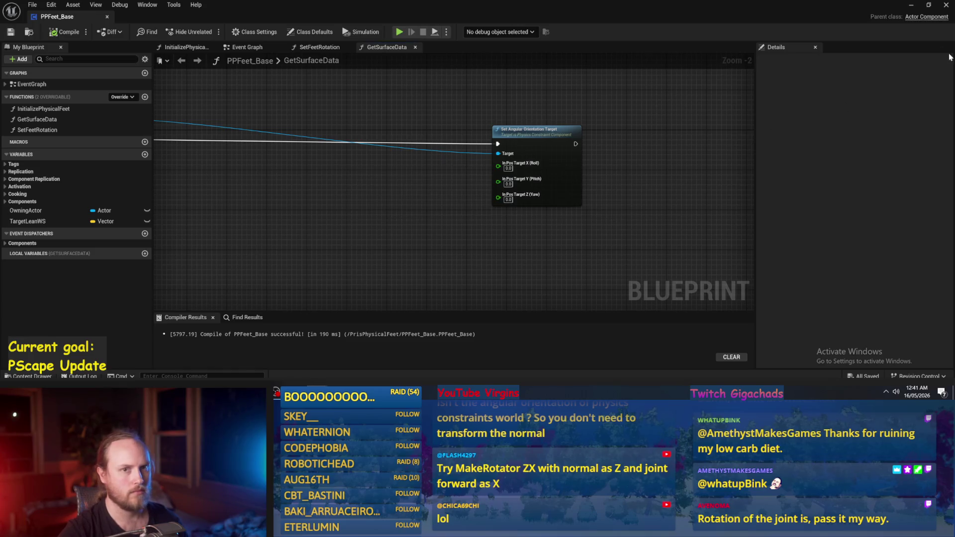
{"action": "left_click", "coordinate": [908, 9]}
{"action": "left_click", "coordinate": [244, 31]}
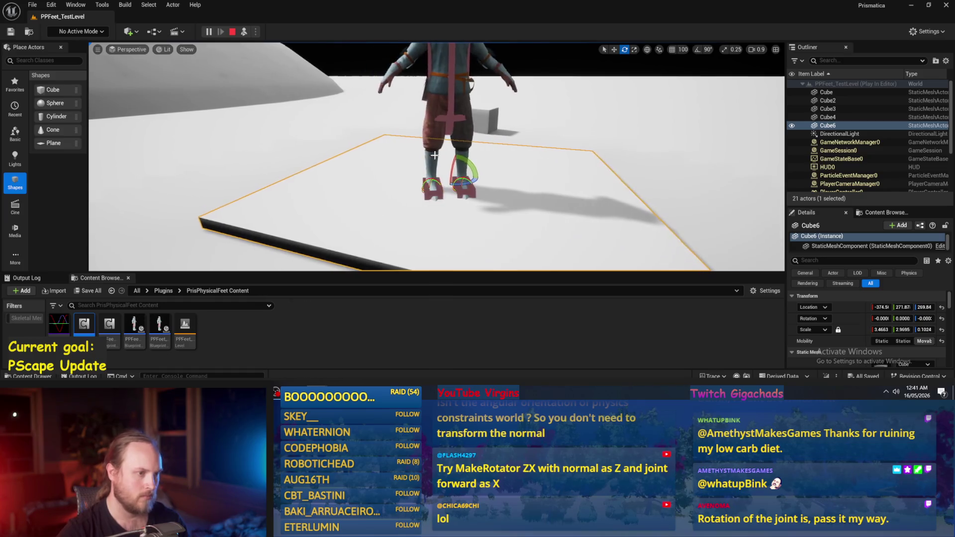
Step: Select platform Cube6, tilt it slightly, then undo the tilt
{"action": "left_click", "coordinate": [468, 92]}
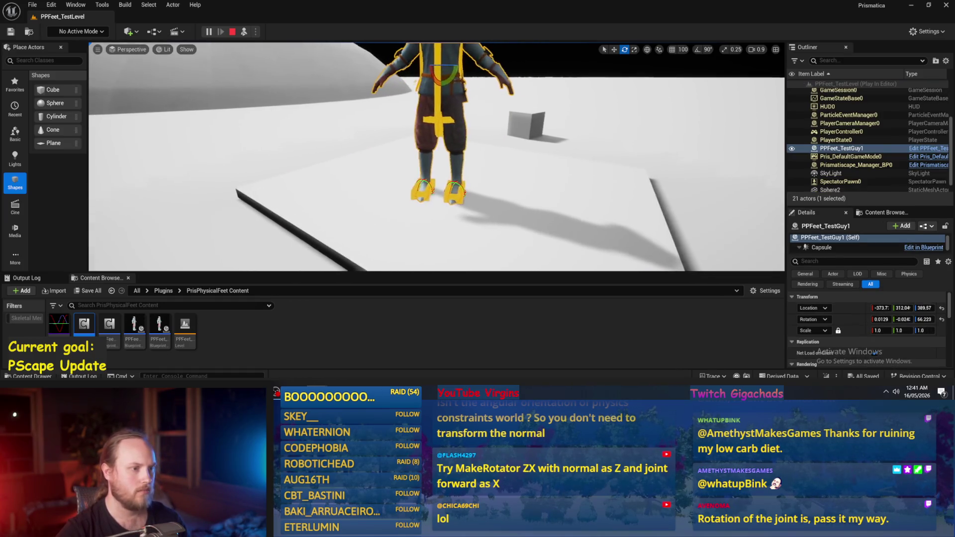
{"action": "left_click", "coordinate": [482, 163]}
{"action": "left_click_drag", "start_coordinate": [482, 163], "coordinate": [478, 162]}
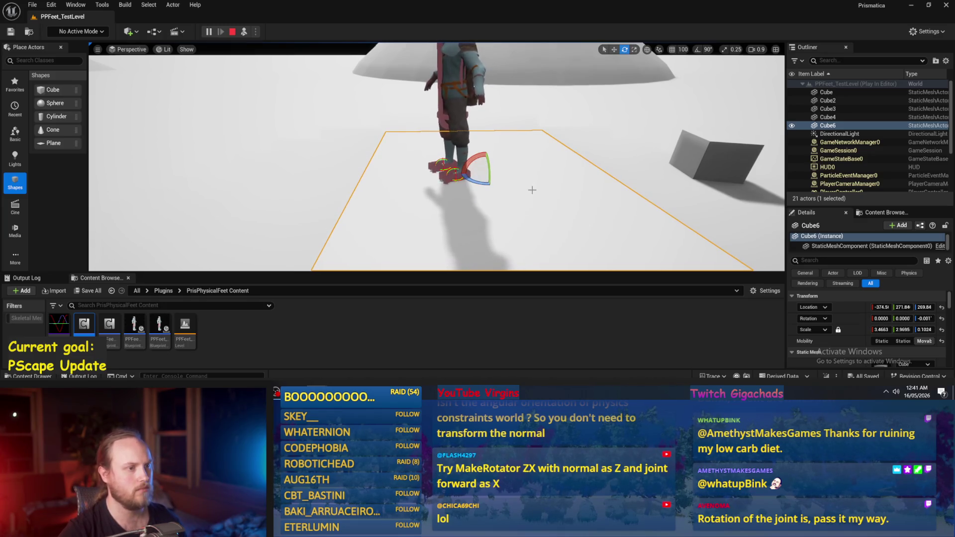
{"action": "key", "text": "ctrl+z"}
{"action": "scroll", "coordinate": [507, 174], "scroll_direction": "down", "scroll_amount": 2}
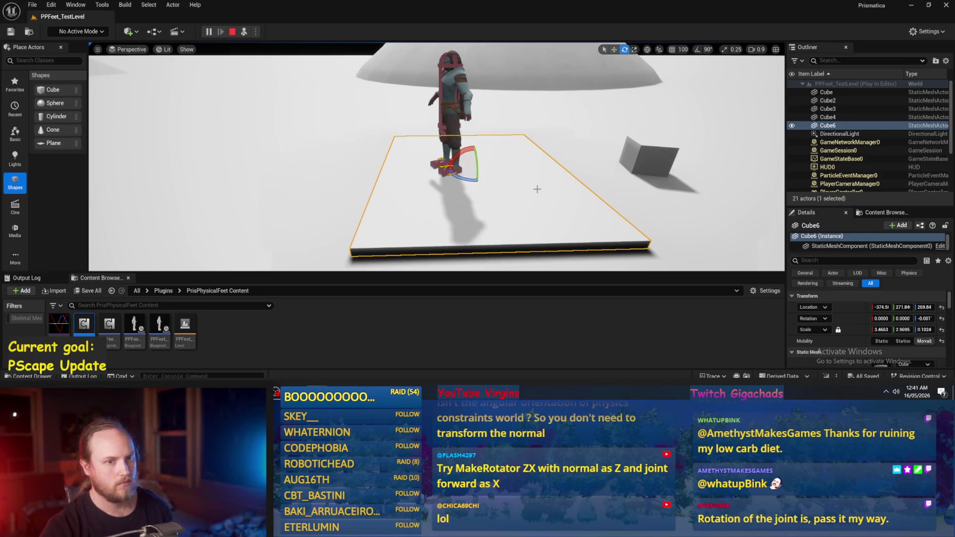
Step: Tilt Cube6 to about -9.7°, then about -4°, and move the camera near the feet
{"action": "left_click_drag", "start_coordinate": [464, 150], "coordinate": [491, 194]}
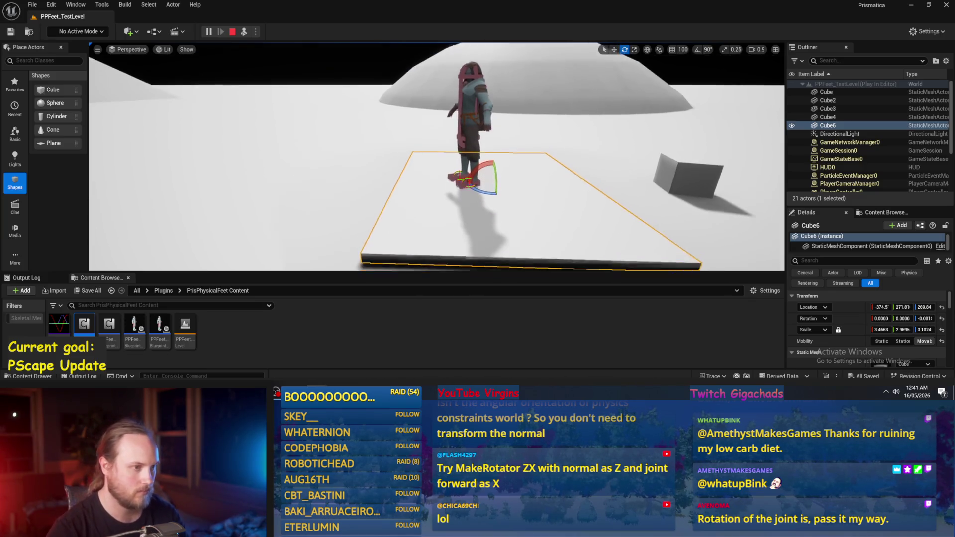
{"action": "scroll", "coordinate": [508, 184], "scroll_direction": "up", "scroll_amount": 4}
{"action": "mouse_move", "coordinate": [479, 176]}
{"action": "left_mouse_down"}
{"action": "mouse_move", "coordinate": [488, 182]}
{"action": "mouse_move", "coordinate": [468, 183]}
{"action": "left_mouse_up"}
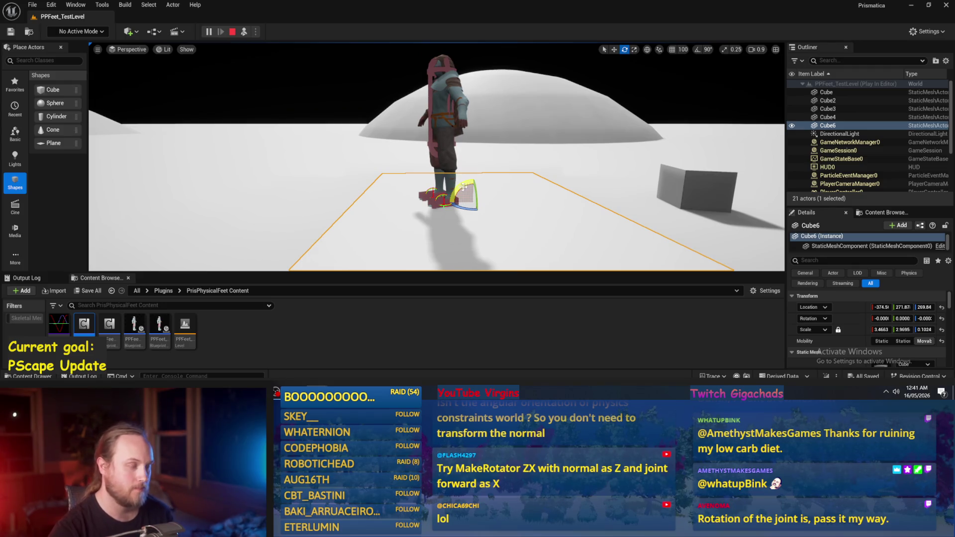
{"action": "left_click", "coordinate": [436, 126]}
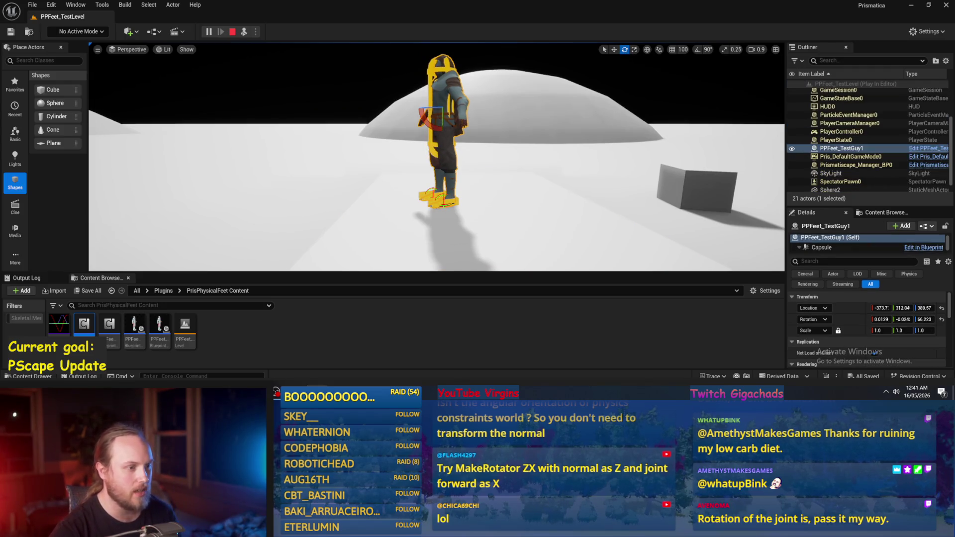
{"action": "left_click", "coordinate": [454, 194]}
{"action": "left_click_drag", "start_coordinate": [443, 198], "coordinate": [462, 191]}
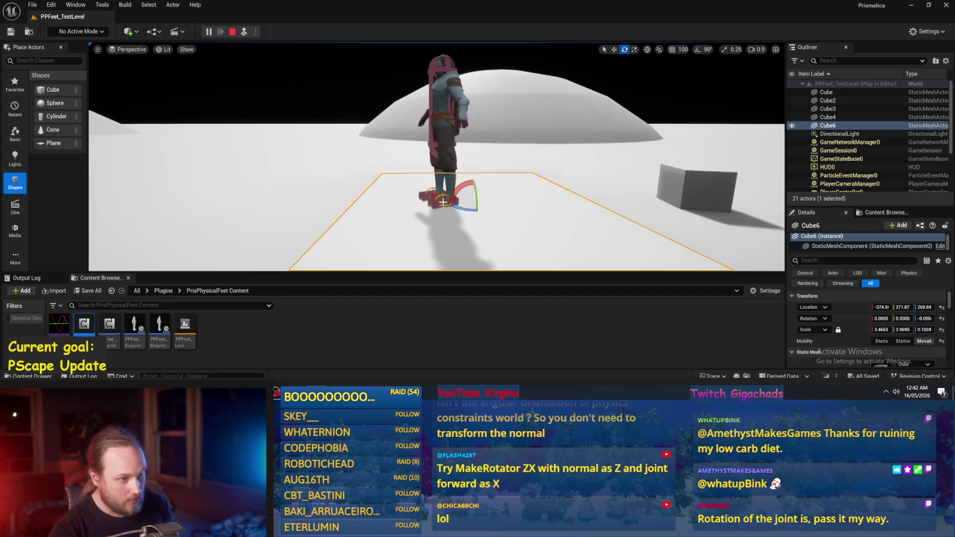
{"action": "left_click_drag", "start_coordinate": [379, 212], "coordinate": [396, 210]}
Step: Frame Cube6, tilt it until the character topples, reset it, then stop the play session
{"action": "key", "text": "f"}
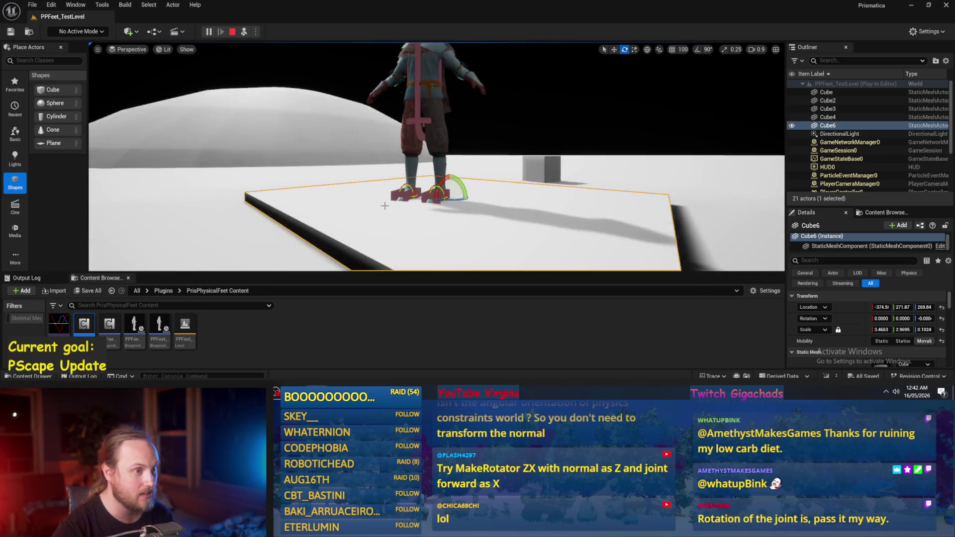
{"action": "mouse_move", "coordinate": [454, 167]}
{"action": "left_mouse_down"}
{"action": "mouse_move", "coordinate": [393, 89]}
{"action": "mouse_move", "coordinate": [332, 174]}
{"action": "left_mouse_up"}
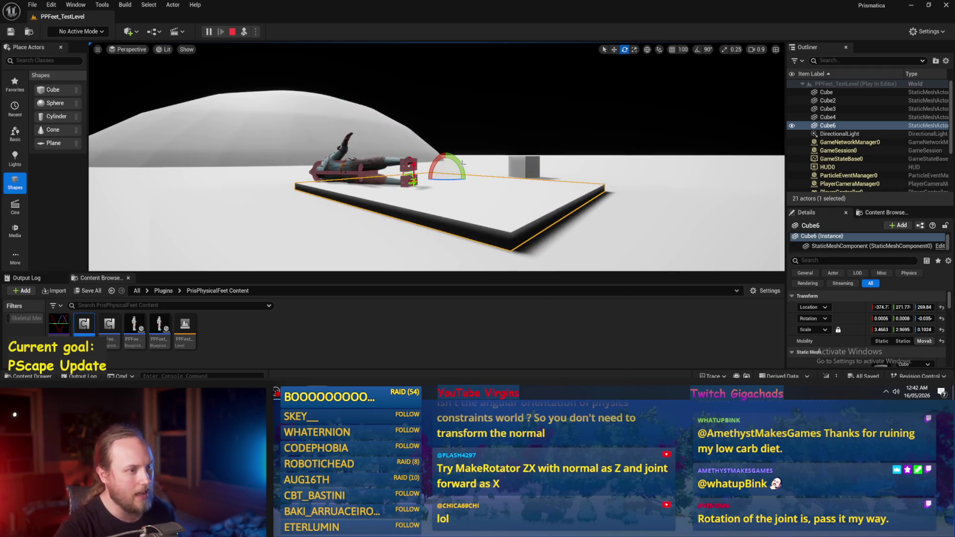
{"action": "left_click", "coordinate": [244, 31]}
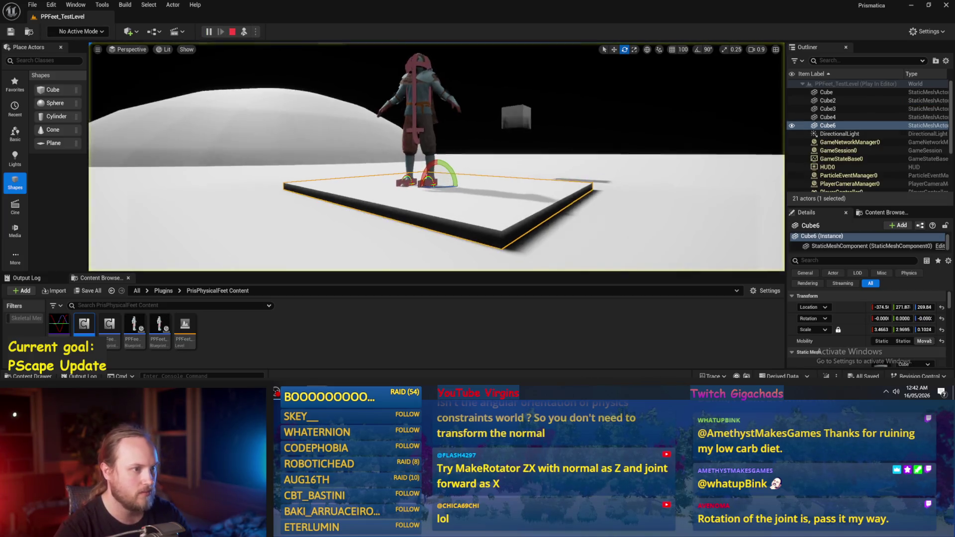
{"action": "mouse_move", "coordinate": [413, 205]}
{"action": "left_mouse_down"}
{"action": "mouse_move", "coordinate": [416, 194]}
{"action": "mouse_move", "coordinate": [413, 205]}
{"action": "left_mouse_up"}
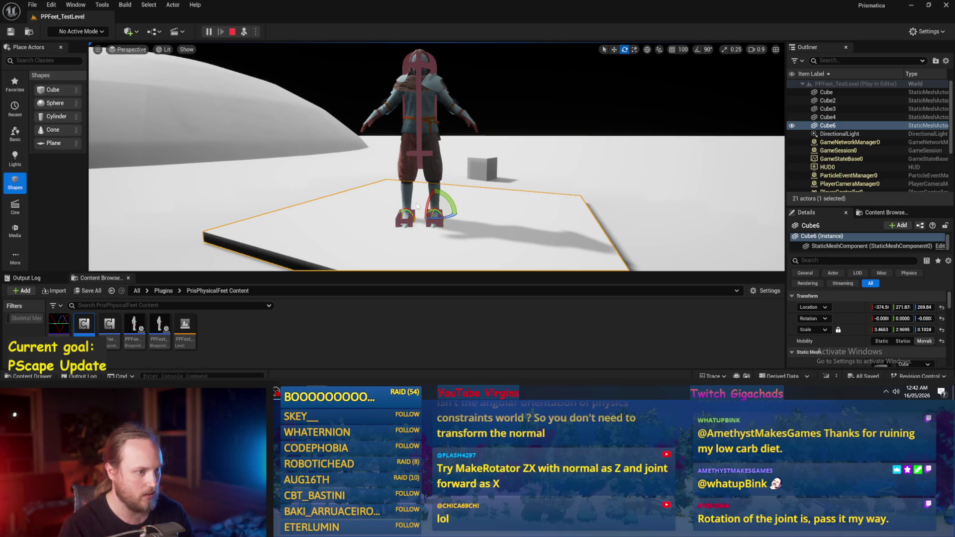
{"action": "key", "text": "Escape"}
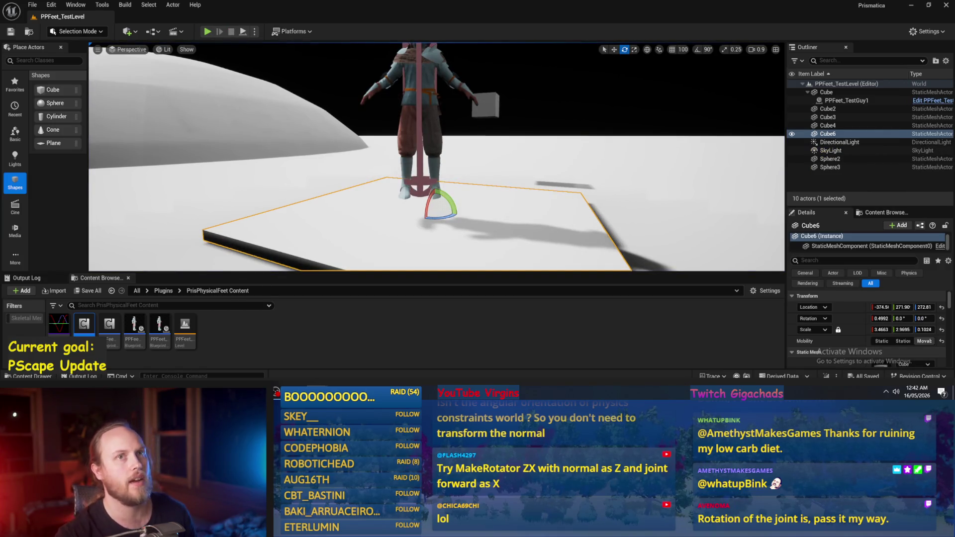
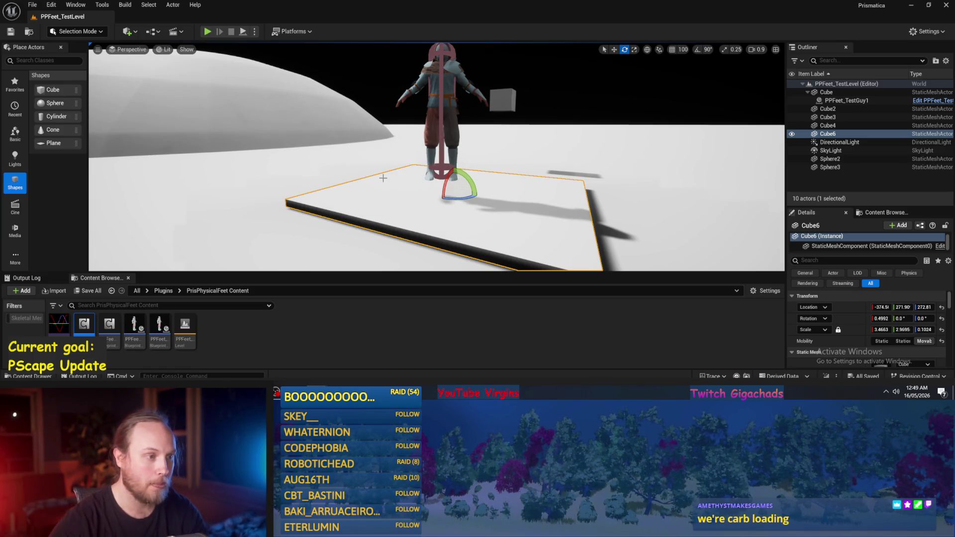
Step: Play the test level, walk the character forward and tilt the platform about 2.6 degrees
{"action": "left_click", "coordinate": [207, 31]}
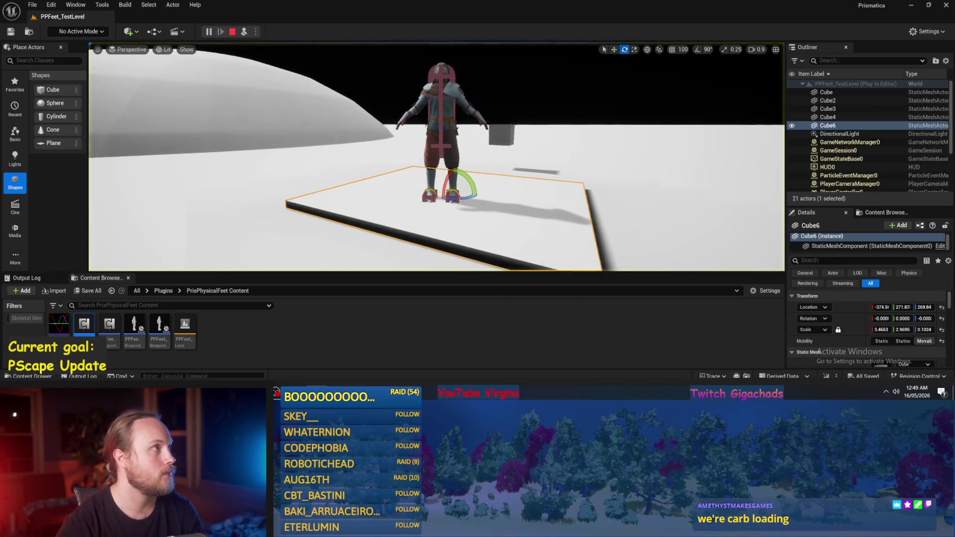
{"action": "key", "text": "w"}
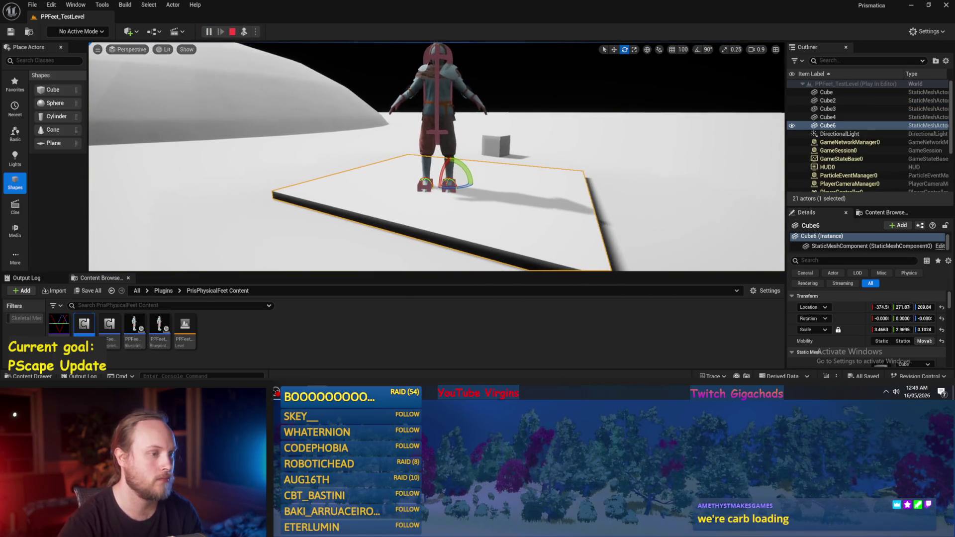
{"action": "left_click_drag", "start_coordinate": [465, 171], "coordinate": [475, 186]}
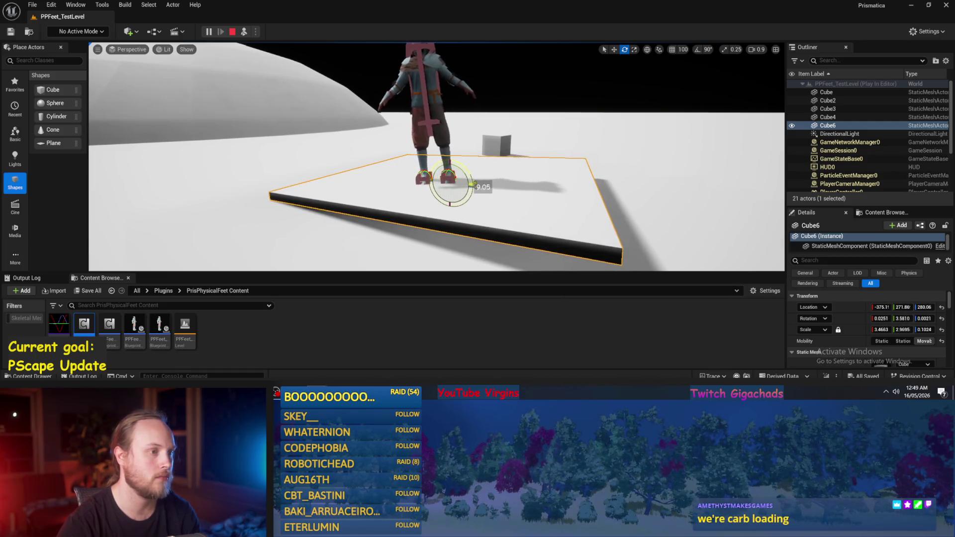
Step: Stop play, rotate PPFeet_TestGuy1 about -4 degrees, and play the level again
{"action": "left_click", "coordinate": [440, 124]}
{"action": "key", "text": "w"}
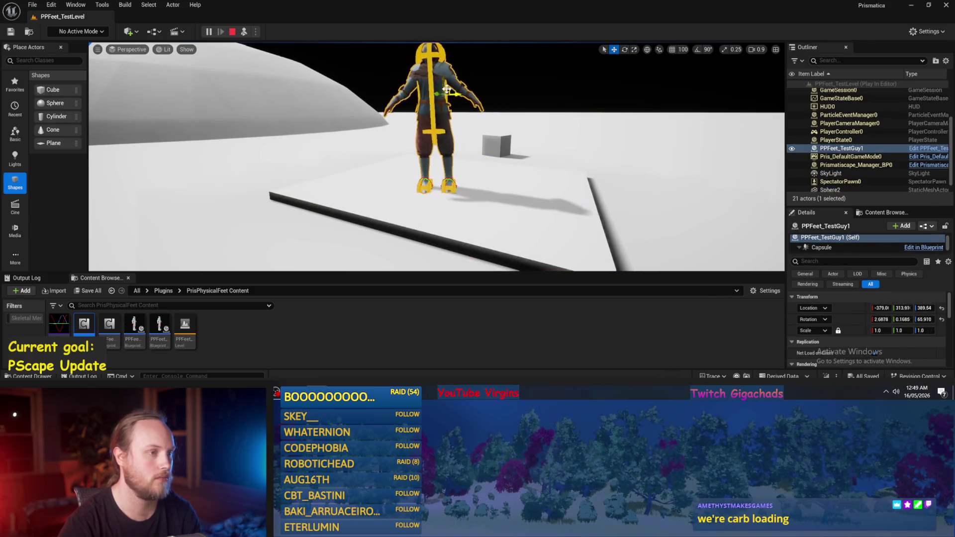
{"action": "key", "text": "Escape"}
{"action": "key", "text": "e"}
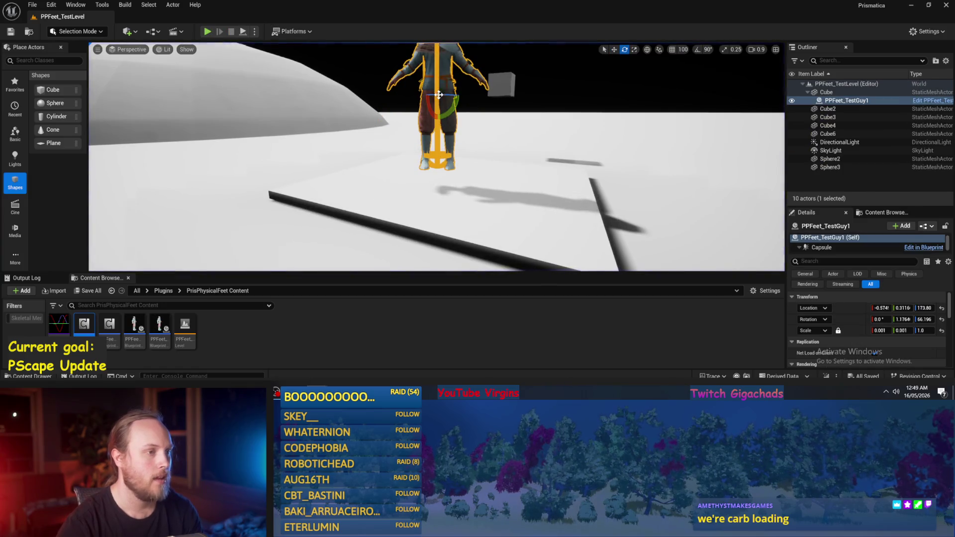
{"action": "left_click_drag", "start_coordinate": [453, 107], "coordinate": [458, 95]}
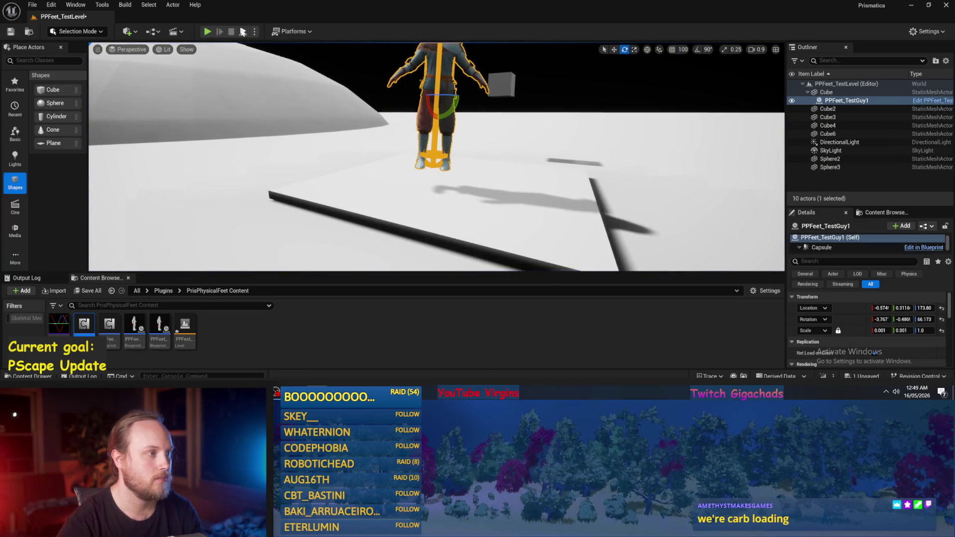
{"action": "key", "text": "alt+p"}
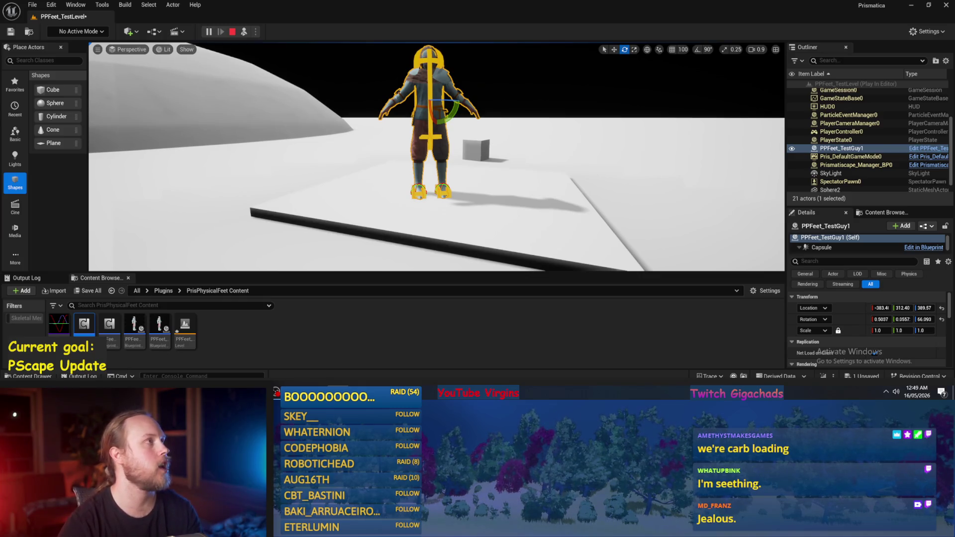
Step: Open PPFeet_Base's GetSurfaceData graph out of simulation and lower the Break Vector node
{"action": "double_click", "coordinate": [84, 322]}
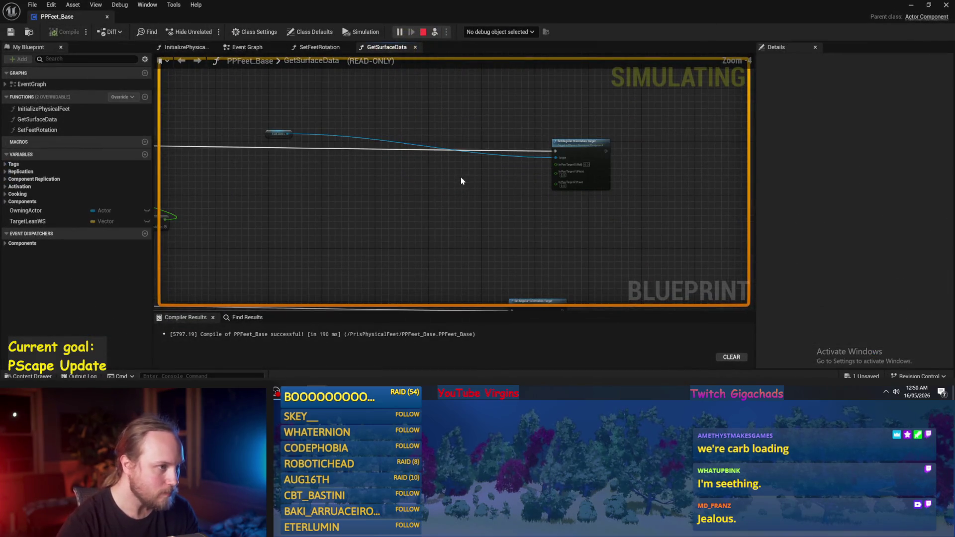
{"action": "key", "text": "Escape"}
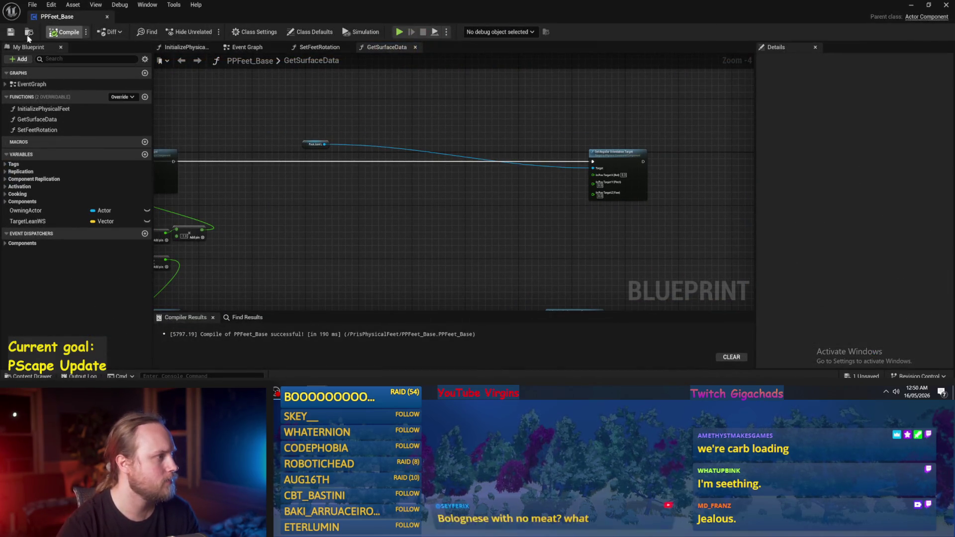
{"action": "mouse_move", "coordinate": [324, 190]}
{"action": "left_mouse_down"}
{"action": "mouse_move", "coordinate": [493, 208]}
{"action": "mouse_move", "coordinate": [559, 141]}
{"action": "mouse_move", "coordinate": [478, 207]}
{"action": "mouse_move", "coordinate": [432, 188]}
{"action": "mouse_move", "coordinate": [443, 178]}
{"action": "mouse_move", "coordinate": [382, 128]}
{"action": "left_mouse_up"}
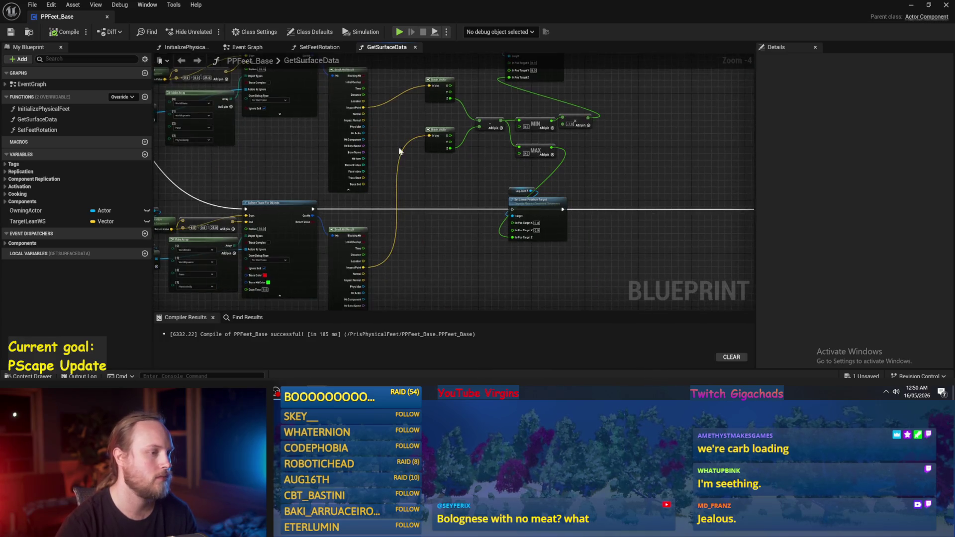
{"action": "scroll", "coordinate": [440, 150], "scroll_direction": "up", "scroll_amount": 2}
{"action": "left_click_drag", "start_coordinate": [439, 150], "coordinate": [438, 177]}
{"action": "mouse_move", "coordinate": [530, 176]}
{"action": "left_mouse_down"}
{"action": "mouse_move", "coordinate": [445, 221]}
{"action": "mouse_move", "coordinate": [382, 213]}
{"action": "left_mouse_up"}
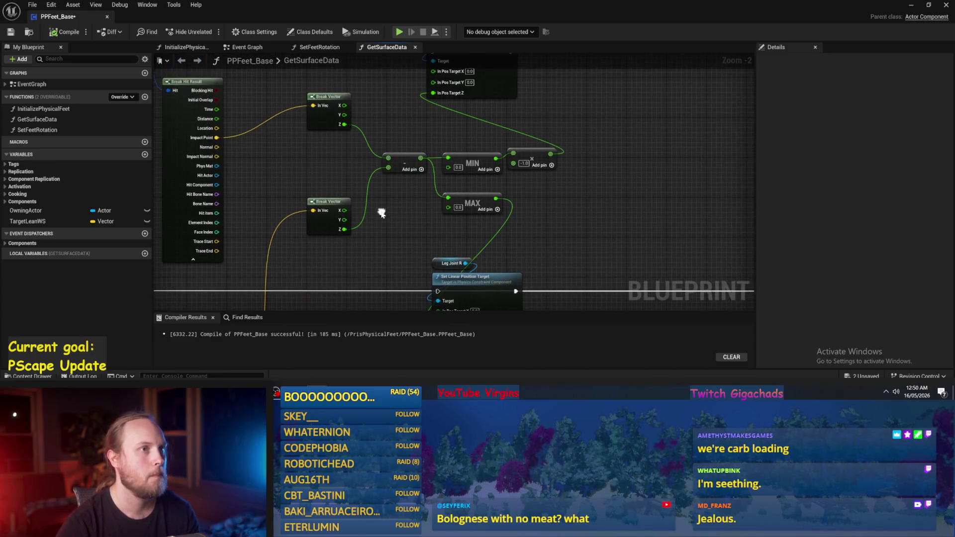
Step: Reposition the left and right leg Set Linear Position Target nodes
{"action": "left_click_drag", "start_coordinate": [586, 187], "coordinate": [547, 144]}
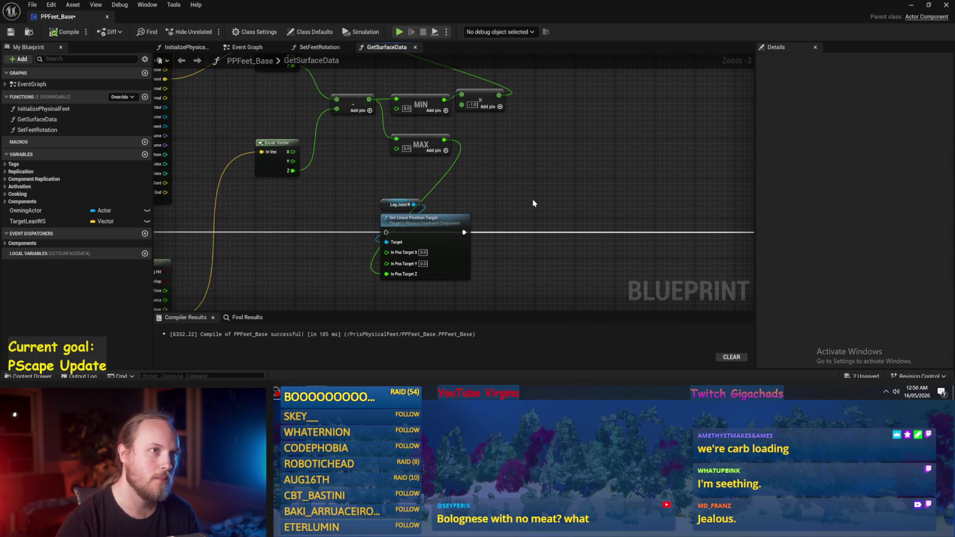
{"action": "mouse_move", "coordinate": [542, 205]}
{"action": "left_mouse_down"}
{"action": "mouse_move", "coordinate": [490, 196]}
{"action": "mouse_move", "coordinate": [536, 95]}
{"action": "mouse_move", "coordinate": [505, 136]}
{"action": "left_mouse_up"}
{"action": "scroll", "coordinate": [490, 199], "scroll_direction": "down", "scroll_amount": 1}
{"action": "left_click", "coordinate": [445, 139]}
{"action": "mouse_move", "coordinate": [535, 175]}
{"action": "left_mouse_down"}
{"action": "mouse_move", "coordinate": [463, 153]}
{"action": "mouse_move", "coordinate": [592, 150]}
{"action": "left_mouse_up"}
{"action": "left_click_drag", "start_coordinate": [610, 302], "coordinate": [588, 186]}
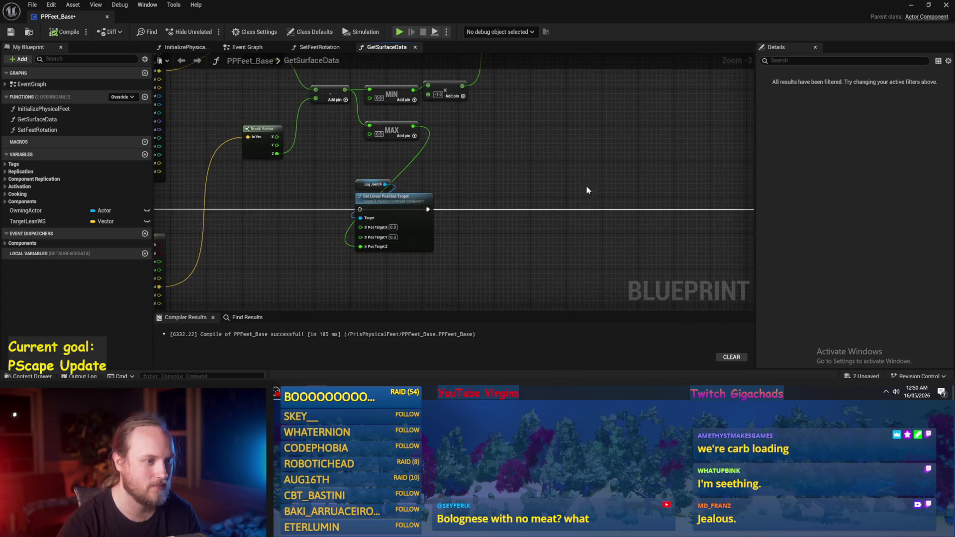
{"action": "mouse_move", "coordinate": [387, 199]}
{"action": "left_mouse_down"}
{"action": "mouse_move", "coordinate": [562, 200]}
{"action": "mouse_move", "coordinate": [556, 240]}
{"action": "mouse_move", "coordinate": [547, 223]}
{"action": "mouse_move", "coordinate": [513, 237]}
{"action": "mouse_move", "coordinate": [563, 198]}
{"action": "mouse_move", "coordinate": [631, 203]}
{"action": "mouse_move", "coordinate": [539, 209]}
{"action": "mouse_move", "coordinate": [482, 186]}
{"action": "left_mouse_up"}
Step: Place Foot Joint L and Foot Joint R beside their orientation target nodes
{"action": "left_click_drag", "start_coordinate": [317, 138], "coordinate": [691, 138]}
{"action": "mouse_move", "coordinate": [654, 177]}
{"action": "left_mouse_down"}
{"action": "mouse_move", "coordinate": [544, 79]}
{"action": "mouse_move", "coordinate": [473, 166]}
{"action": "left_mouse_up"}
{"action": "left_click_drag", "start_coordinate": [427, 272], "coordinate": [471, 217]}
{"action": "scroll", "coordinate": [471, 217], "scroll_direction": "down", "scroll_amount": 2}
{"action": "left_click_drag", "start_coordinate": [578, 115], "coordinate": [501, 179]}
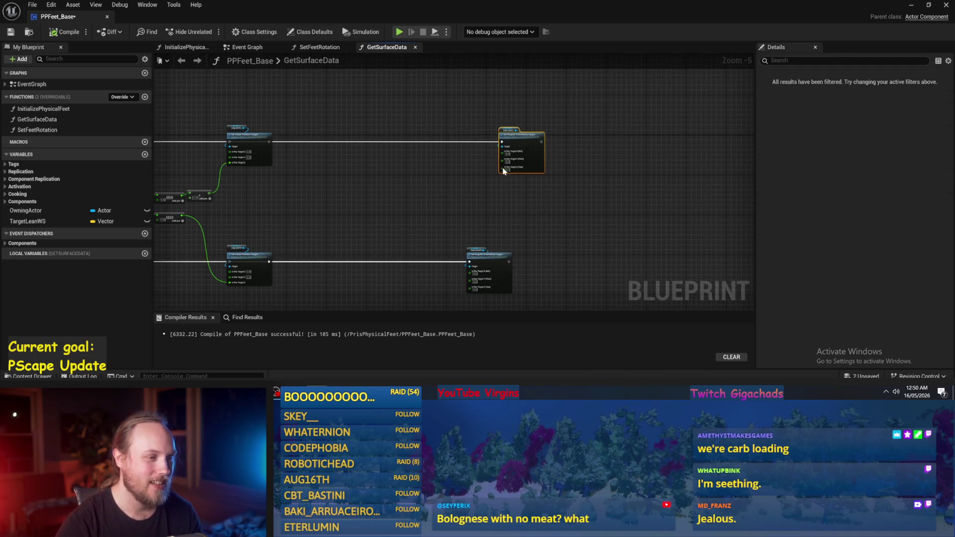
Step: Move both Set Angular Orientation Target nodes left beside the position-target nodes
{"action": "left_click_drag", "start_coordinate": [512, 145], "coordinate": [487, 145]}
{"action": "left_click_drag", "start_coordinate": [513, 104], "coordinate": [451, 297]}
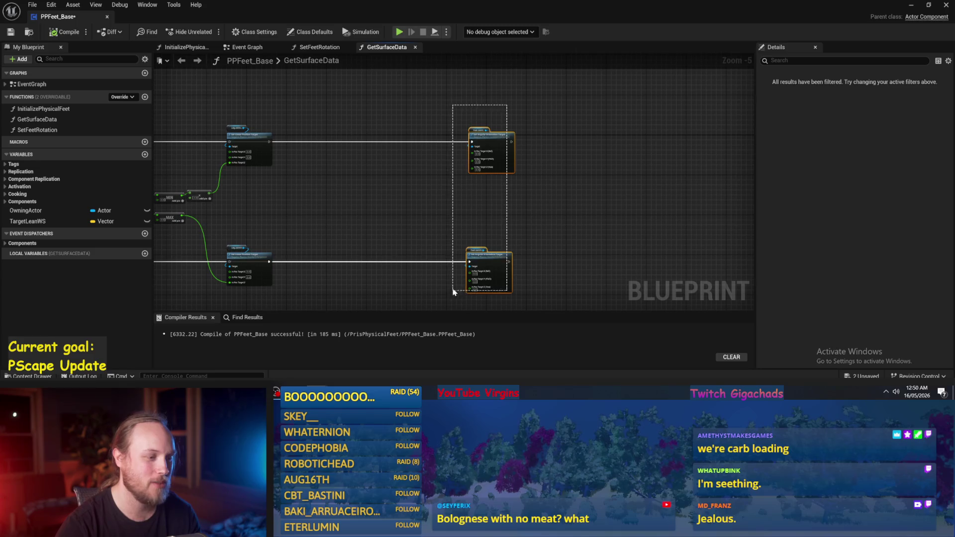
{"action": "mouse_move", "coordinate": [481, 256]}
{"action": "left_mouse_down"}
{"action": "mouse_move", "coordinate": [300, 257]}
{"action": "mouse_move", "coordinate": [329, 249]}
{"action": "left_mouse_up"}
{"action": "scroll", "coordinate": [329, 249], "scroll_direction": "up", "scroll_amount": 2}
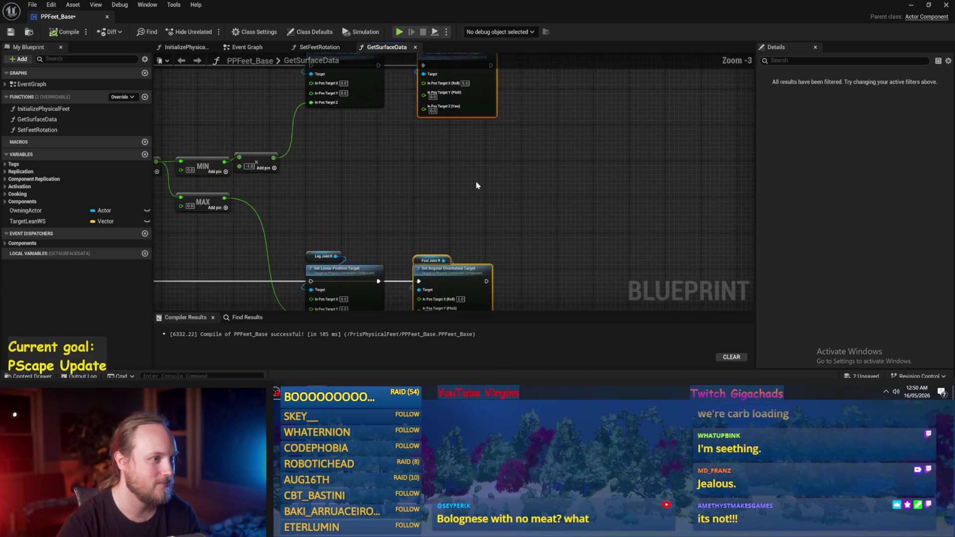
{"action": "left_click", "coordinate": [450, 108]}
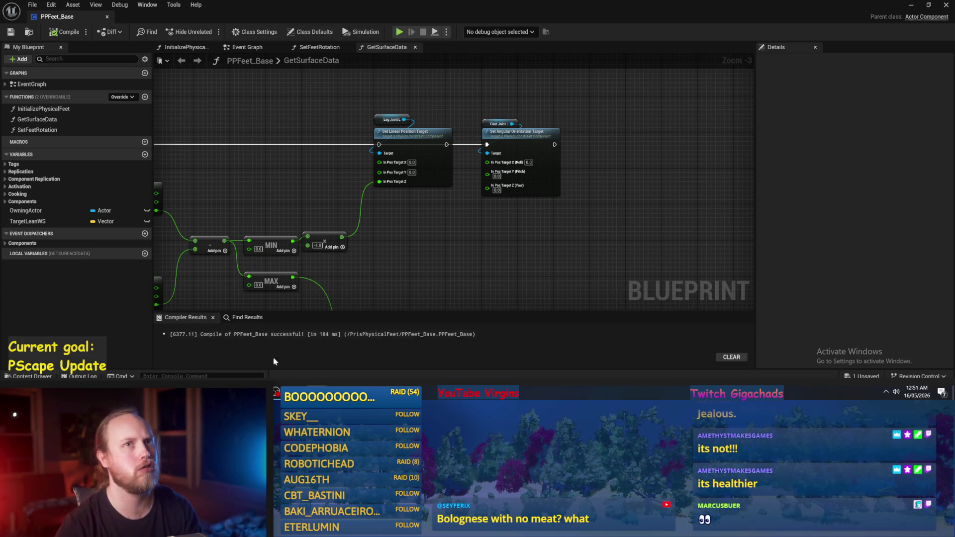
Step: Frame both rows of Set Target nodes and compile PPFeet_Base
{"action": "left_click_drag", "start_coordinate": [383, 256], "coordinate": [484, 215]}
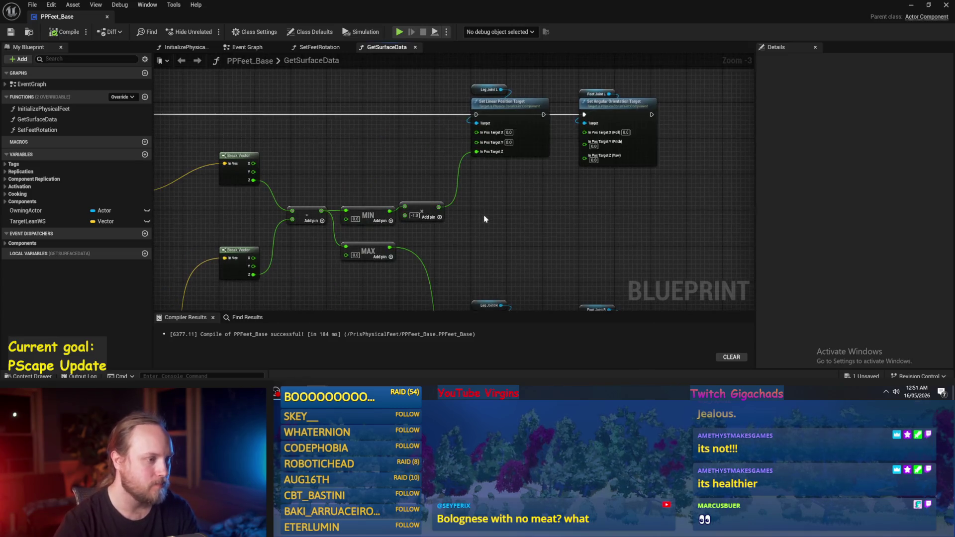
{"action": "scroll", "coordinate": [506, 145], "scroll_direction": "down", "scroll_amount": 1}
{"action": "mouse_move", "coordinate": [505, 145]}
{"action": "left_mouse_down"}
{"action": "mouse_move", "coordinate": [523, 197]}
{"action": "mouse_move", "coordinate": [497, 164]}
{"action": "left_mouse_up"}
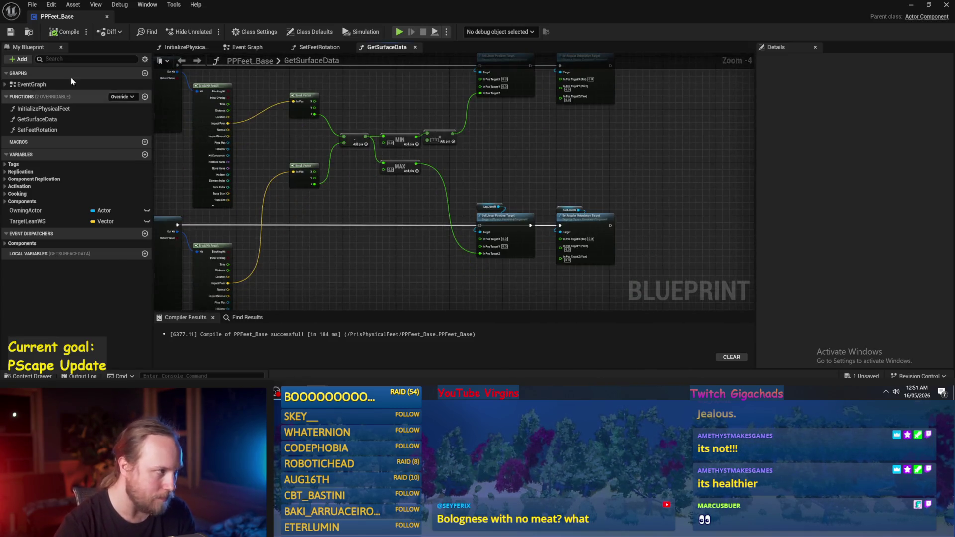
{"action": "left_click", "coordinate": [65, 32]}
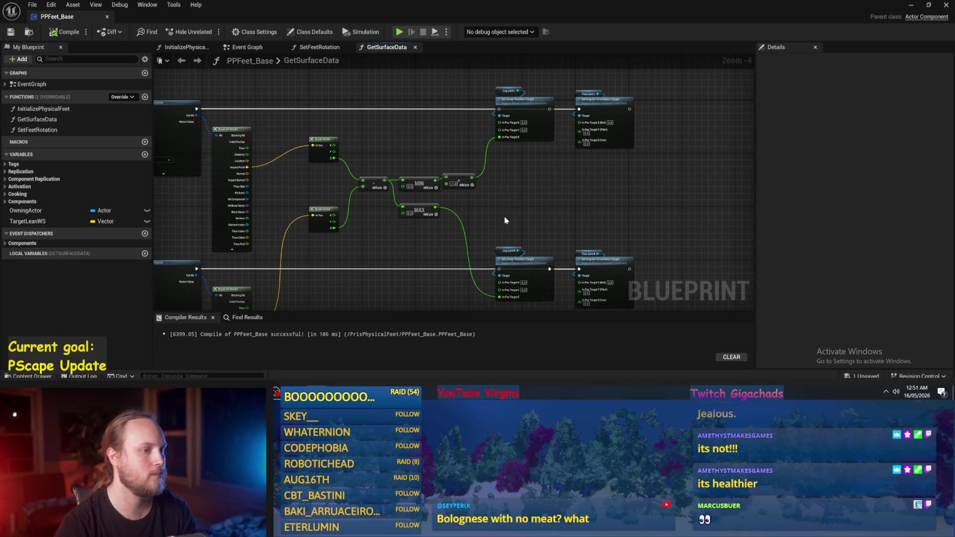
Step: Pan across the graph to the function entry and sphere traces, then recompile
{"action": "mouse_move", "coordinate": [501, 182]}
{"action": "left_mouse_down"}
{"action": "mouse_move", "coordinate": [477, 234]}
{"action": "mouse_move", "coordinate": [467, 204]}
{"action": "left_mouse_up"}
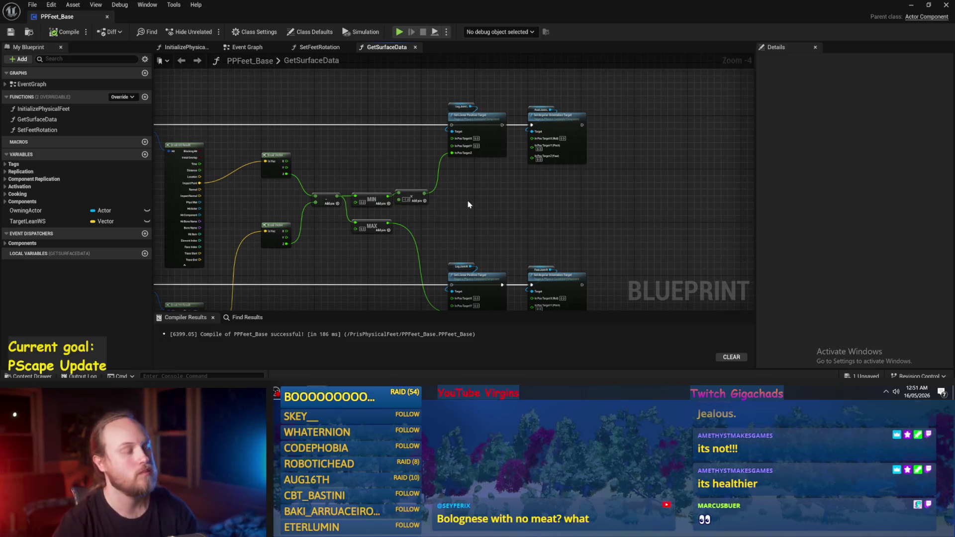
{"action": "mouse_move", "coordinate": [465, 199]}
{"action": "left_mouse_down"}
{"action": "mouse_move", "coordinate": [486, 196]}
{"action": "mouse_move", "coordinate": [494, 207]}
{"action": "mouse_move", "coordinate": [501, 175]}
{"action": "mouse_move", "coordinate": [565, 213]}
{"action": "left_mouse_up"}
{"action": "left_click_drag", "start_coordinate": [428, 169], "coordinate": [716, 162]}
{"action": "left_click_drag", "start_coordinate": [513, 171], "coordinate": [542, 172]}
{"action": "left_click_drag", "start_coordinate": [234, 166], "coordinate": [368, 209]}
{"action": "left_click", "coordinate": [64, 32]}
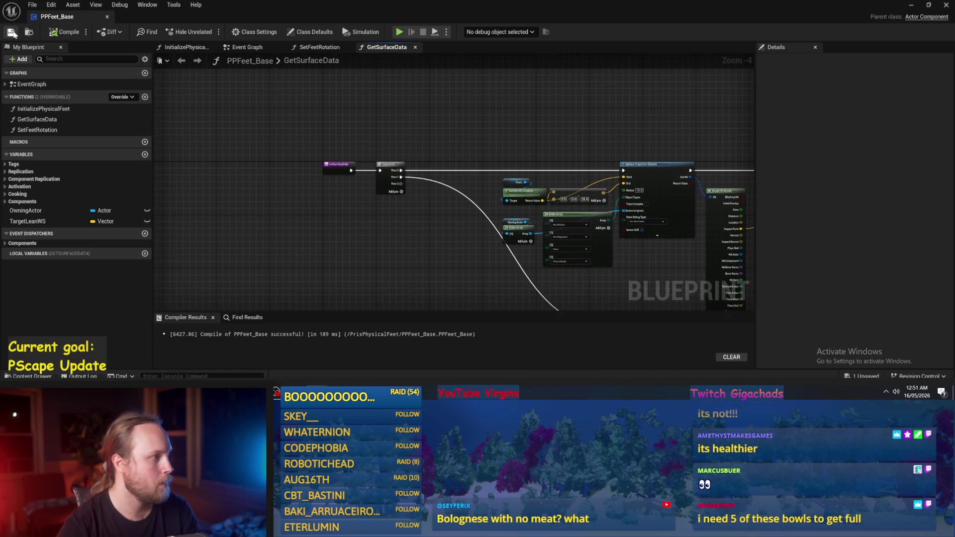
Step: Add a new function named StabilizeStaticCharacter to PPFeet_Base
{"action": "scroll", "coordinate": [185, 118], "scroll_direction": "up", "scroll_amount": 1}
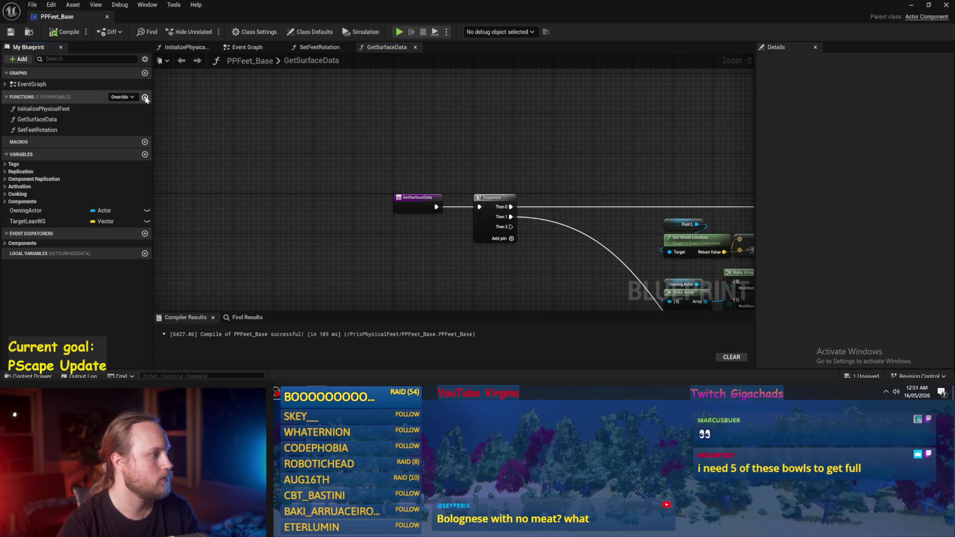
{"action": "left_click", "coordinate": [145, 97]}
{"action": "type", "text": "StabilizeStaticCharacter"}
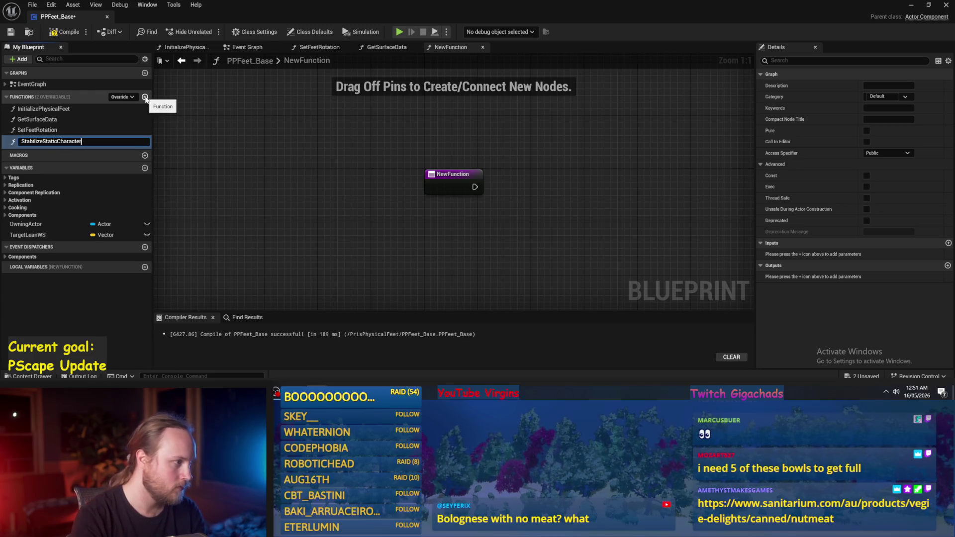
{"action": "key", "text": "Return"}
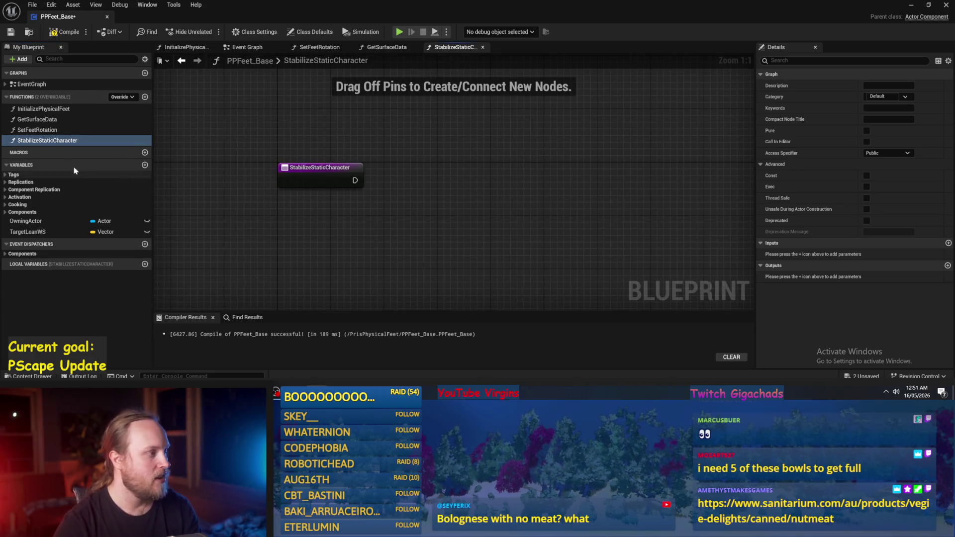
Step: Compile and save the Blueprint, then centre the Event Graph's Event Tick chain
{"action": "left_click", "coordinate": [65, 32]}
{"action": "left_click", "coordinate": [9, 32]}
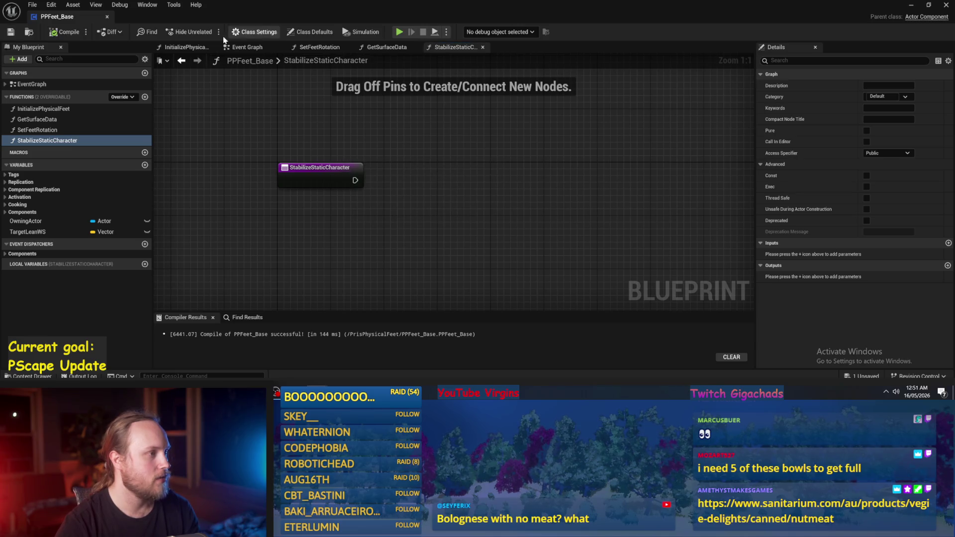
{"action": "left_click", "coordinate": [247, 47]}
{"action": "key", "text": "Home"}
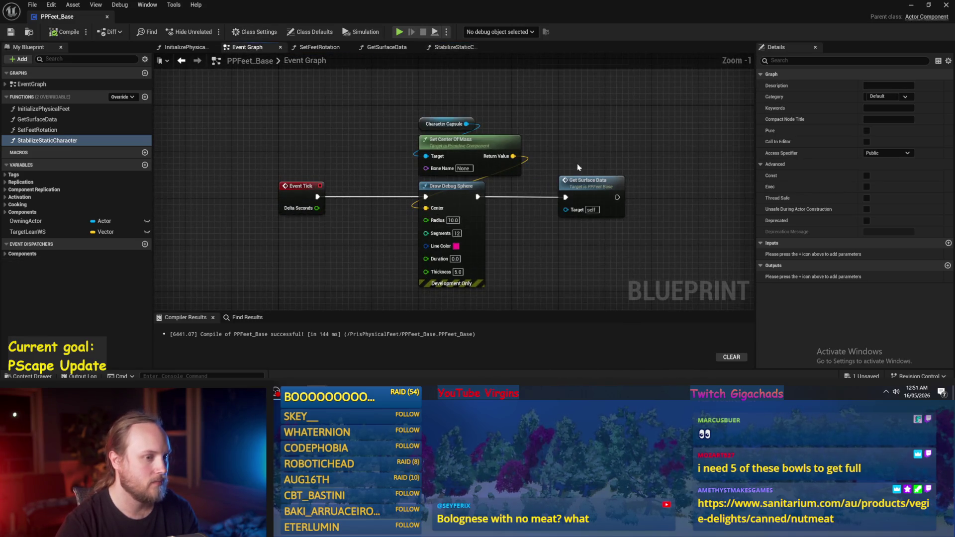
Step: Place a Stabilize Static Character call wired from Event Tick, then compile and save
{"action": "mouse_move", "coordinate": [47, 140]}
{"action": "left_mouse_down"}
{"action": "mouse_move", "coordinate": [570, 150]}
{"action": "mouse_move", "coordinate": [237, 163]}
{"action": "mouse_move", "coordinate": [224, 175]}
{"action": "left_mouse_up"}
{"action": "left_click_drag", "start_coordinate": [348, 142], "coordinate": [249, 201]}
{"action": "left_click_drag", "start_coordinate": [345, 166], "coordinate": [293, 166]}
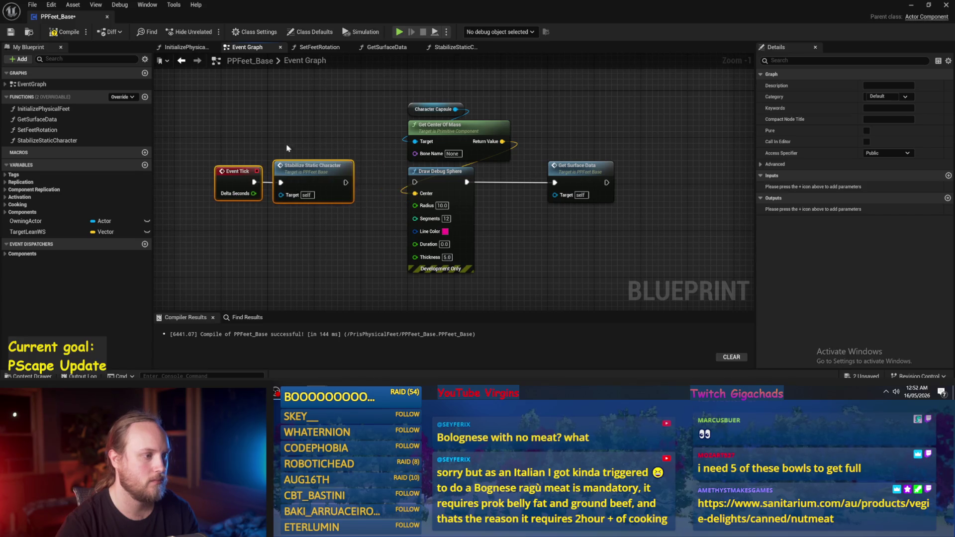
{"action": "left_click", "coordinate": [287, 156]}
{"action": "key", "text": "F7"}
{"action": "key", "text": "ctrl+s"}
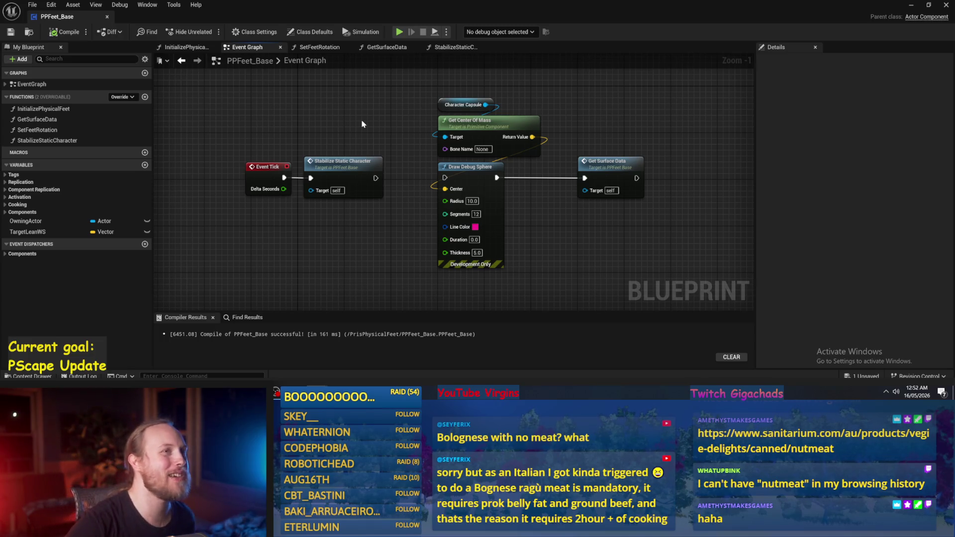
Step: Shift the six-node Event Tick chain right and space the nodes evenly
{"action": "left_click_drag", "start_coordinate": [377, 125], "coordinate": [311, 192]}
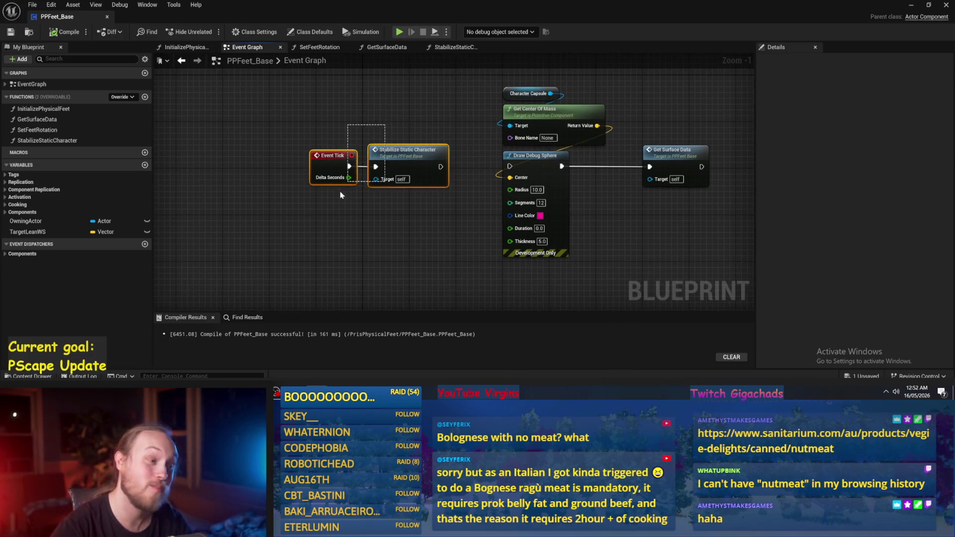
{"action": "scroll", "coordinate": [306, 172], "scroll_direction": "down", "scroll_amount": 2}
{"action": "left_click_drag", "start_coordinate": [561, 102], "coordinate": [232, 279]}
{"action": "left_click_drag", "start_coordinate": [236, 197], "coordinate": [279, 201]}
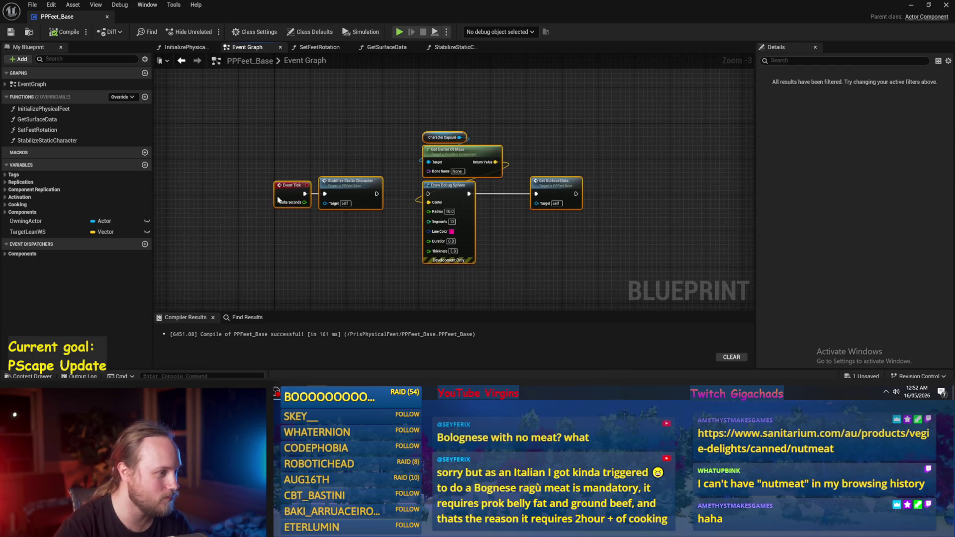
{"action": "left_click_drag", "start_coordinate": [385, 110], "coordinate": [581, 262]}
{"action": "left_click", "coordinate": [343, 188], "text": "ctrl"}
{"action": "left_click_drag", "start_coordinate": [344, 187], "coordinate": [367, 187]}
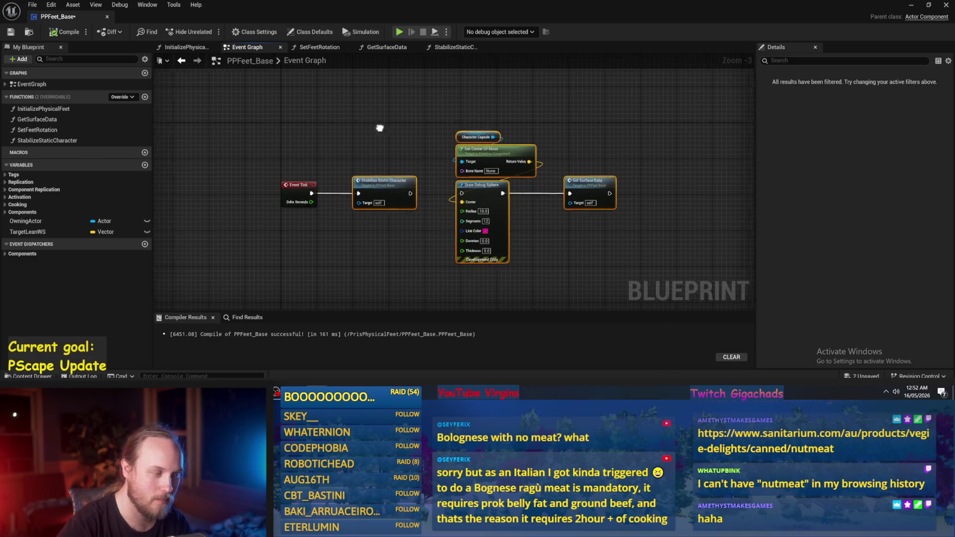
{"action": "scroll", "coordinate": [448, 145], "scroll_direction": "up", "scroll_amount": 2}
Step: Open the StabilizeStaticCharacter graph, compile, save, and minimize the Blueprint editor
{"action": "double_click", "coordinate": [439, 211]}
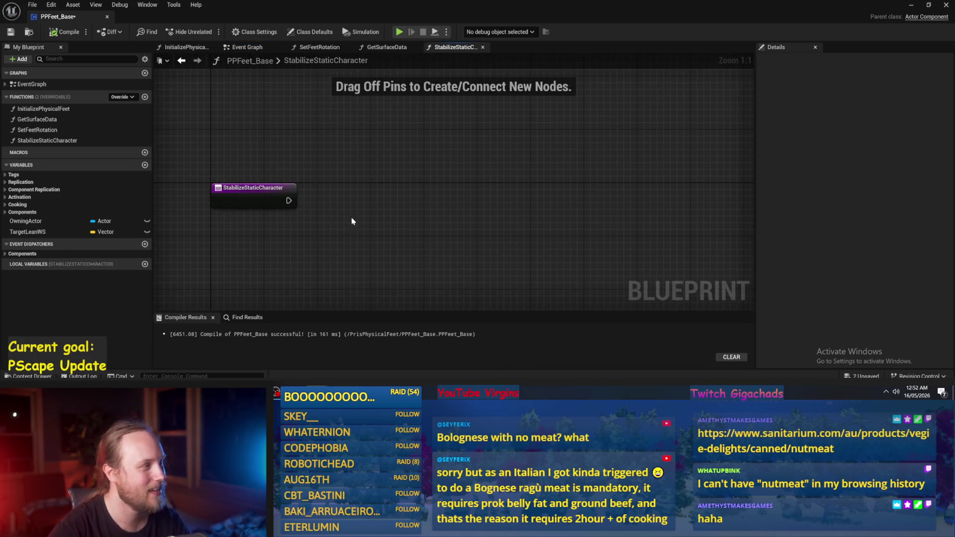
{"action": "left_click", "coordinate": [65, 32]}
{"action": "left_click", "coordinate": [10, 31]}
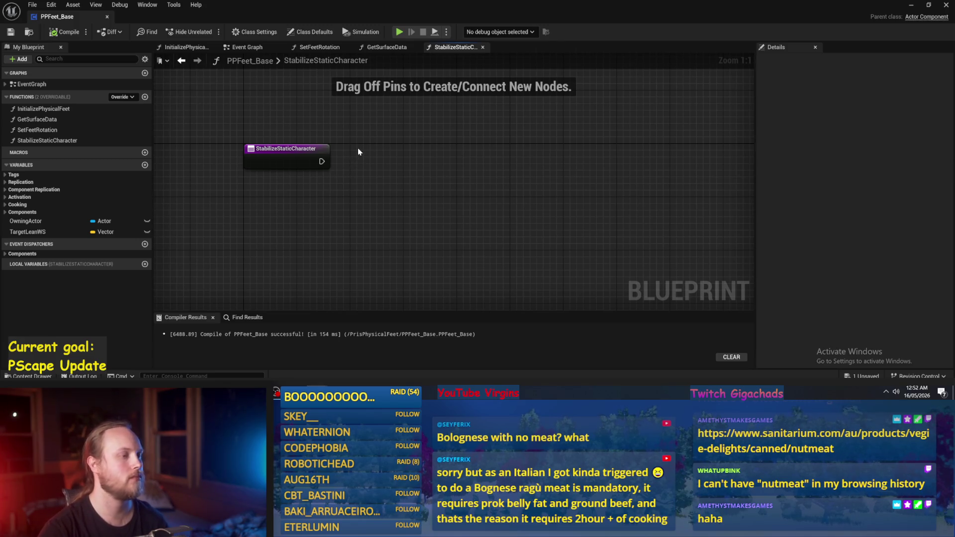
{"action": "left_click", "coordinate": [911, 5]}
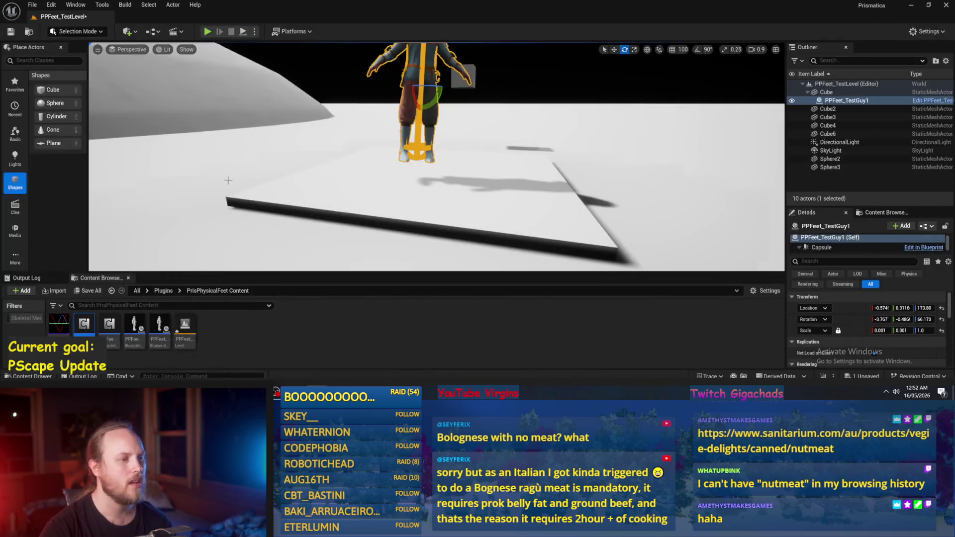
Step: Play the level, tilt PPFeet_TestGuy1 about 10° then -12° while orbiting, then stop
{"action": "key", "text": "alt+p"}
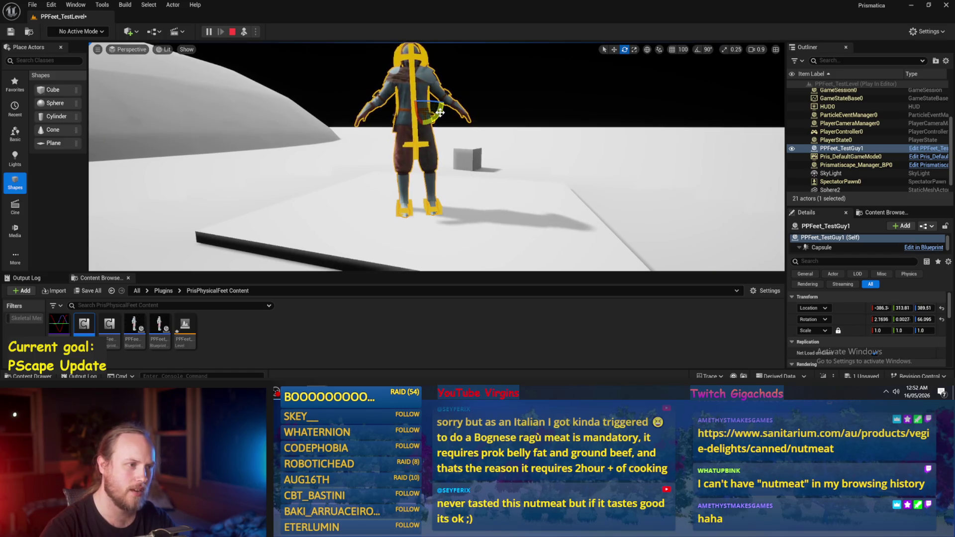
{"action": "mouse_move", "coordinate": [436, 129]}
{"action": "left_mouse_down"}
{"action": "mouse_move", "coordinate": [440, 100]}
{"action": "mouse_move", "coordinate": [443, 111]}
{"action": "left_mouse_up"}
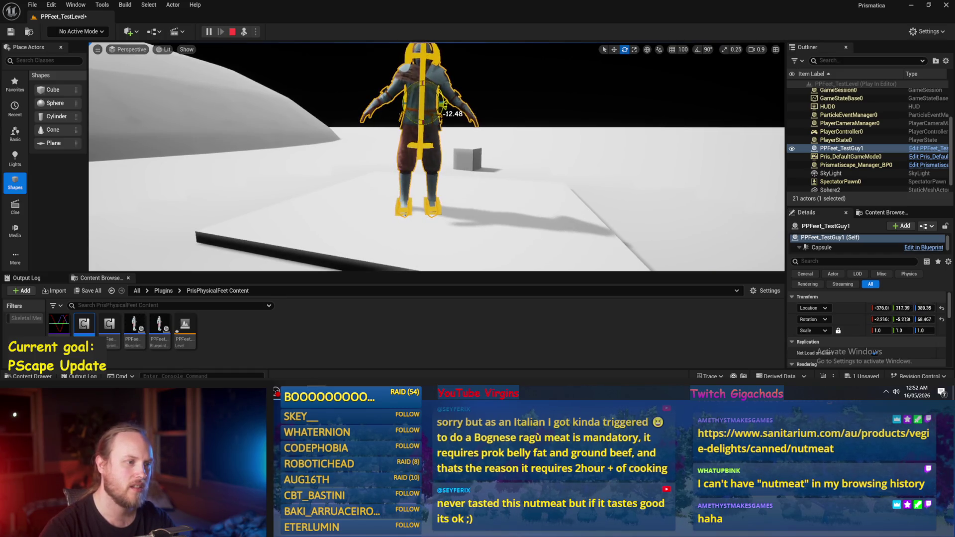
{"action": "left_click_drag", "start_coordinate": [443, 112], "coordinate": [532, 112]}
{"action": "mouse_move", "coordinate": [418, 130]}
{"action": "left_mouse_down"}
{"action": "mouse_move", "coordinate": [403, 116]}
{"action": "mouse_move", "coordinate": [423, 116]}
{"action": "mouse_move", "coordinate": [434, 135]}
{"action": "left_mouse_up"}
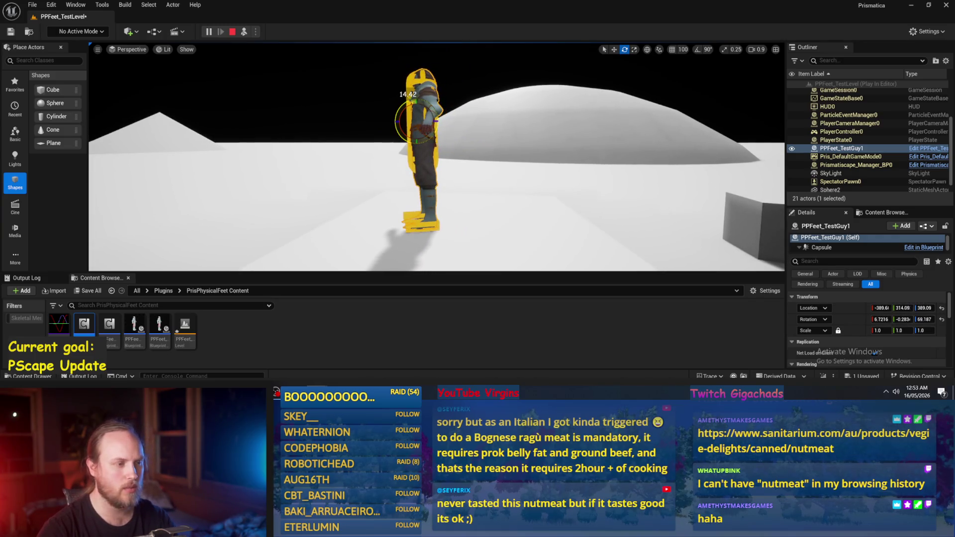
{"action": "left_click_drag", "start_coordinate": [432, 135], "coordinate": [454, 167]}
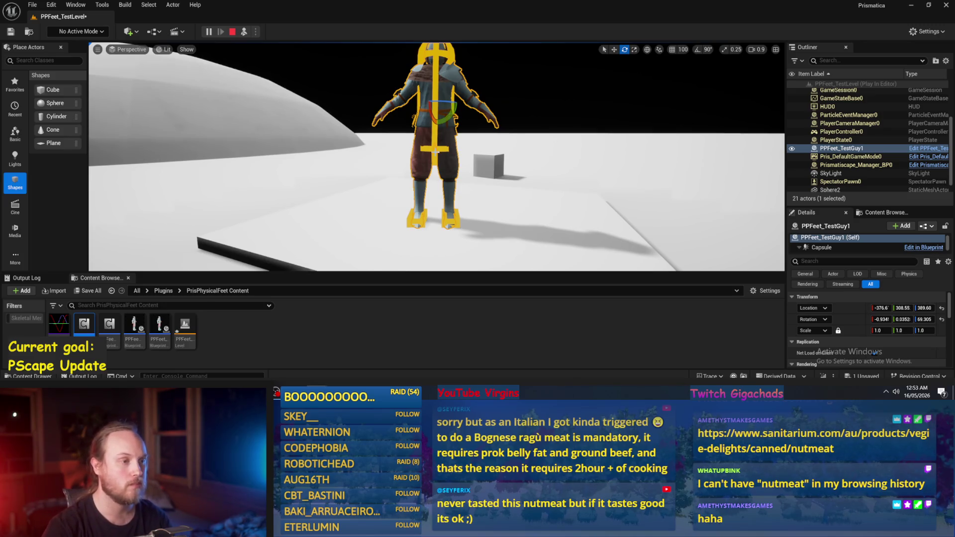
{"action": "key", "text": "Escape"}
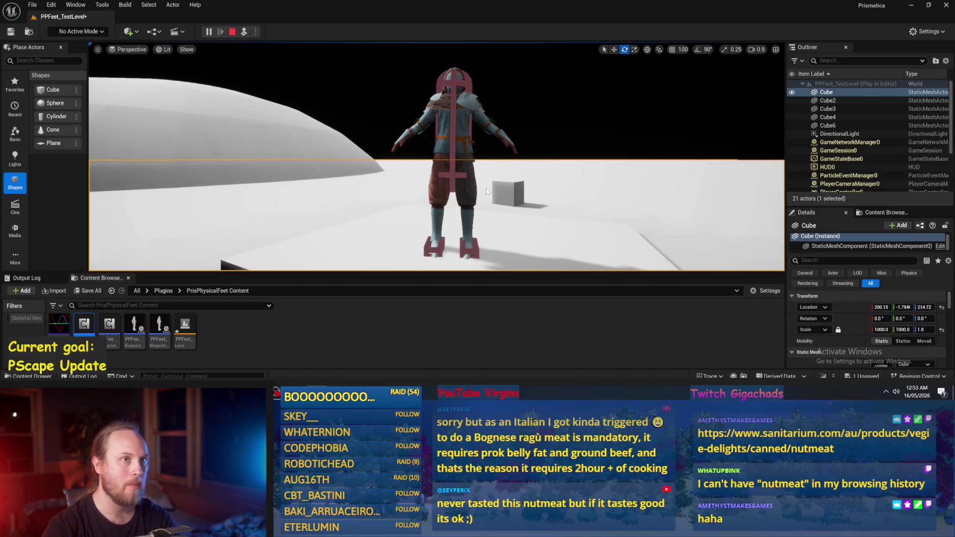
{"action": "key", "text": "ctrl+s"}
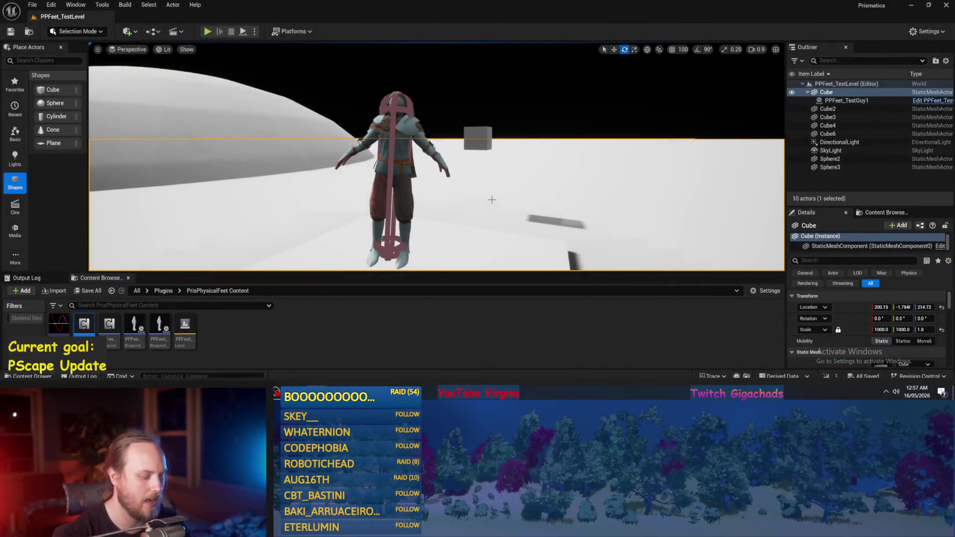
{"action": "scroll", "coordinate": [487, 199], "scroll_direction": "down", "scroll_amount": 2}
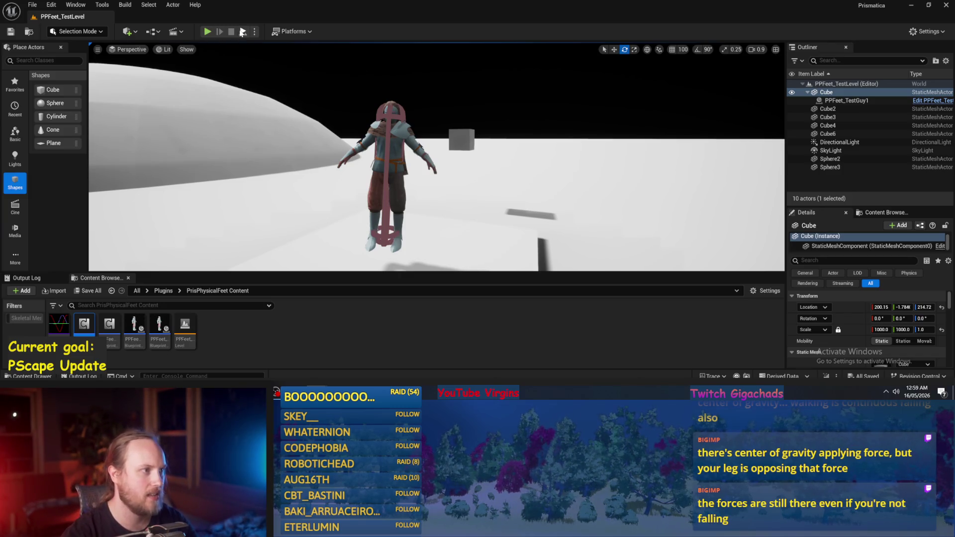
Step: Run a play session to test the character, stop it, and bring up the PPFeet_Base graph
{"action": "left_click", "coordinate": [208, 31]}
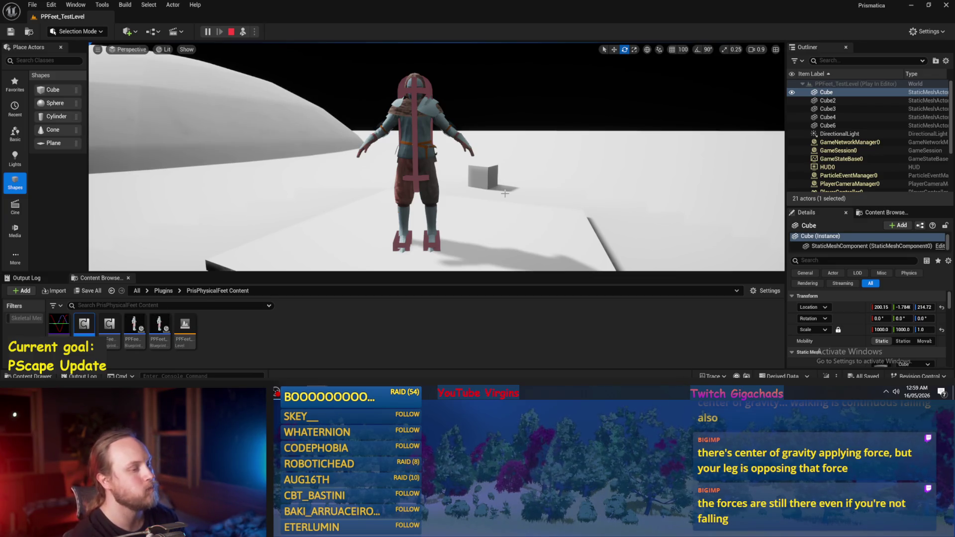
{"action": "key", "text": "Escape"}
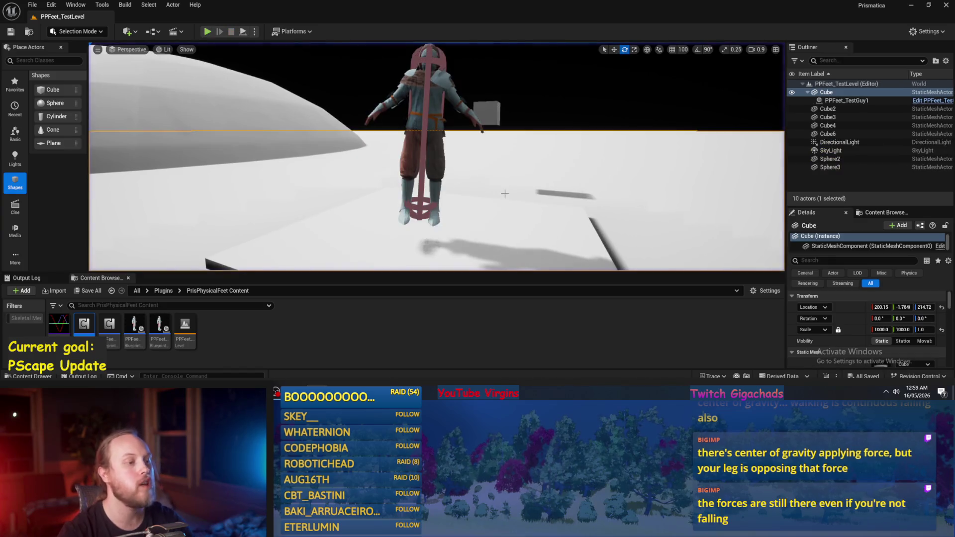
{"action": "left_click", "coordinate": [352, 367]}
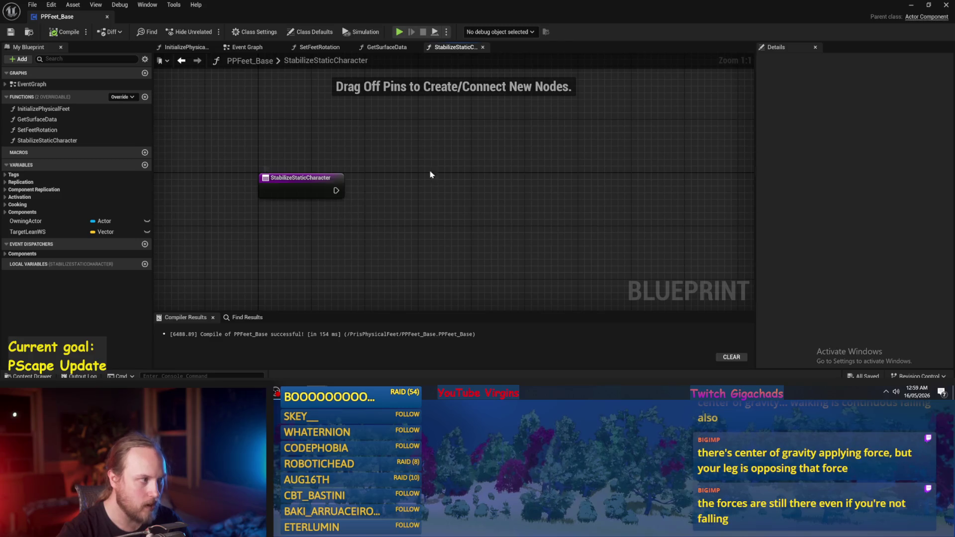
Step: Add Foot L and Foot R getter nodes to the StabilizeStaticCharacter graph
{"action": "right_click", "coordinate": [398, 182]}
{"action": "type", "text": "footL"}
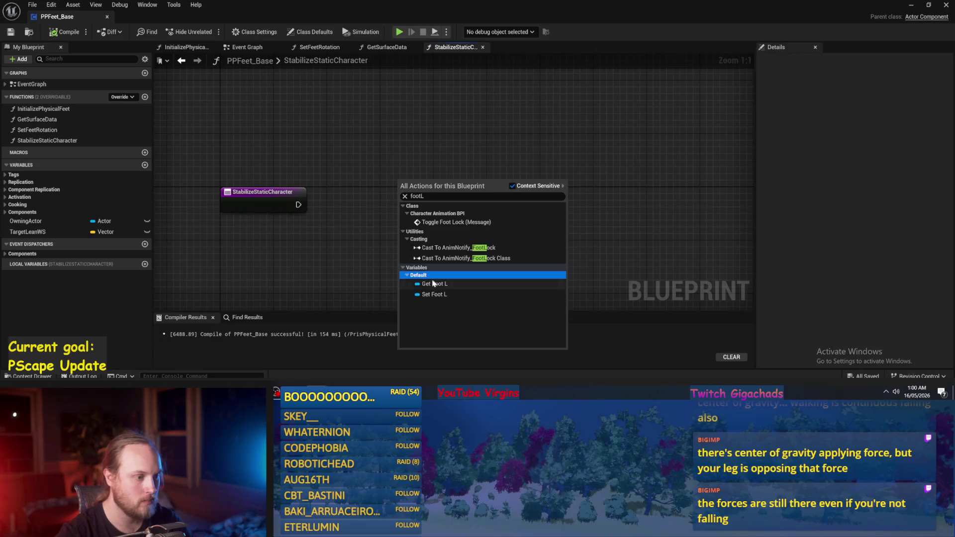
{"action": "left_click", "coordinate": [433, 283]}
{"action": "left_click_drag", "start_coordinate": [411, 182], "coordinate": [414, 135]}
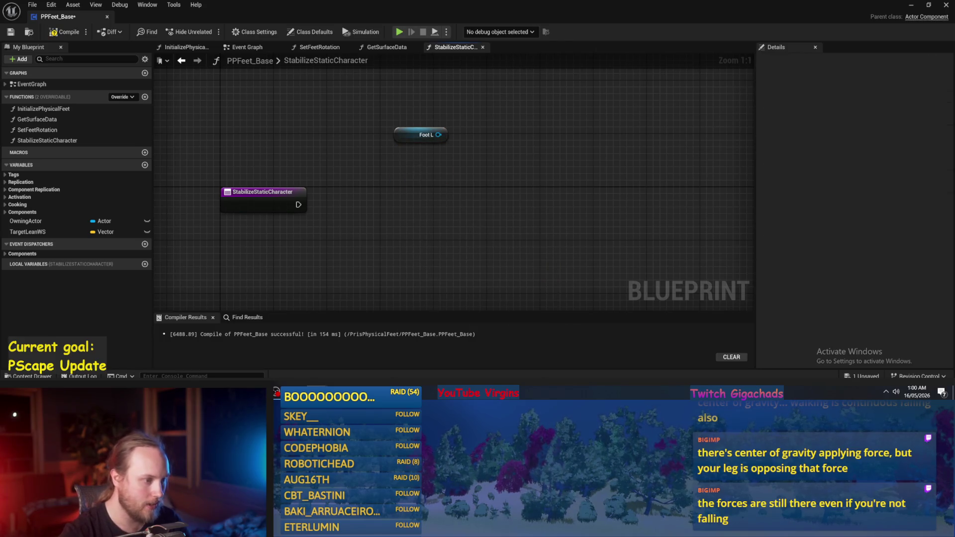
{"action": "right_click", "coordinate": [414, 165]}
{"action": "type", "text": "footR"}
{"action": "key", "text": "Return"}
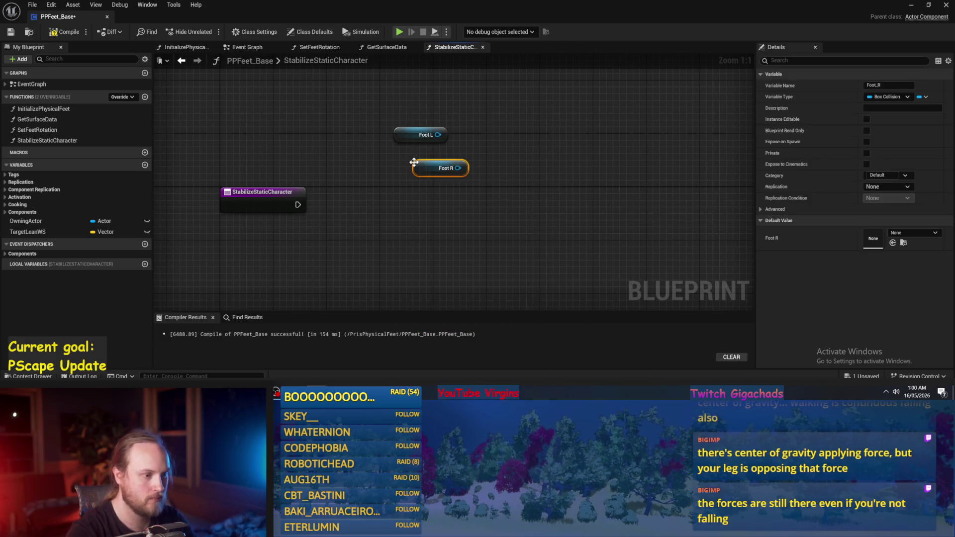
Step: Connect a Get World Location node to Foot L, replacing a mistaken Get Socket Location
{"action": "mouse_move", "coordinate": [438, 135]}
{"action": "left_mouse_down"}
{"action": "mouse_move", "coordinate": [499, 129]}
{"action": "mouse_move", "coordinate": [480, 122]}
{"action": "left_mouse_up"}
{"action": "type", "text": "get socket location"}
{"action": "key", "text": "Return"}
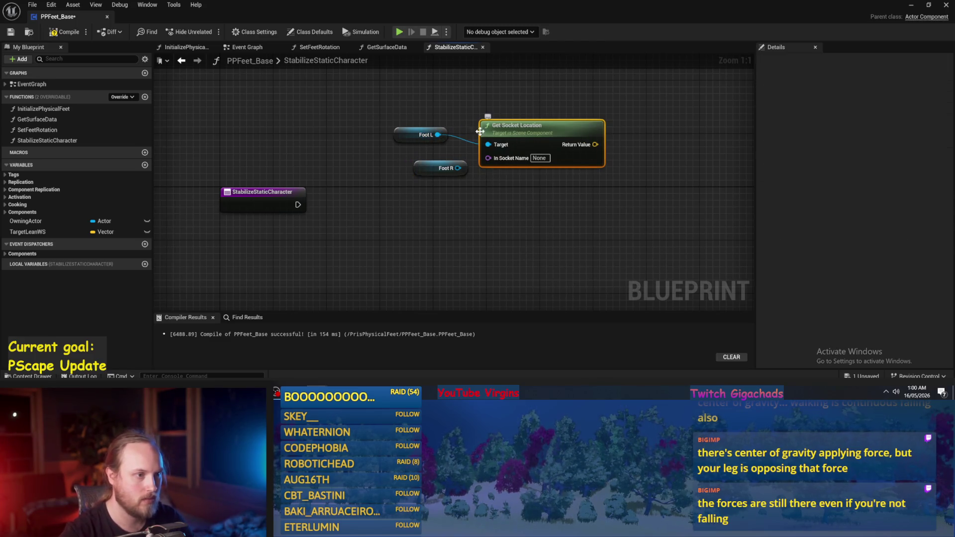
{"action": "key", "text": "Delete"}
{"action": "left_click_drag", "start_coordinate": [438, 135], "coordinate": [514, 103]}
{"action": "type", "text": "get location"}
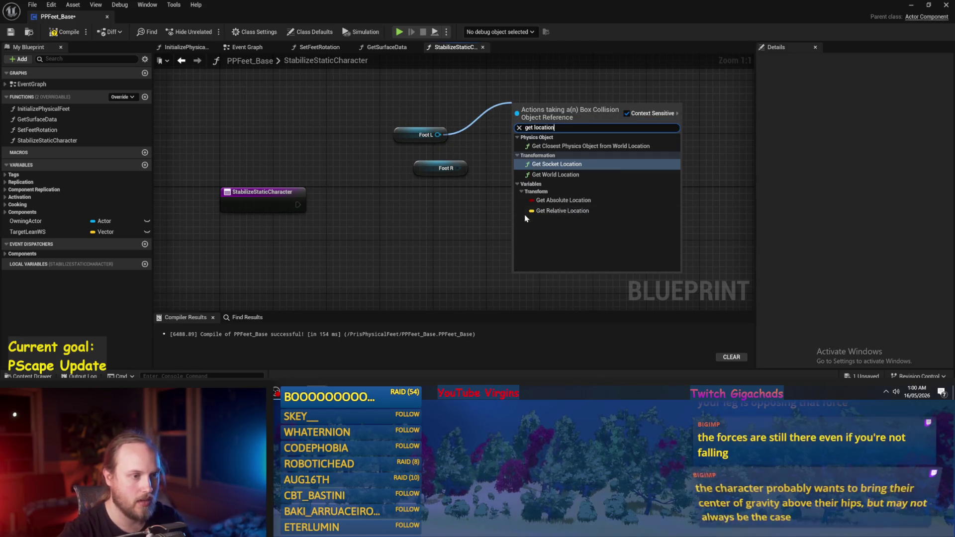
{"action": "left_click", "coordinate": [547, 175]}
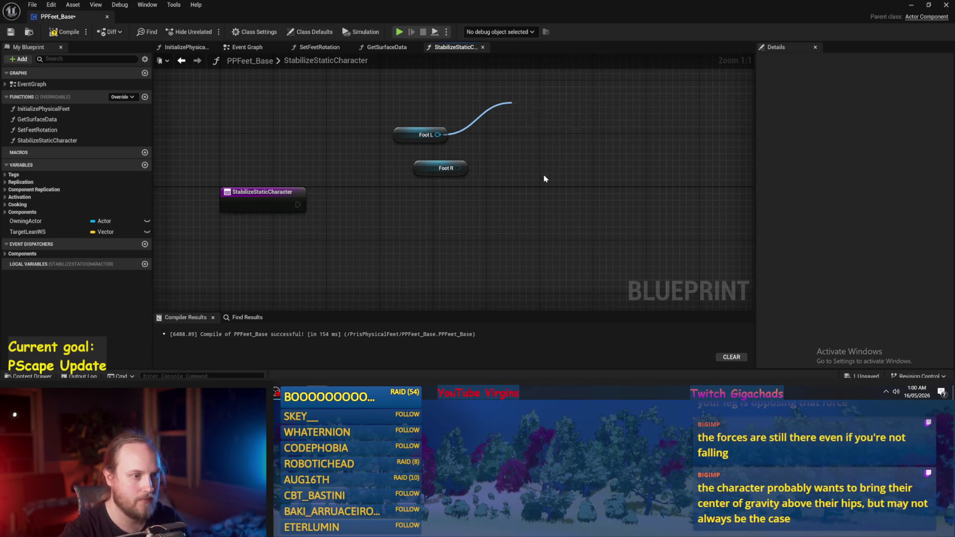
Step: Duplicate the Get World Location node and wire the copy to Foot R
{"action": "key", "text": "ctrl+c"}
{"action": "key", "text": "ctrl+v"}
{"action": "mouse_move", "coordinate": [457, 169]}
{"action": "left_mouse_down"}
{"action": "mouse_move", "coordinate": [520, 195]}
{"action": "mouse_move", "coordinate": [535, 144]}
{"action": "left_mouse_up"}
{"action": "left_click_drag", "start_coordinate": [550, 94], "coordinate": [521, 209]}
{"action": "mouse_move", "coordinate": [510, 153]}
{"action": "left_mouse_down"}
{"action": "mouse_move", "coordinate": [484, 182]}
{"action": "mouse_move", "coordinate": [446, 177]}
{"action": "left_mouse_up"}
Step: Line up the Foot L and Foot R getters with their location nodes
{"action": "left_click", "coordinate": [441, 178]}
{"action": "left_click", "coordinate": [425, 134]}
{"action": "left_click_drag", "start_coordinate": [425, 135], "coordinate": [459, 135]}
{"action": "left_click", "coordinate": [494, 183]}
{"action": "mouse_move", "coordinate": [477, 172]}
{"action": "left_mouse_down"}
{"action": "mouse_move", "coordinate": [523, 140]}
{"action": "mouse_move", "coordinate": [481, 115]}
{"action": "left_mouse_up"}
{"action": "left_click_drag", "start_coordinate": [522, 168], "coordinate": [512, 168]}
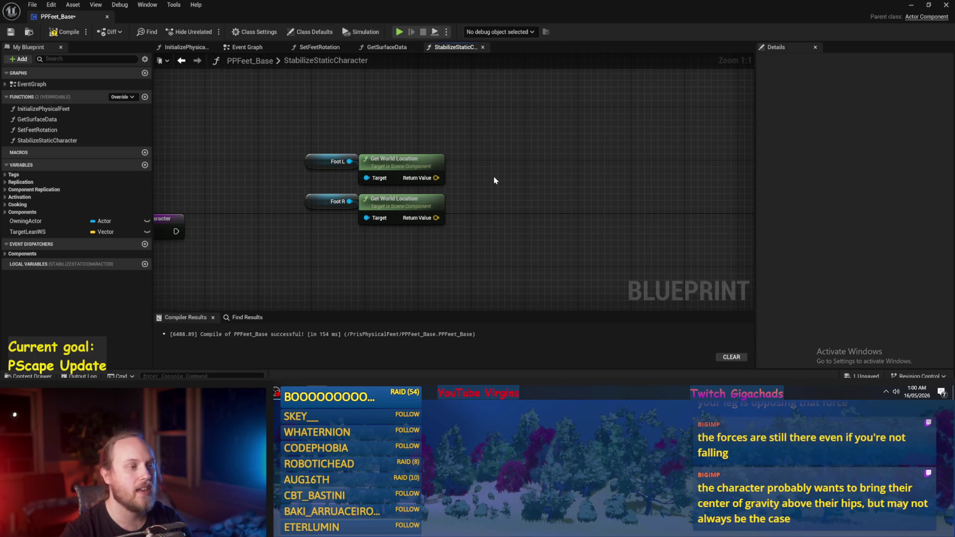
{"action": "left_click_drag", "start_coordinate": [297, 147], "coordinate": [317, 194]}
{"action": "left_click", "coordinate": [322, 121]}
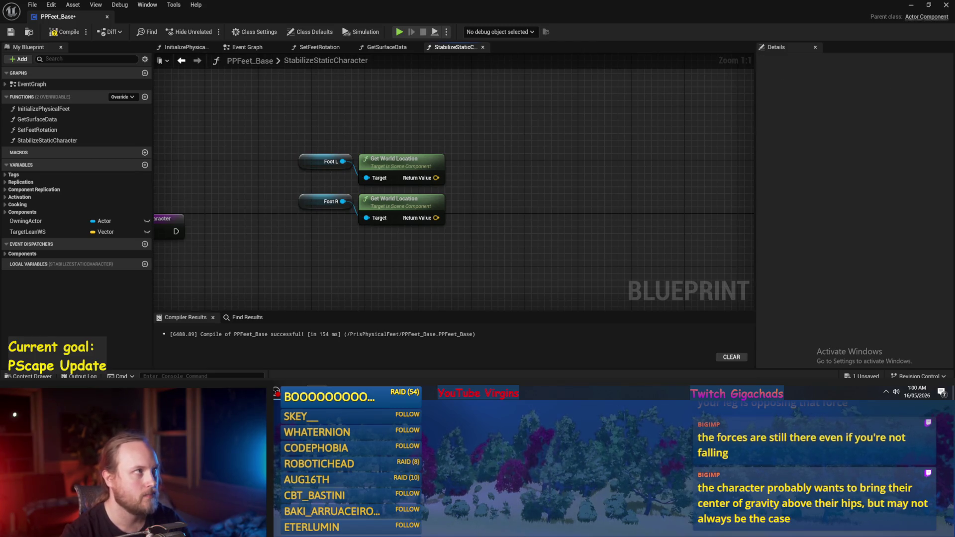
{"action": "left_click_drag", "start_coordinate": [547, 146], "coordinate": [546, 177]}
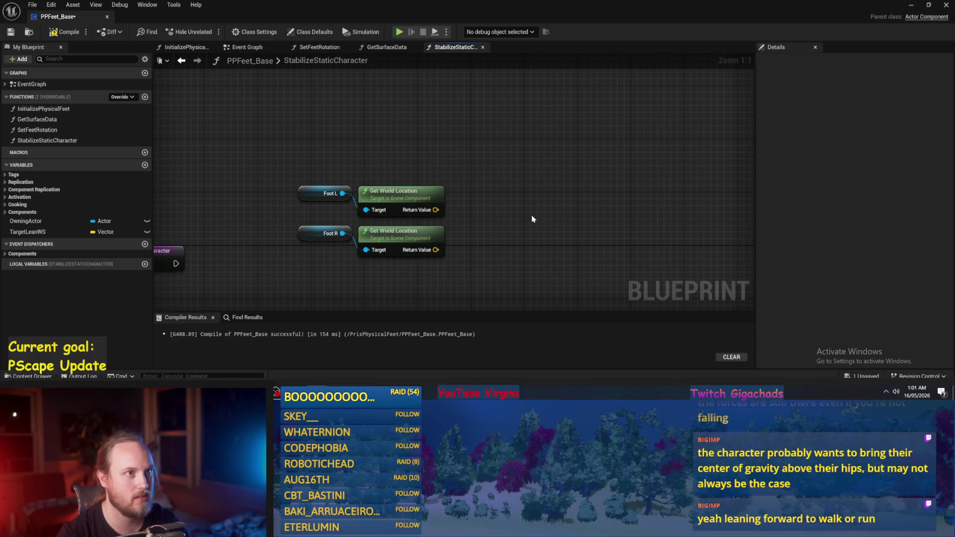
{"action": "left_click_drag", "start_coordinate": [522, 213], "coordinate": [562, 209]}
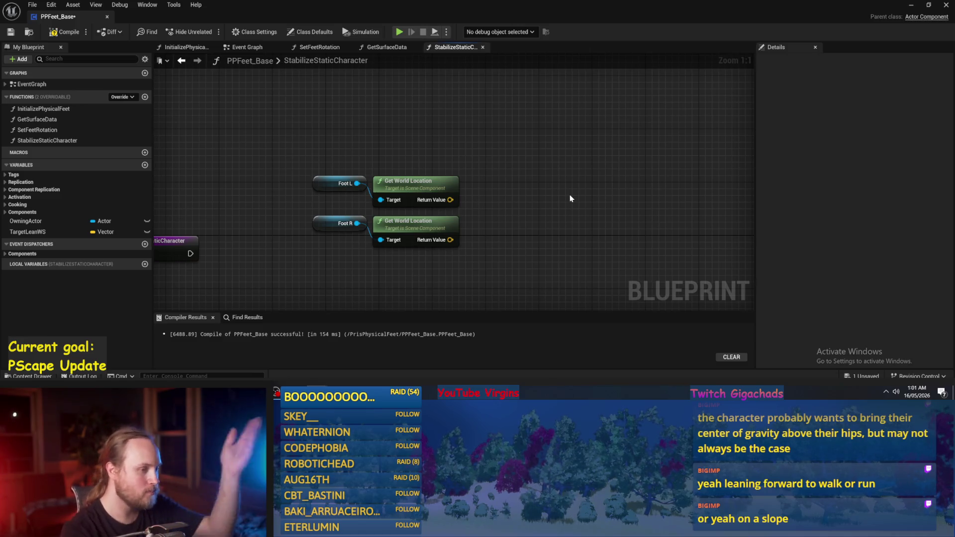
{"action": "left_click_drag", "start_coordinate": [450, 200], "coordinate": [487, 206]}
Step: Add Foot L and Foot R world locations in a vector Add node, discarding a trial Average node
{"action": "type", "text": "+"}
{"action": "key", "text": "Return"}
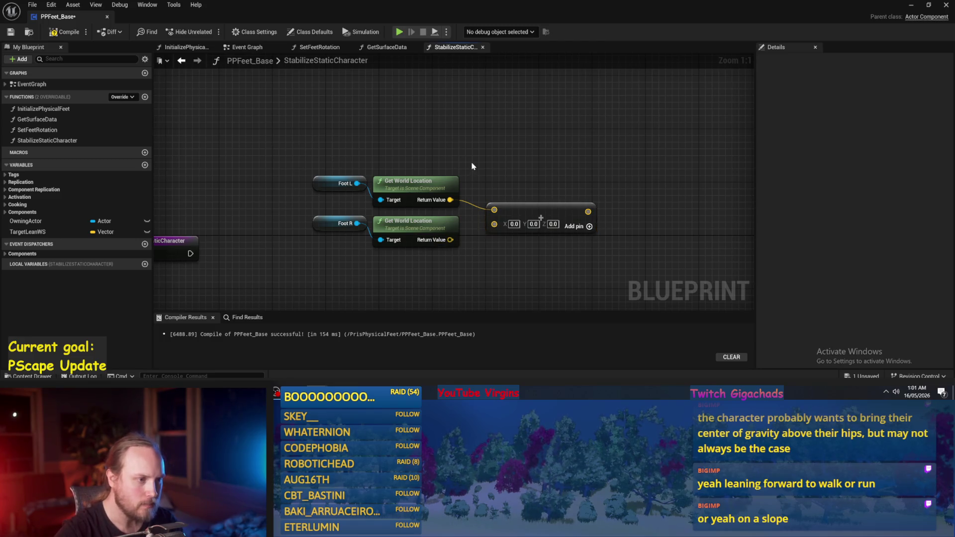
{"action": "right_click", "coordinate": [472, 165]}
{"action": "type", "text": "average vec"}
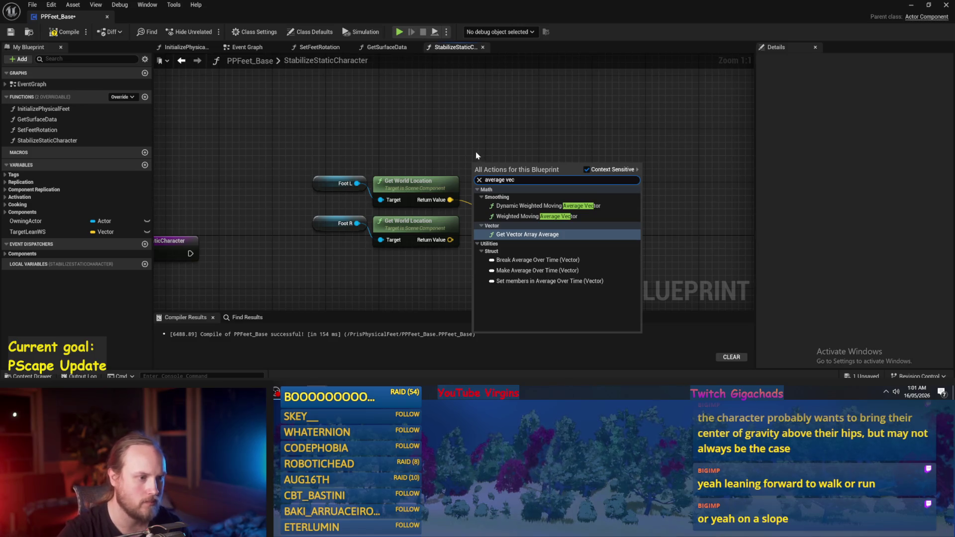
{"action": "left_click", "coordinate": [522, 234]}
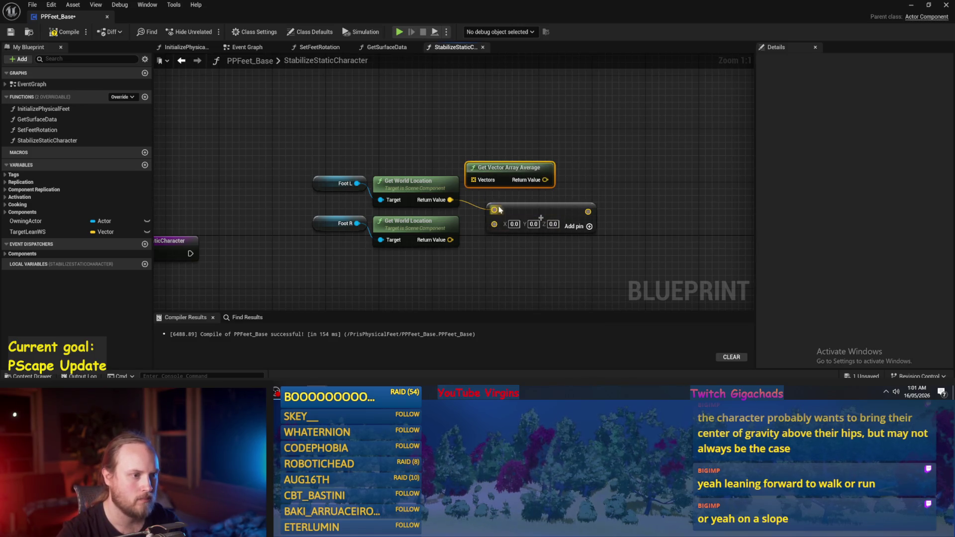
{"action": "mouse_move", "coordinate": [497, 168]}
{"action": "left_mouse_down"}
{"action": "mouse_move", "coordinate": [553, 136]}
{"action": "mouse_move", "coordinate": [501, 148]}
{"action": "left_mouse_up"}
{"action": "key", "text": "Escape"}
{"action": "key", "text": "Delete"}
{"action": "left_click_drag", "start_coordinate": [451, 239], "coordinate": [494, 224]}
{"action": "mouse_move", "coordinate": [462, 182]}
{"action": "left_mouse_down"}
{"action": "mouse_move", "coordinate": [447, 182]}
{"action": "mouse_move", "coordinate": [495, 169]}
{"action": "mouse_move", "coordinate": [509, 181]}
{"action": "left_mouse_up"}
Step: Divide the sum by a vector of 2.0 on X, Y and Z
{"action": "type", "text": "divide"}
{"action": "key", "text": "Return"}
{"action": "left_click", "coordinate": [518, 189]}
{"action": "type", "text": "2"}
{"action": "left_click", "coordinate": [536, 190]}
{"action": "type", "text": "2"}
{"action": "left_click", "coordinate": [557, 189]}
{"action": "type", "text": "2"}
{"action": "key", "text": "Return"}
Step: Move the new Add and Divide nodes up-left as a group
{"action": "left_click", "coordinate": [552, 169]}
{"action": "scroll", "coordinate": [577, 143], "scroll_direction": "down", "scroll_amount": 2}
{"action": "mouse_move", "coordinate": [602, 124]}
{"action": "left_mouse_down"}
{"action": "mouse_move", "coordinate": [429, 205]}
{"action": "mouse_move", "coordinate": [393, 205]}
{"action": "left_mouse_up"}
{"action": "left_click_drag", "start_coordinate": [469, 188], "coordinate": [273, 138]}
{"action": "scroll", "coordinate": [273, 138], "scroll_direction": "up", "scroll_amount": 2}
{"action": "left_click", "coordinate": [420, 203]}
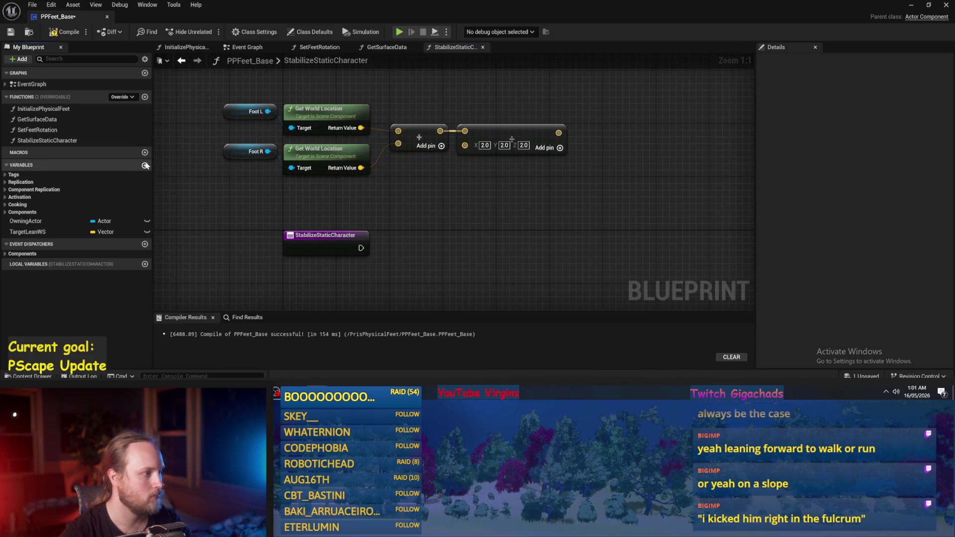
Step: Create a GravityVector variable of type Vector and compile the Blueprint
{"action": "left_click", "coordinate": [145, 164]}
{"action": "type", "text": "GravityVec"}
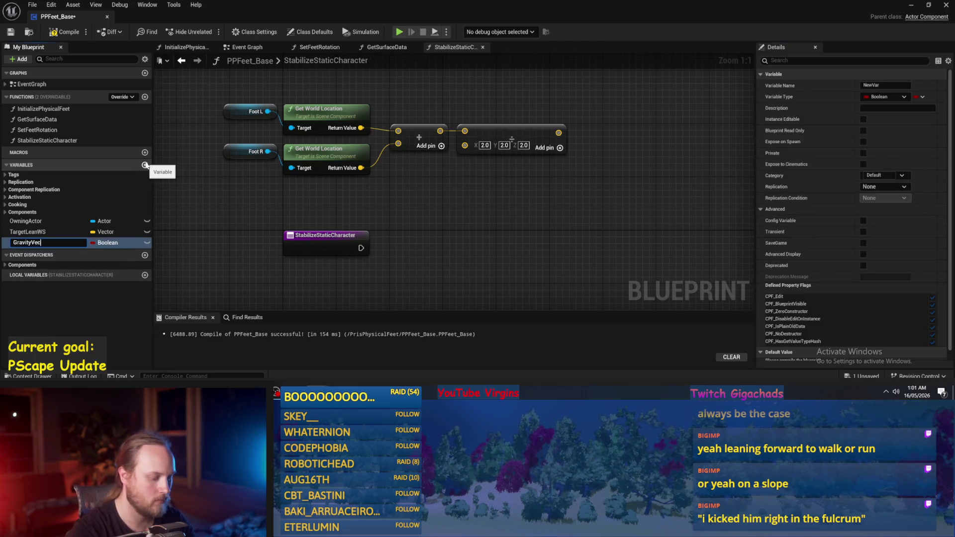
{"action": "type", "text": "tor"}
{"action": "key", "text": "Return"}
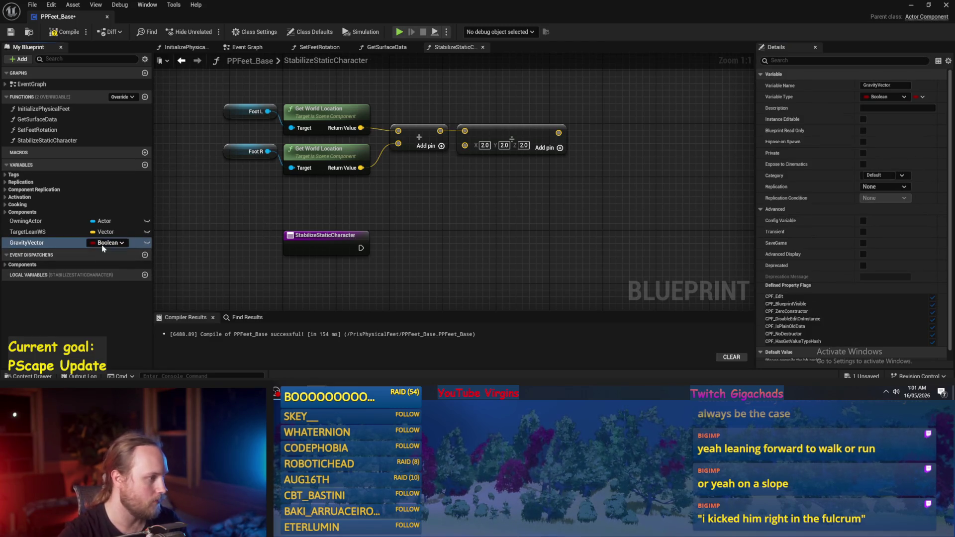
{"action": "left_click", "coordinate": [104, 243]}
{"action": "type", "text": "vector"}
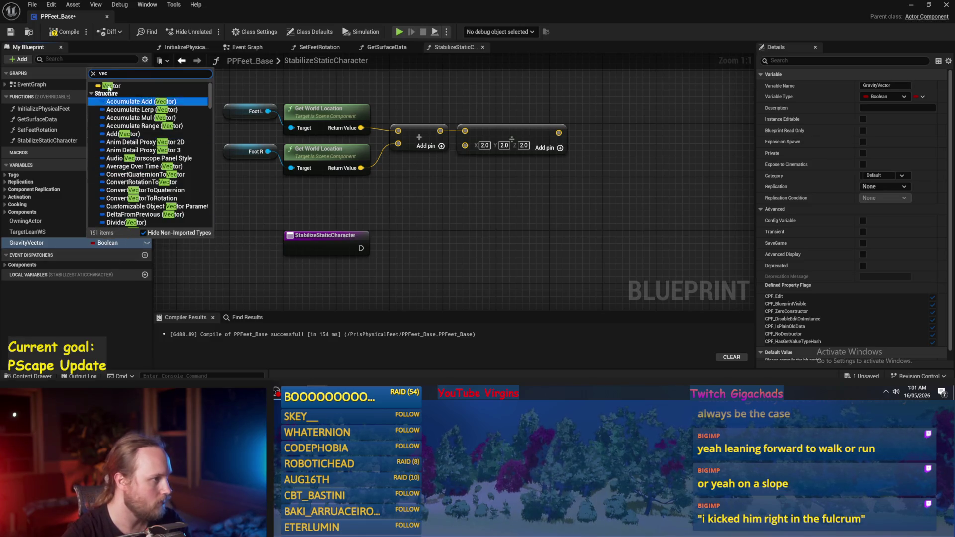
{"action": "key", "text": "Escape"}
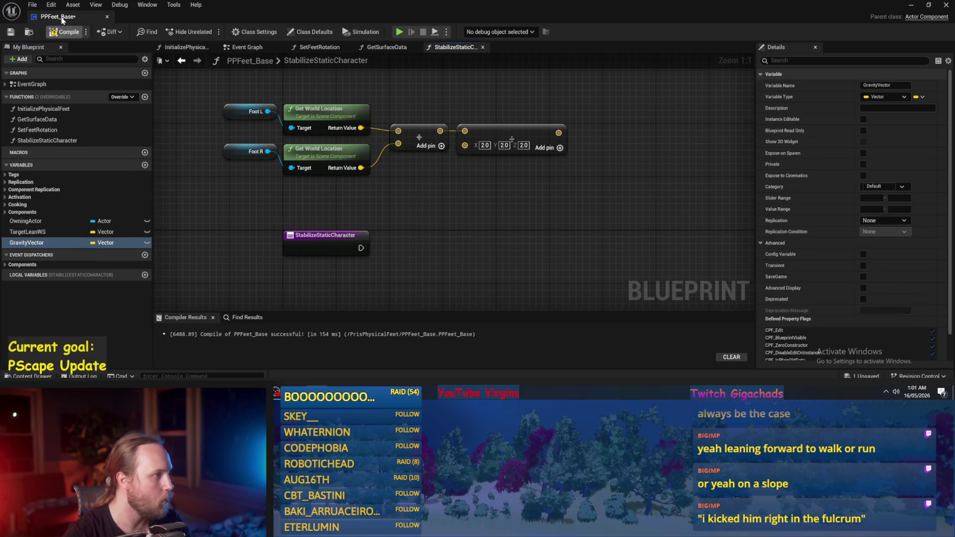
{"action": "left_click", "coordinate": [64, 34]}
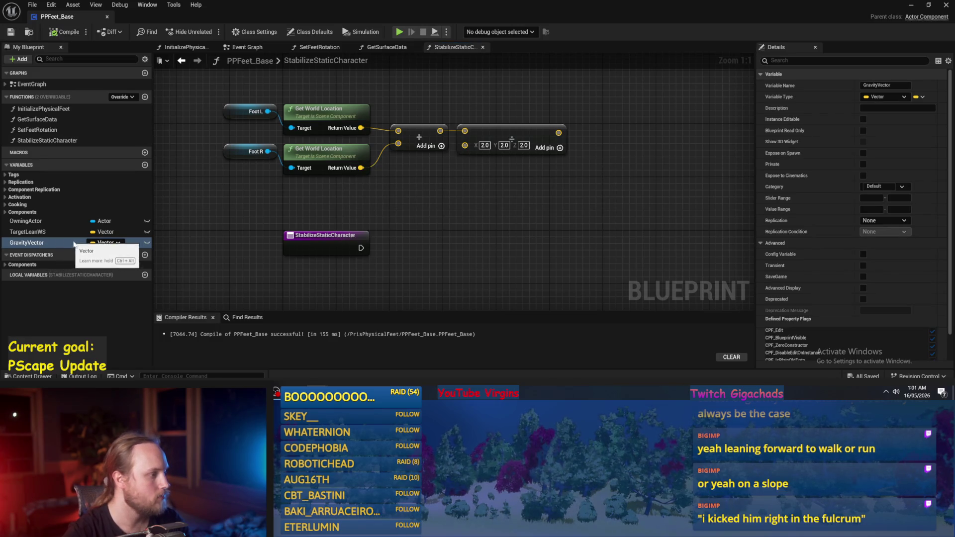
{"action": "scroll", "coordinate": [816, 299], "scroll_direction": "down", "scroll_amount": 5}
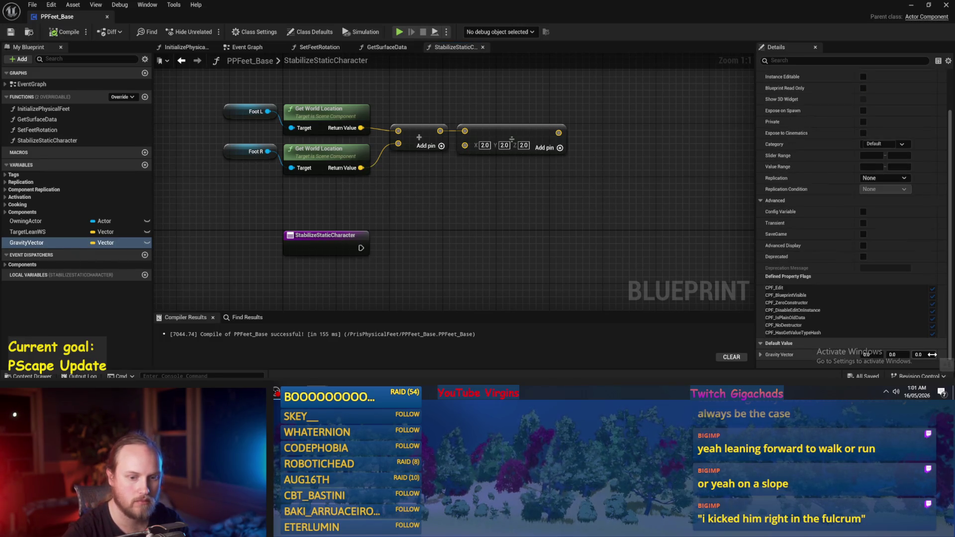